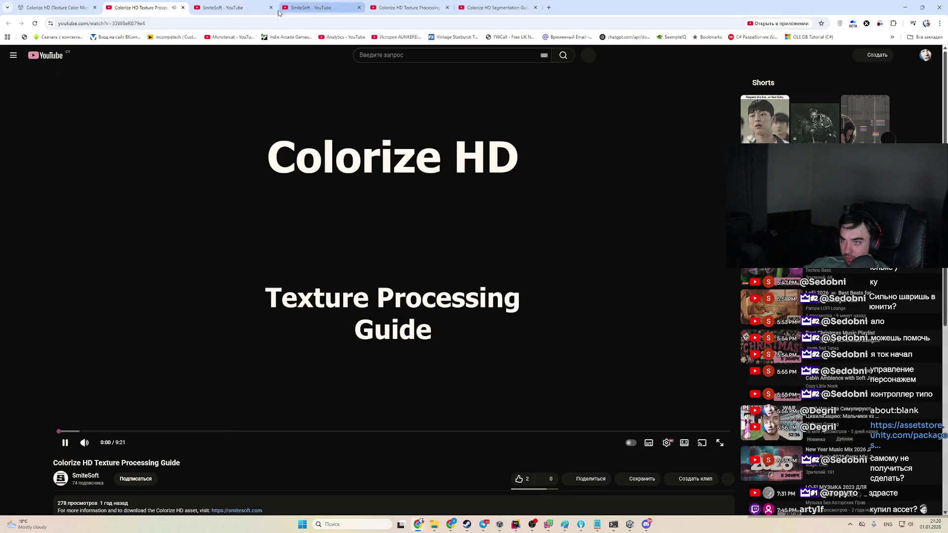
Step: Close the Texture Processing Guide tab and play the Colorize HD Intro video full screen
{"action": "key", "text": "ctrl+w"}
{"action": "left_click", "coordinate": [466, 274]}
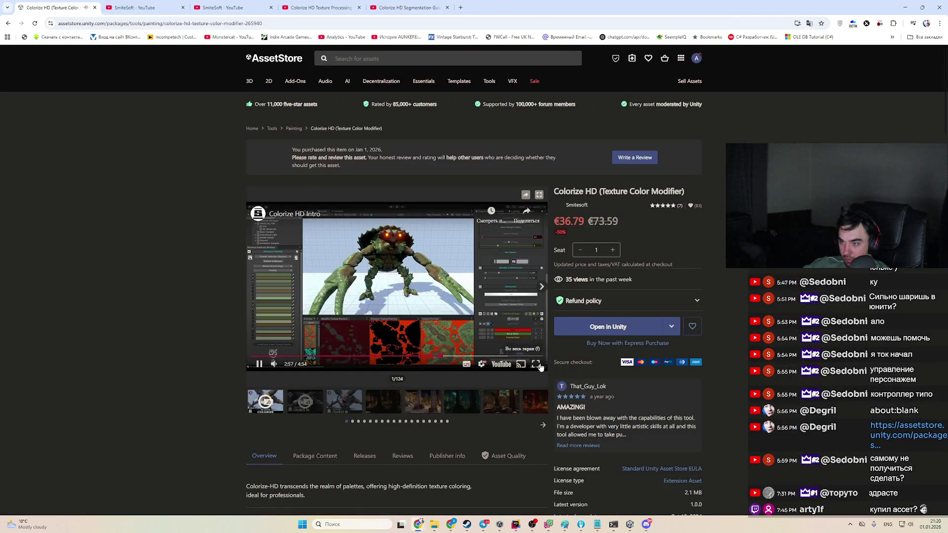
{"action": "left_click", "coordinate": [536, 364]}
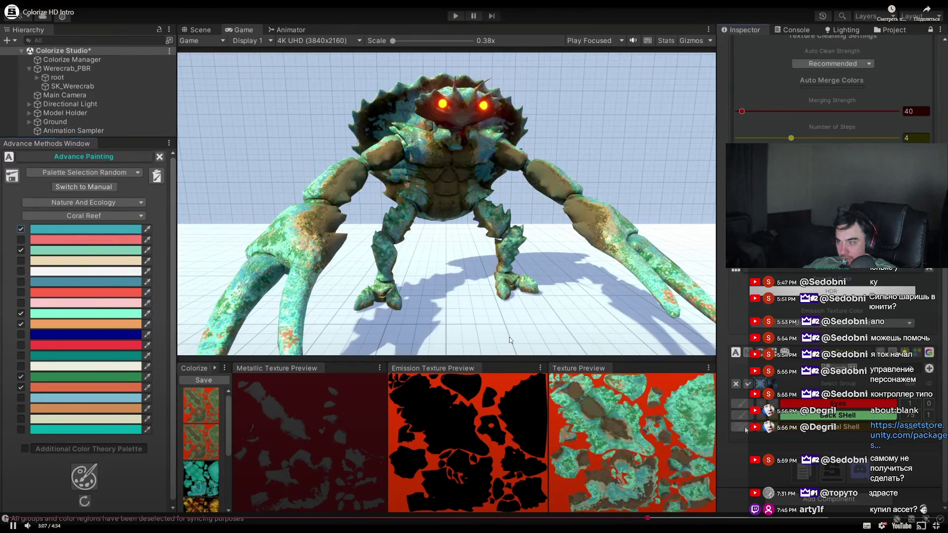
Step: Pause the intro and rewind to the Swamp palette result around 2:55
{"action": "key", "text": "space"}
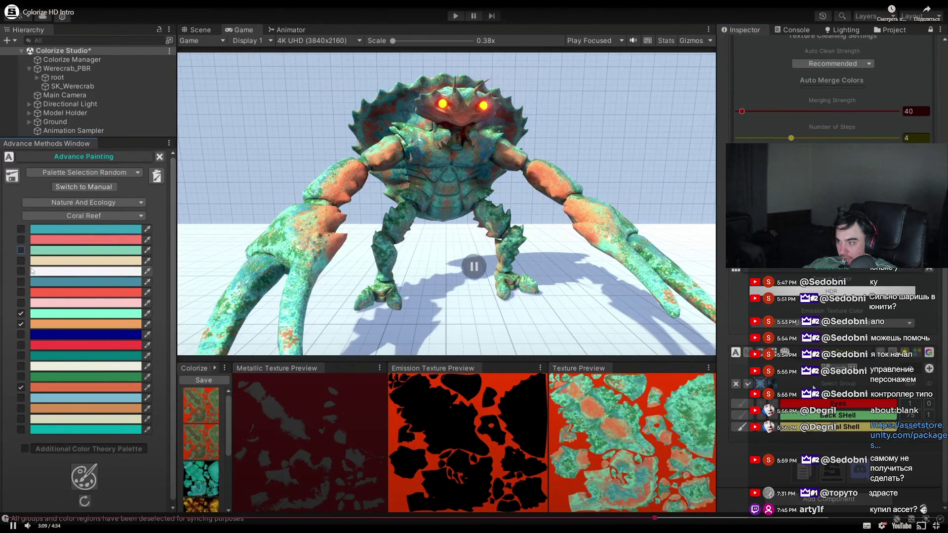
{"action": "right_click", "coordinate": [475, 267]}
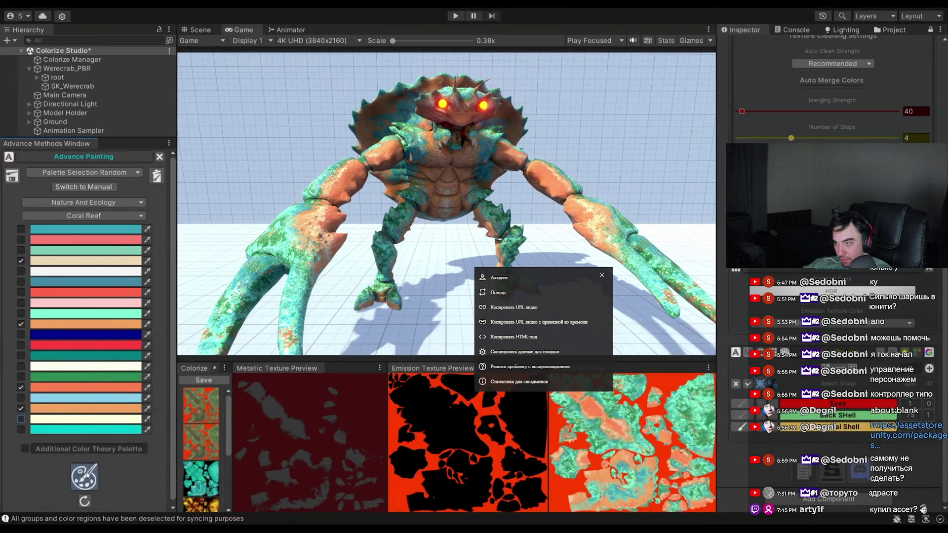
{"action": "left_click", "coordinate": [656, 515]}
{"action": "left_click_drag", "start_coordinate": [656, 516], "coordinate": [604, 516]}
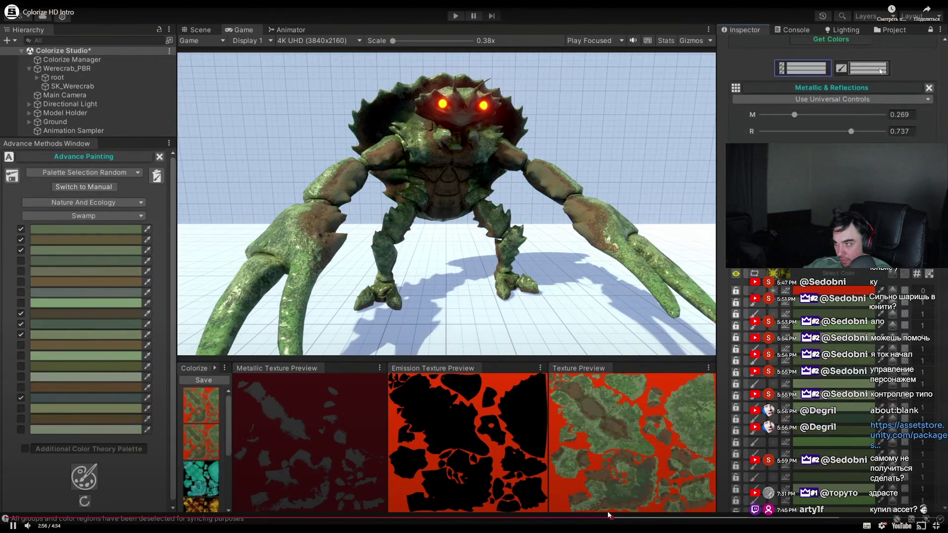
{"action": "key", "text": "space"}
{"action": "left_click", "coordinate": [603, 517]}
{"action": "left_click", "coordinate": [614, 326]}
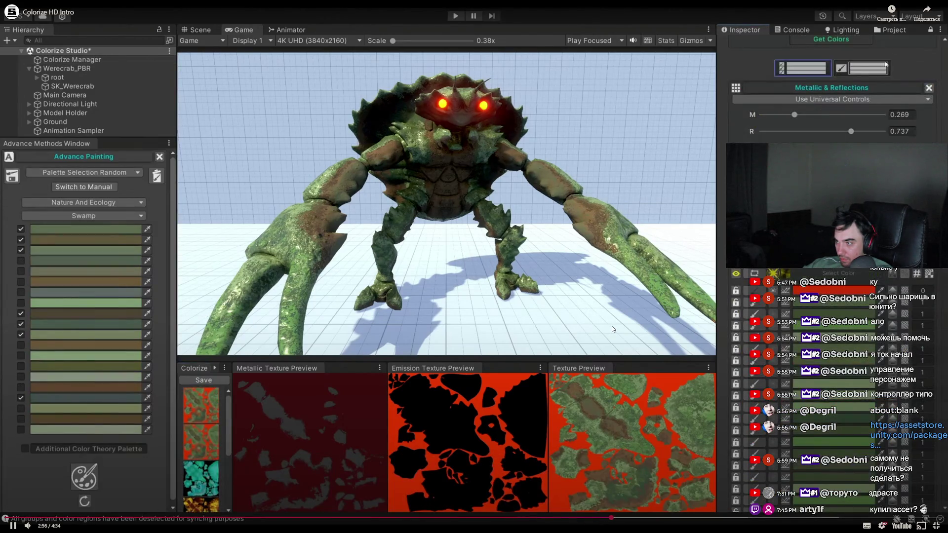
Step: Jump back to 2:51 and resume watching the crab recoloured with nature palettes
{"action": "key", "text": "space"}
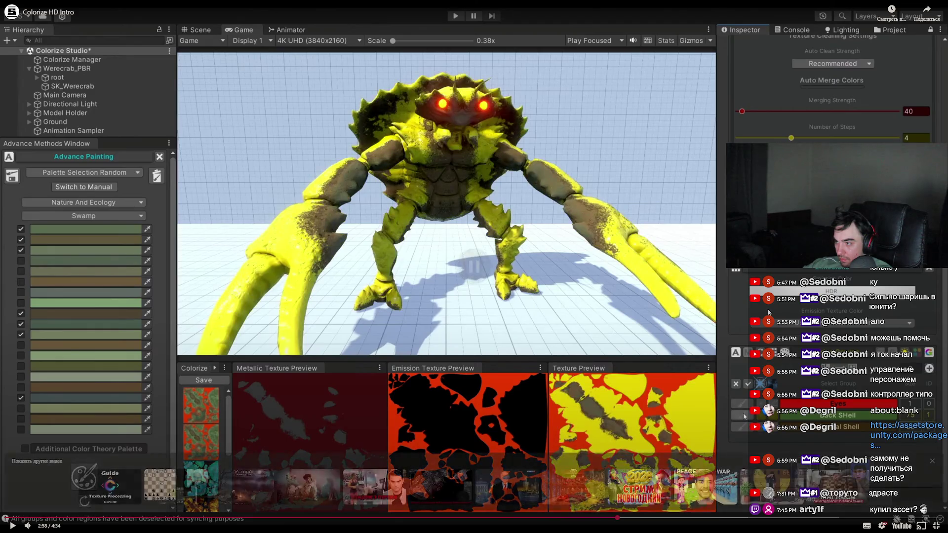
{"action": "key", "text": "space"}
{"action": "key", "text": "space"}
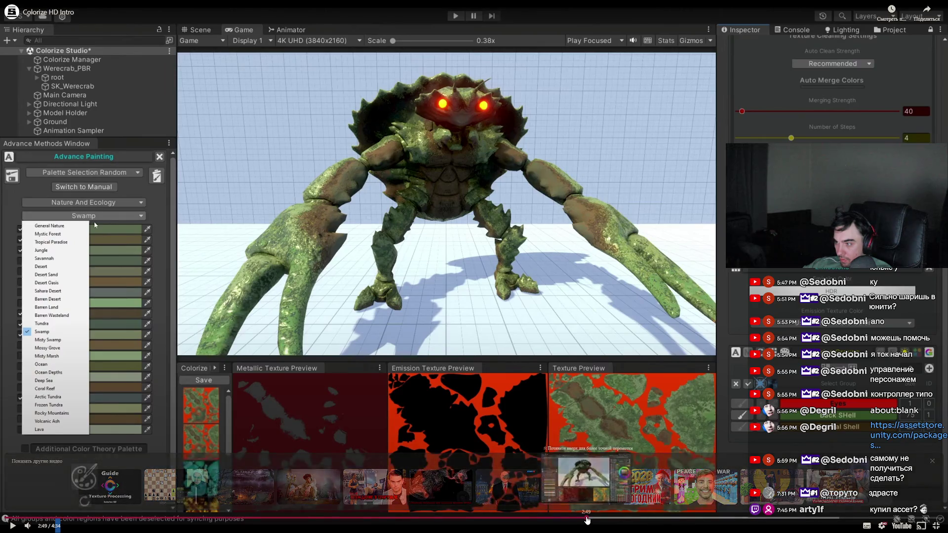
{"action": "left_click", "coordinate": [593, 519]}
{"action": "key", "text": "space"}
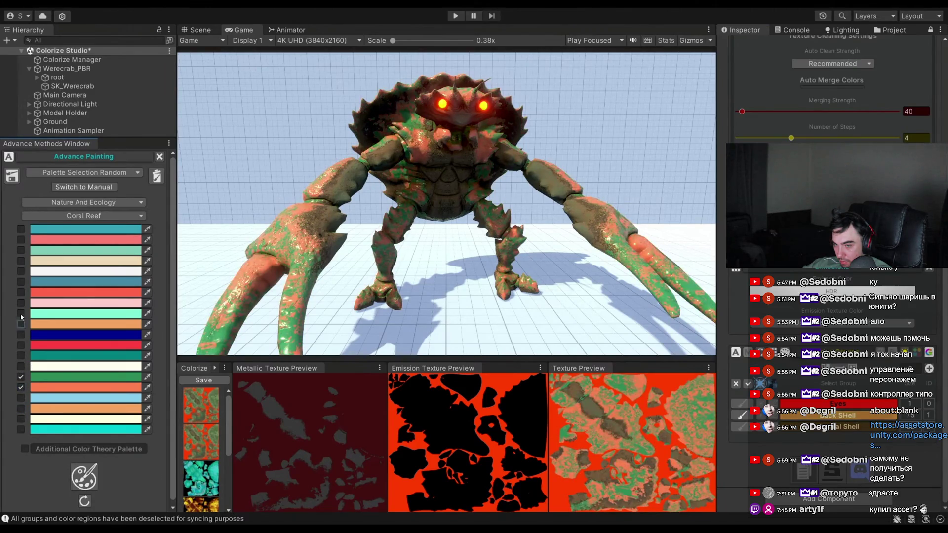
Step: Click repeatedly along the left edge of the full-screen intro video
{"action": "left_click", "coordinate": [21, 315]}
{"action": "left_click", "coordinate": [21, 250]}
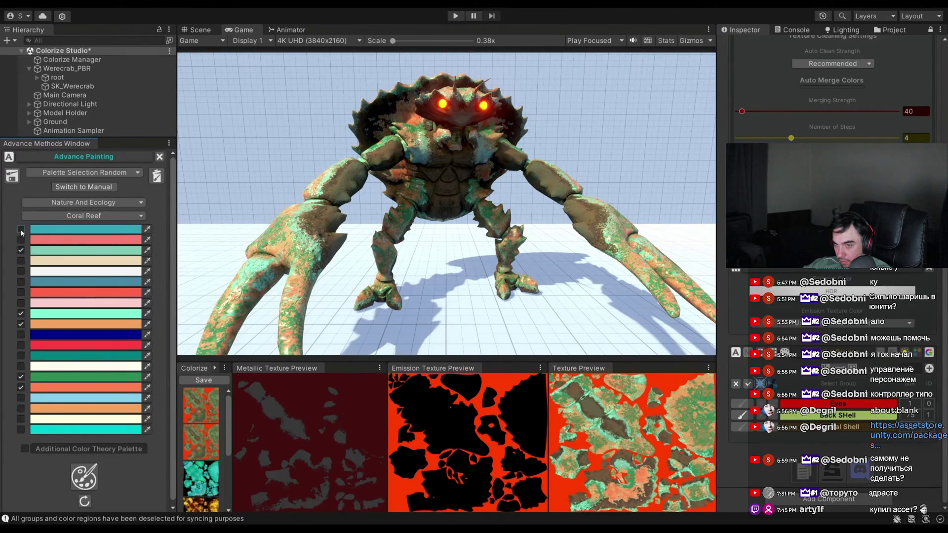
{"action": "left_click", "coordinate": [21, 229]}
{"action": "left_click", "coordinate": [21, 230]}
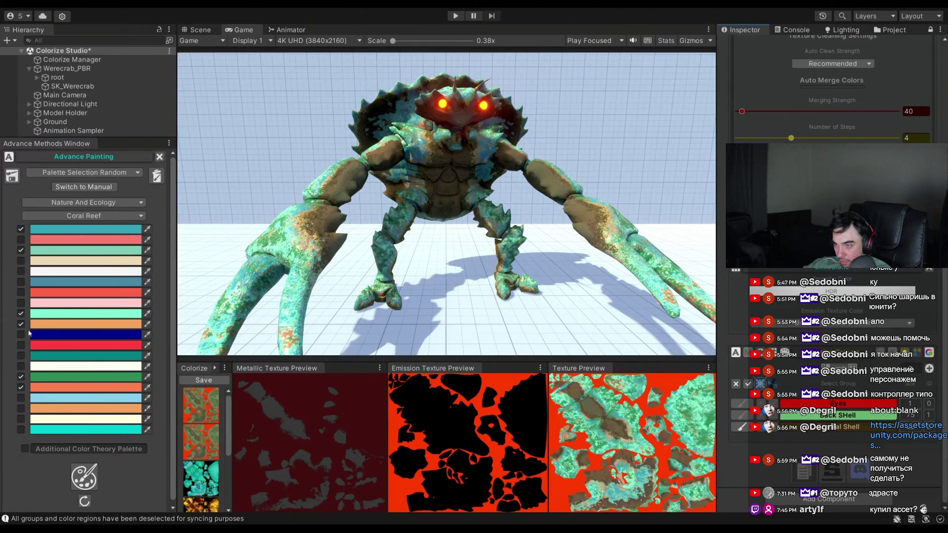
{"action": "left_click", "coordinate": [21, 377]}
{"action": "left_click", "coordinate": [21, 250]}
{"action": "left_click", "coordinate": [20, 292]}
{"action": "left_click", "coordinate": [21, 293]}
{"action": "left_click", "coordinate": [21, 408]}
{"action": "left_click", "coordinate": [21, 314]}
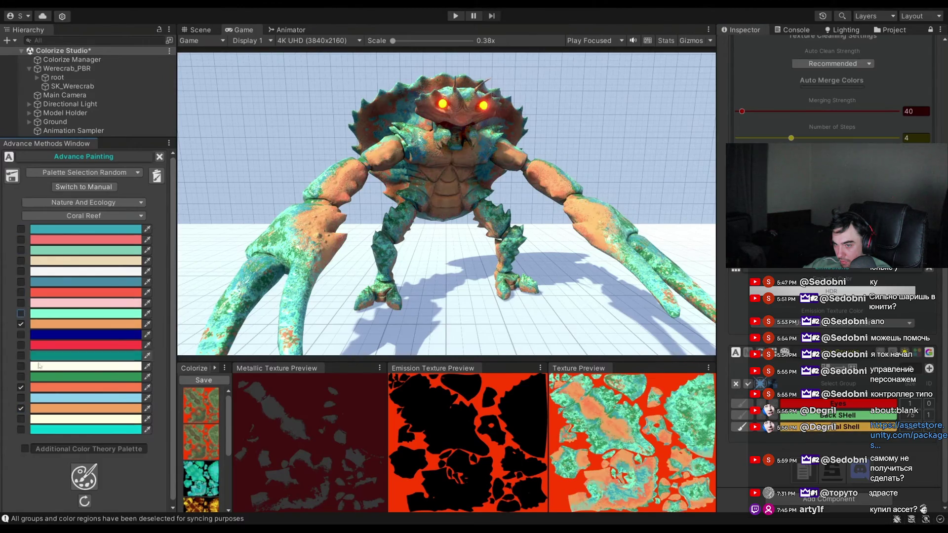
{"action": "left_click", "coordinate": [21, 419]}
{"action": "left_click", "coordinate": [21, 261]}
{"action": "left_click", "coordinate": [20, 419]}
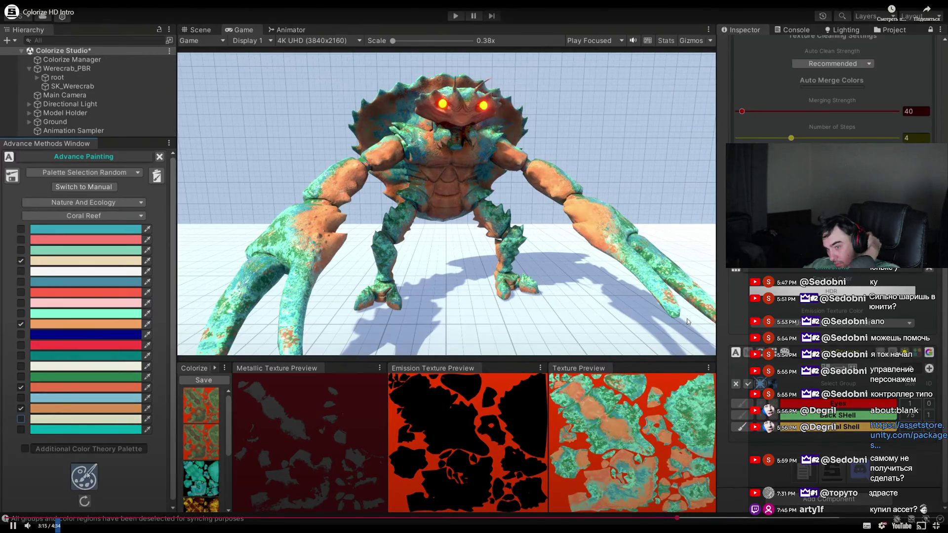
Step: Rewind the intro to 3:37, pause, then skip ahead to 3:48 and resume
{"action": "mouse_move", "coordinate": [688, 322]}
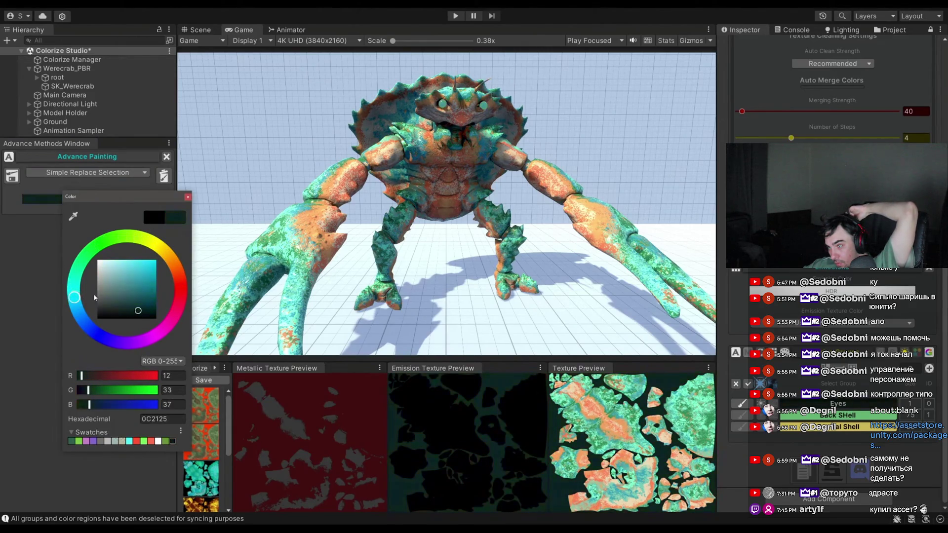
{"action": "mouse_move", "coordinate": [763, 521]}
{"action": "left_click_drag", "start_coordinate": [763, 521], "coordinate": [754, 518]}
{"action": "key", "text": "space"}
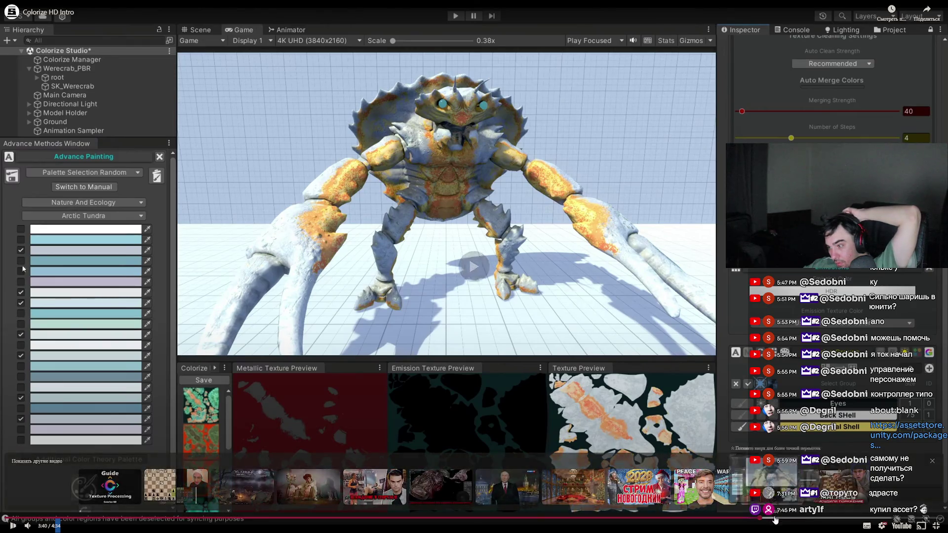
{"action": "left_click", "coordinate": [789, 519]}
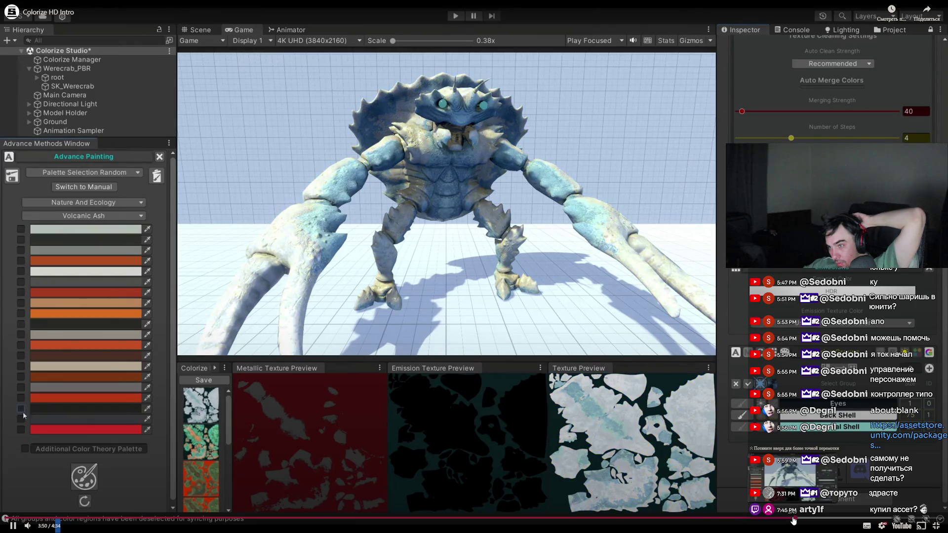
Step: Skip forward past 4:06 to the end of the intro and exit full screen
{"action": "key", "text": "Right"}
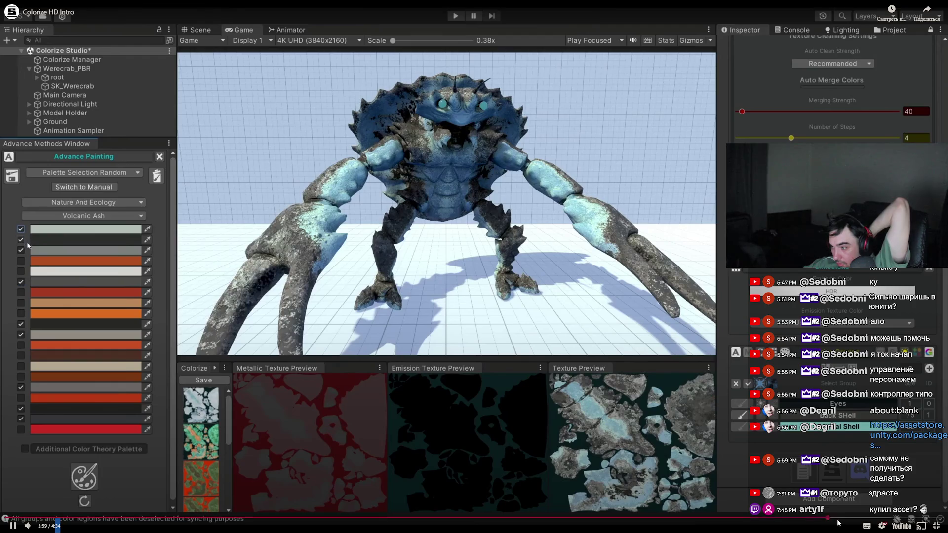
{"action": "left_click", "coordinate": [847, 518]}
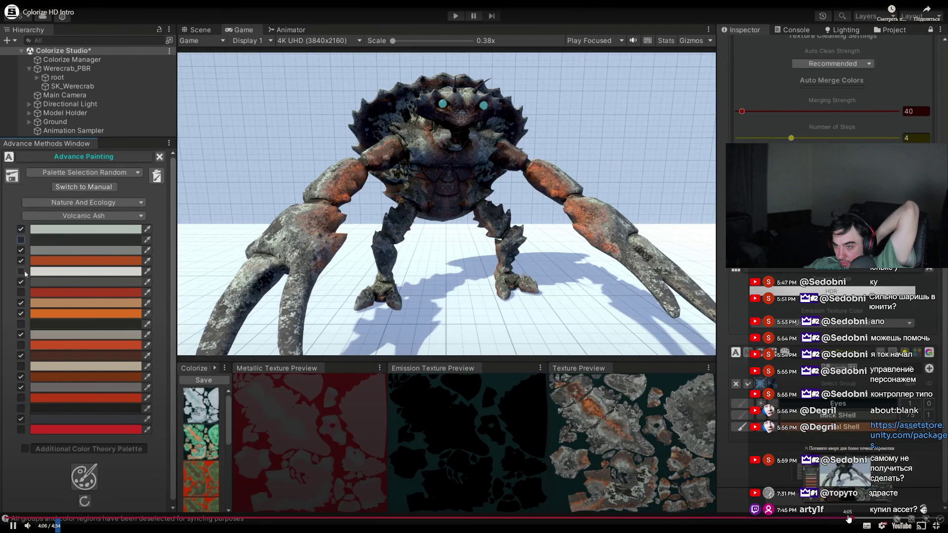
{"action": "left_click", "coordinate": [902, 517]}
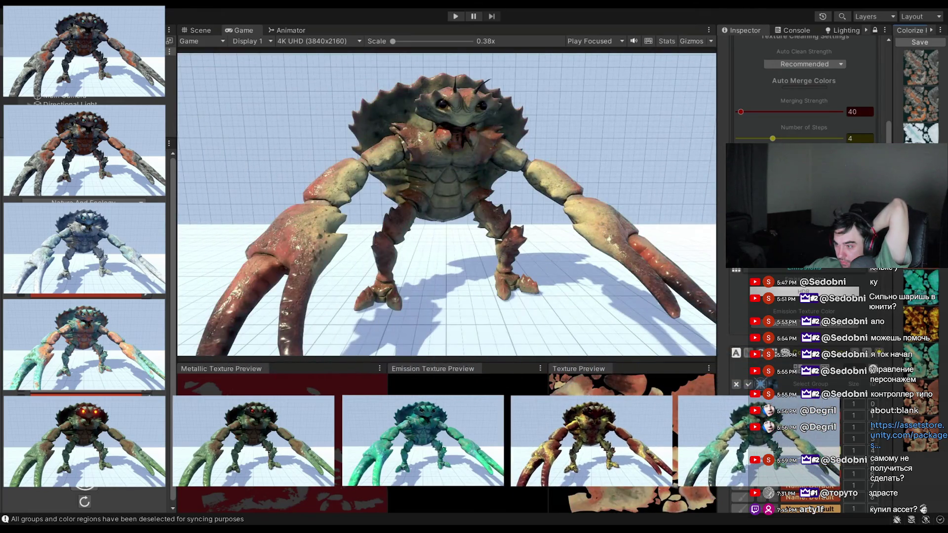
{"action": "key", "text": "Escape"}
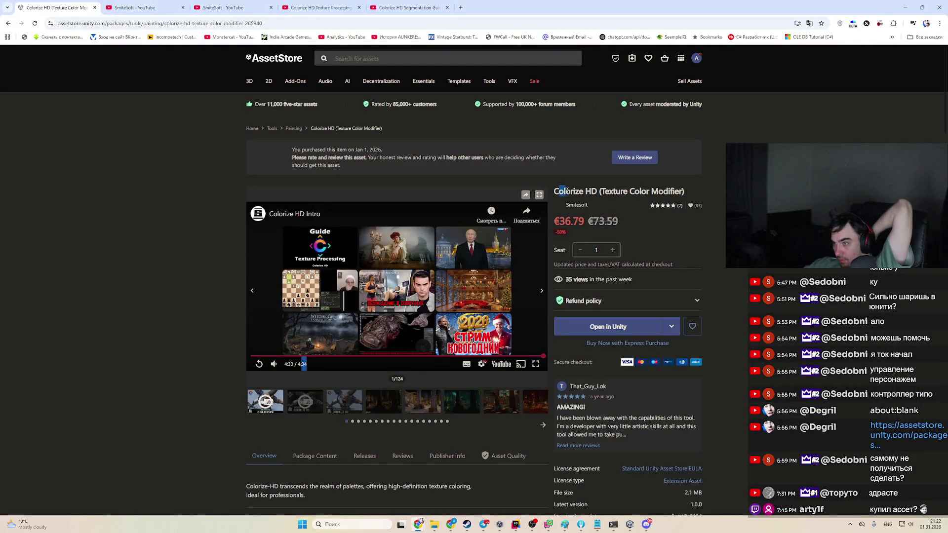
Step: Select the Colorize HD product name, then play the Segmentation Guide video in its tab
{"action": "left_click_drag", "start_coordinate": [599, 191], "coordinate": [554, 191]}
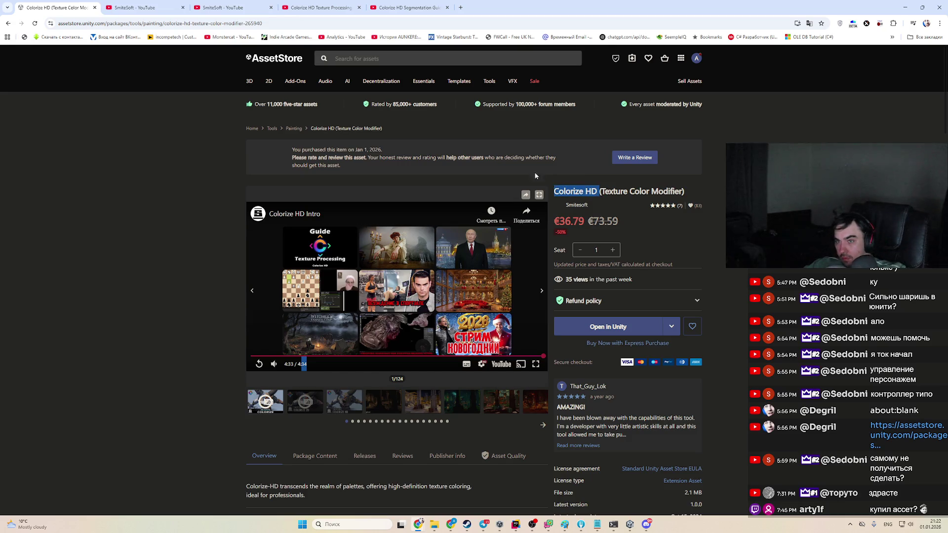
{"action": "left_click", "coordinate": [410, 7]}
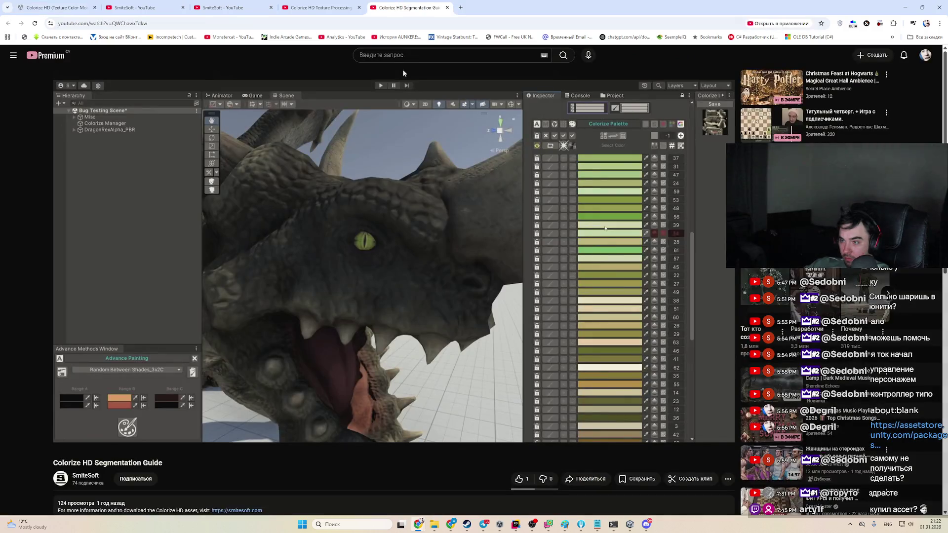
{"action": "left_click", "coordinate": [438, 247]}
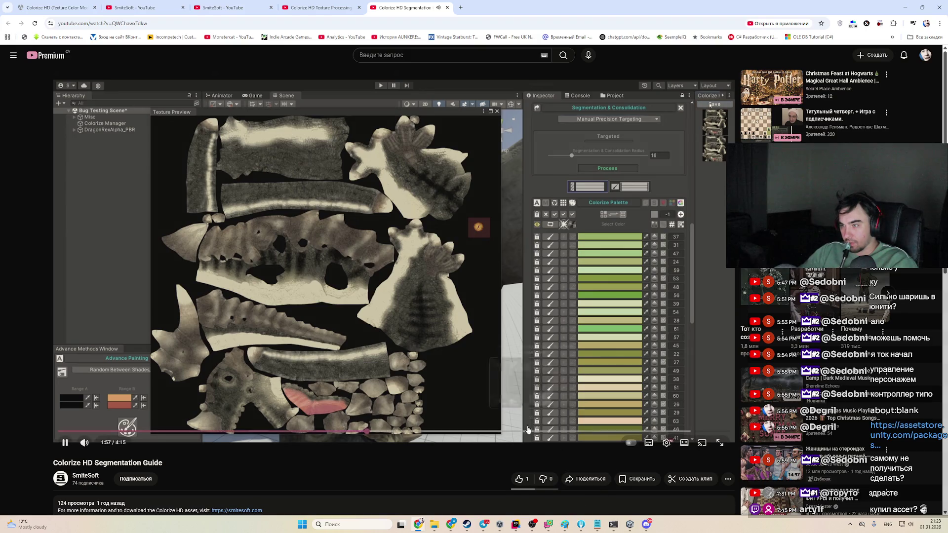
{"action": "mouse_move", "coordinate": [370, 428]}
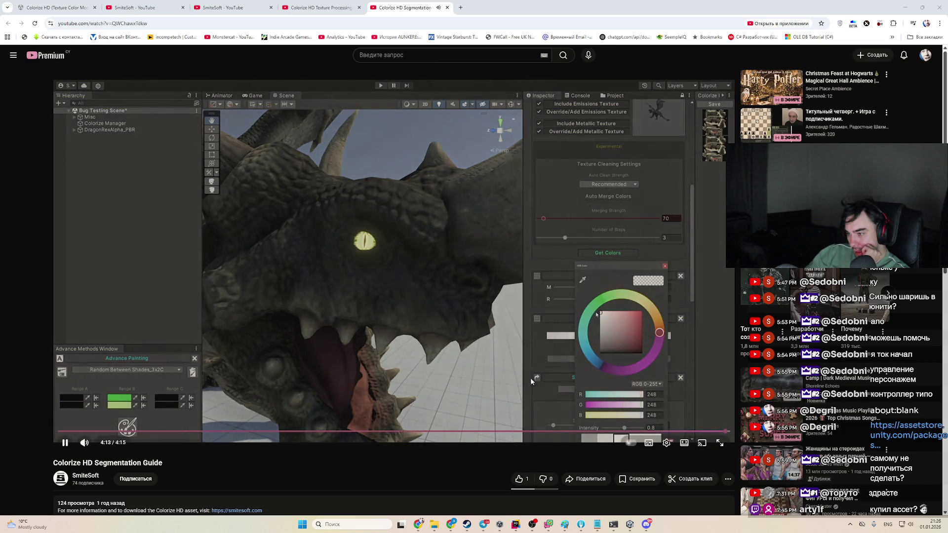
{"action": "left_click", "coordinate": [721, 432]}
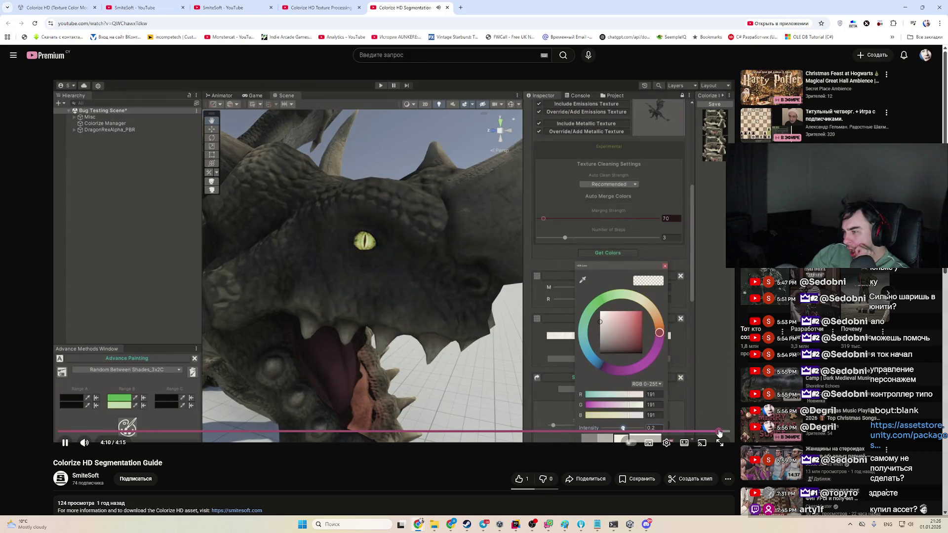
Step: Rewind the Segmentation Guide to the emission colour settings at 4:07, pause it, and bring Unity forward
{"action": "left_click", "coordinate": [711, 432]}
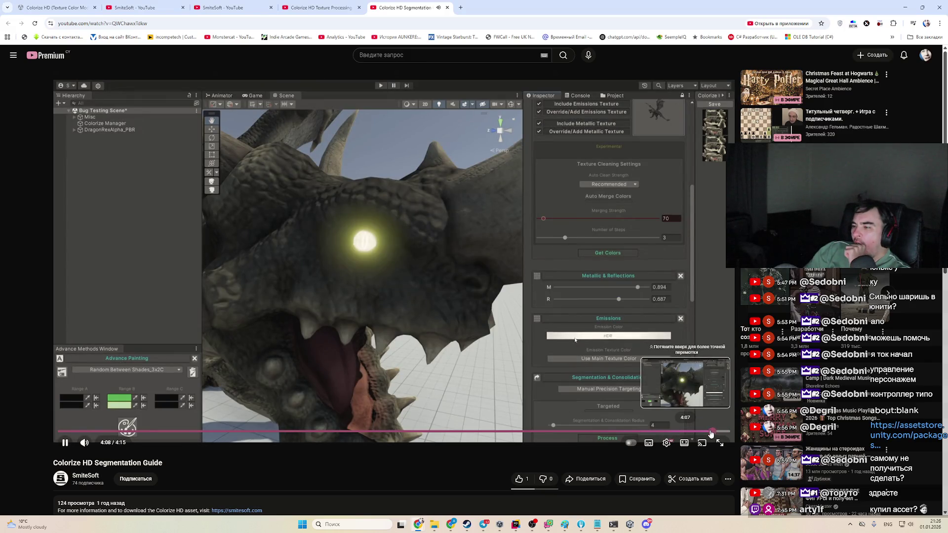
{"action": "left_click", "coordinate": [589, 439]}
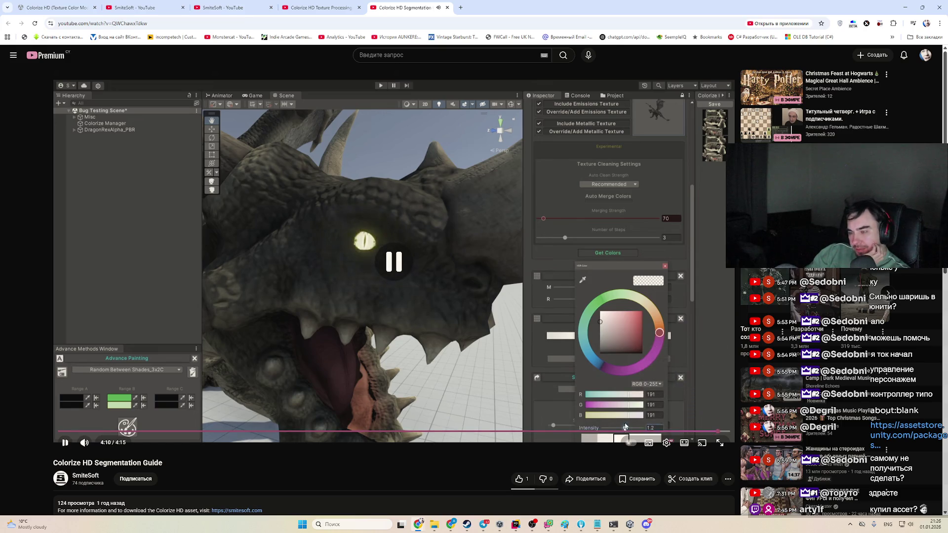
{"action": "mouse_move", "coordinate": [635, 523]}
{"action": "left_click", "coordinate": [648, 488]}
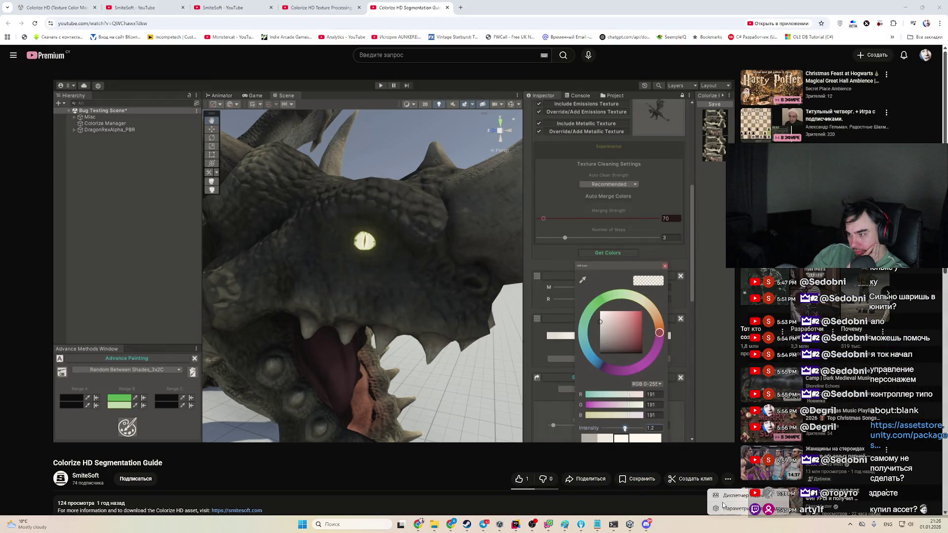
Step: Check the Unity Editor process in Task Manager, then dismiss Task Manager
{"action": "key", "text": "ctrl+shift+Escape"}
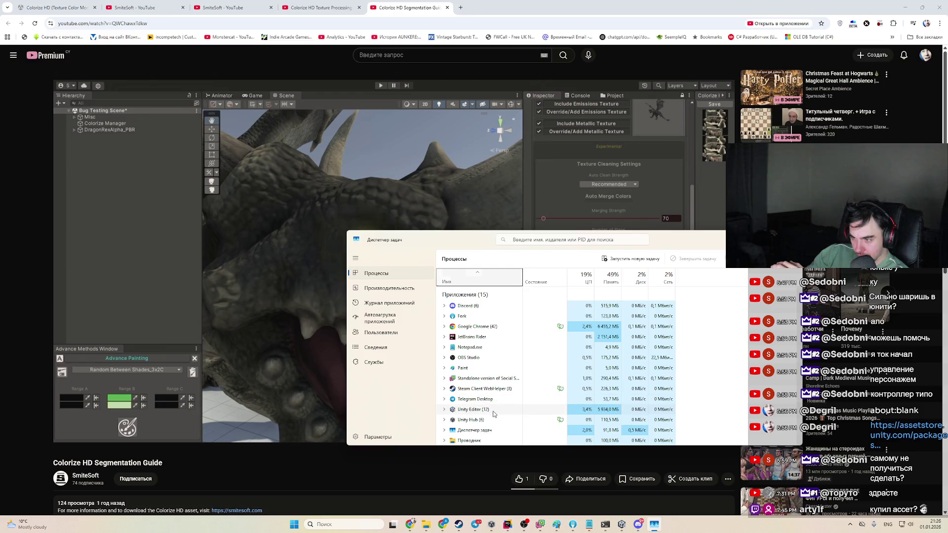
{"action": "left_click", "coordinate": [494, 413]}
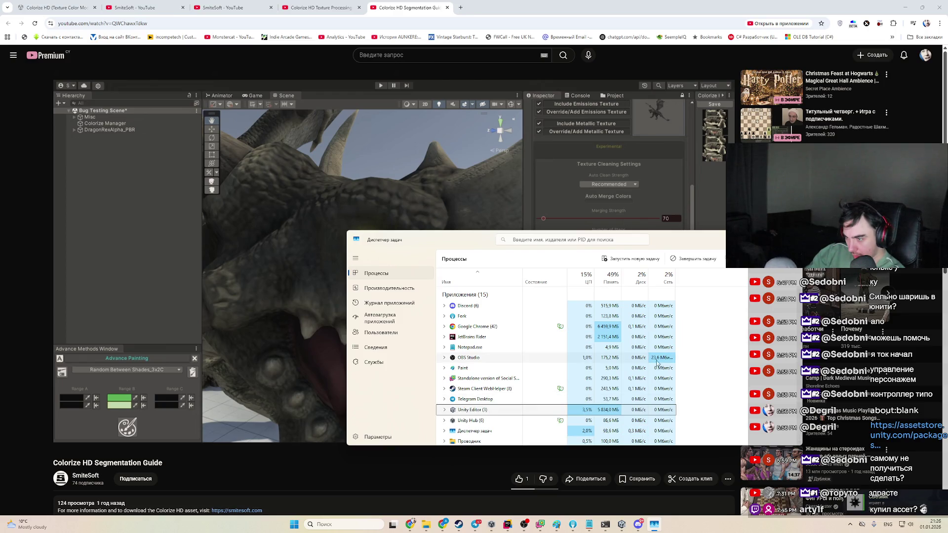
{"action": "scroll", "coordinate": [569, 438], "scroll_direction": "down", "scroll_amount": 5}
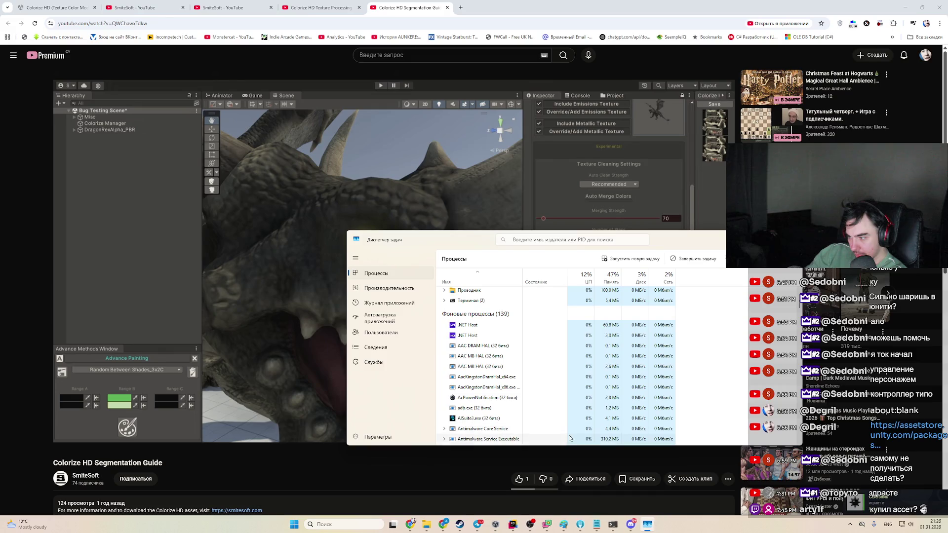
{"action": "left_click", "coordinate": [396, 479]}
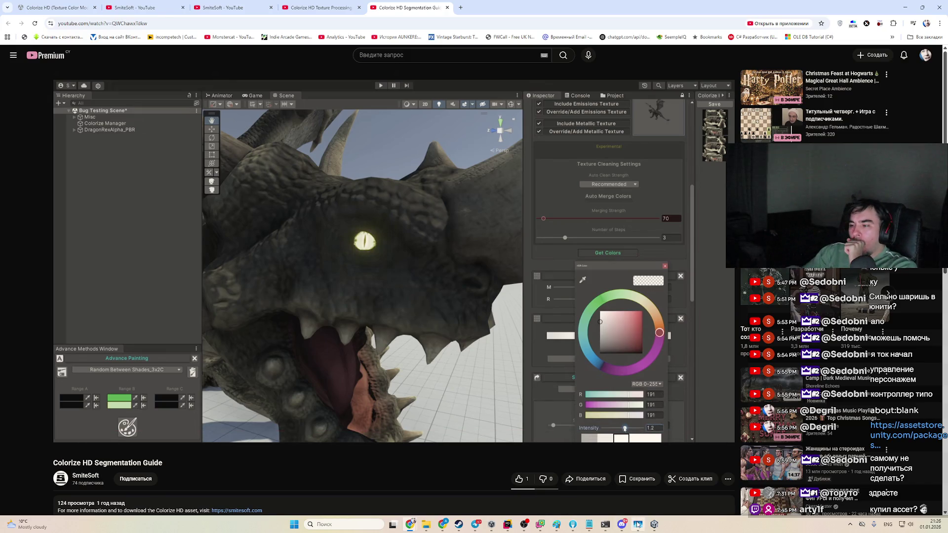
Step: Switch to the Unity Editor project showing the archer character
{"action": "left_click", "coordinate": [657, 528]}
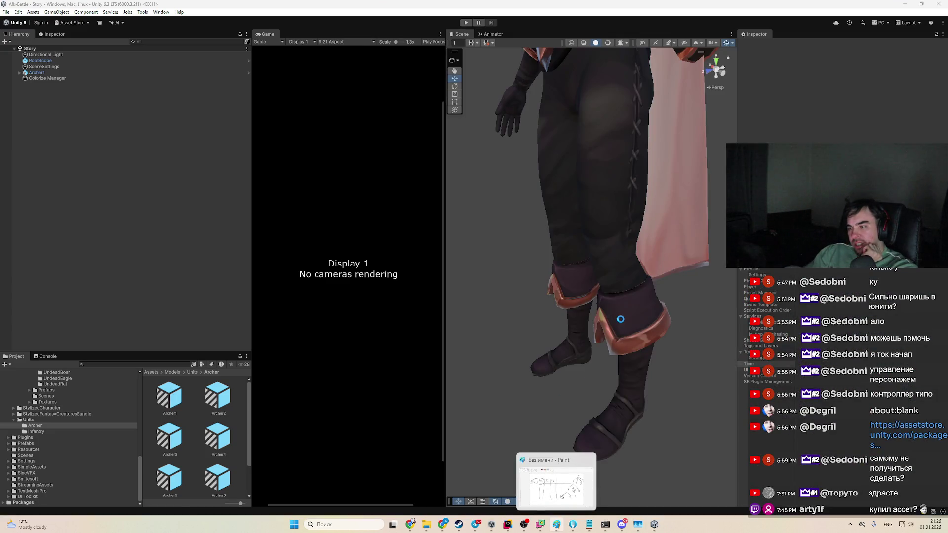
Step: Frame the archer's torso, select the bow, and show Colorize Manager's merge settings (strength 300, steps 1)
{"action": "mouse_move", "coordinate": [630, 355]}
{"action": "left_mouse_down"}
{"action": "mouse_move", "coordinate": [648, 284]}
{"action": "mouse_move", "coordinate": [597, 396]}
{"action": "mouse_move", "coordinate": [558, 417]}
{"action": "left_mouse_up"}
{"action": "left_click", "coordinate": [548, 420]}
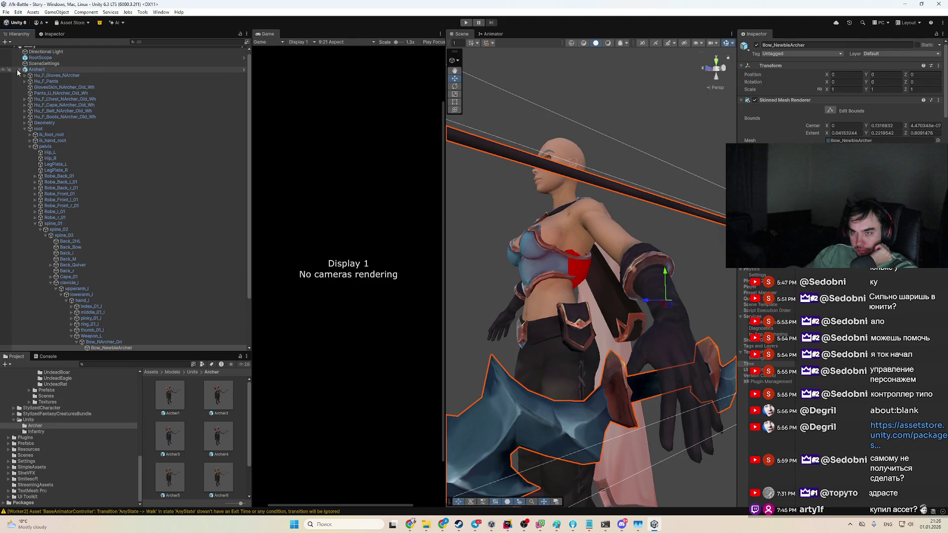
{"action": "left_click", "coordinate": [936, 34]}
{"action": "scroll", "coordinate": [943, 134], "scroll_direction": "down", "scroll_amount": 10}
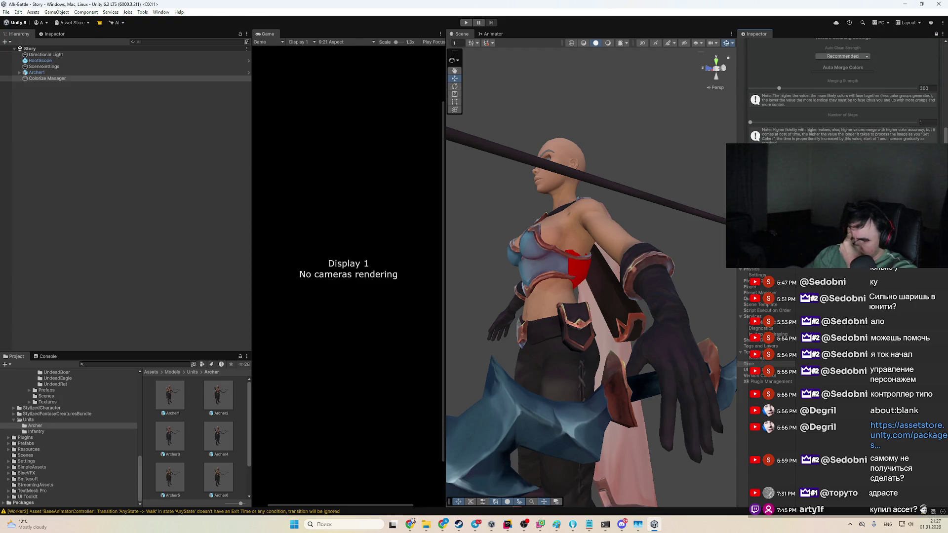
{"action": "scroll", "coordinate": [843, 90], "scroll_direction": "up", "scroll_amount": 2}
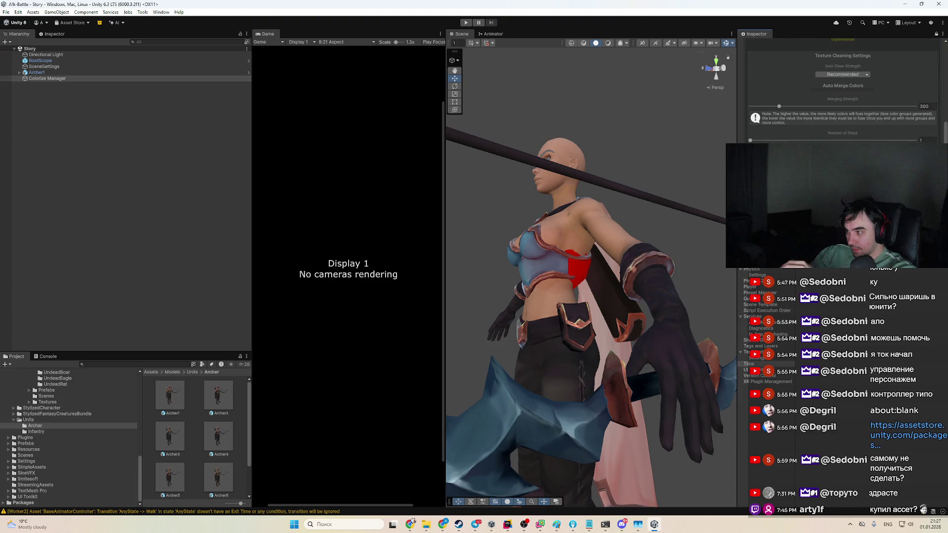
Step: Select the bow and set its Colorize Target Reference Mode to Single Object
{"action": "left_click", "coordinate": [530, 429]}
{"action": "scroll", "coordinate": [124, 222], "scroll_direction": "down", "scroll_amount": 3}
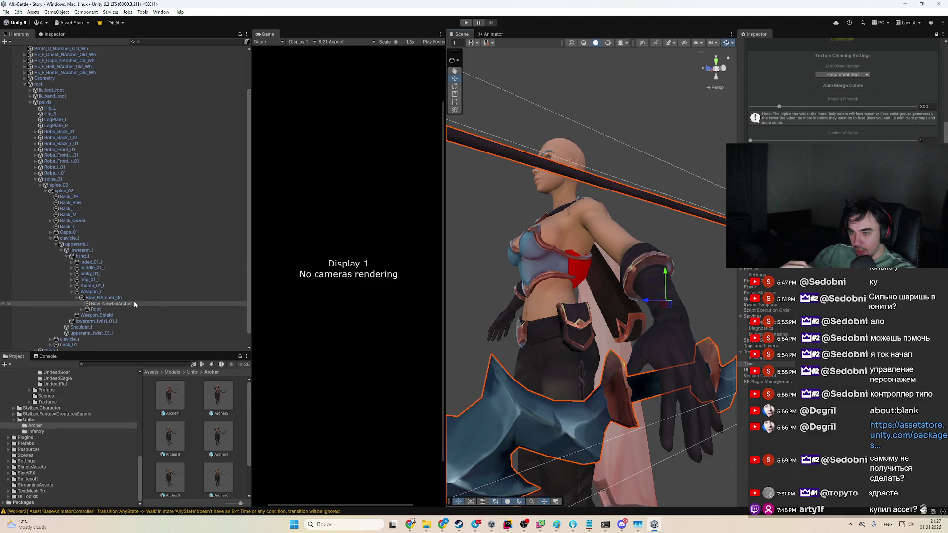
{"action": "scroll", "coordinate": [831, 64], "scroll_direction": "up", "scroll_amount": 10}
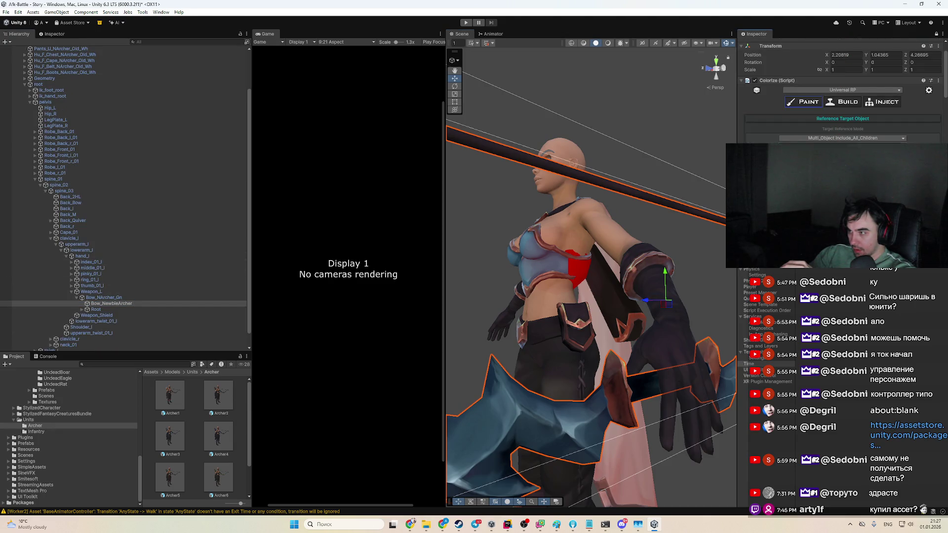
{"action": "scroll", "coordinate": [840, 89], "scroll_direction": "down", "scroll_amount": 4}
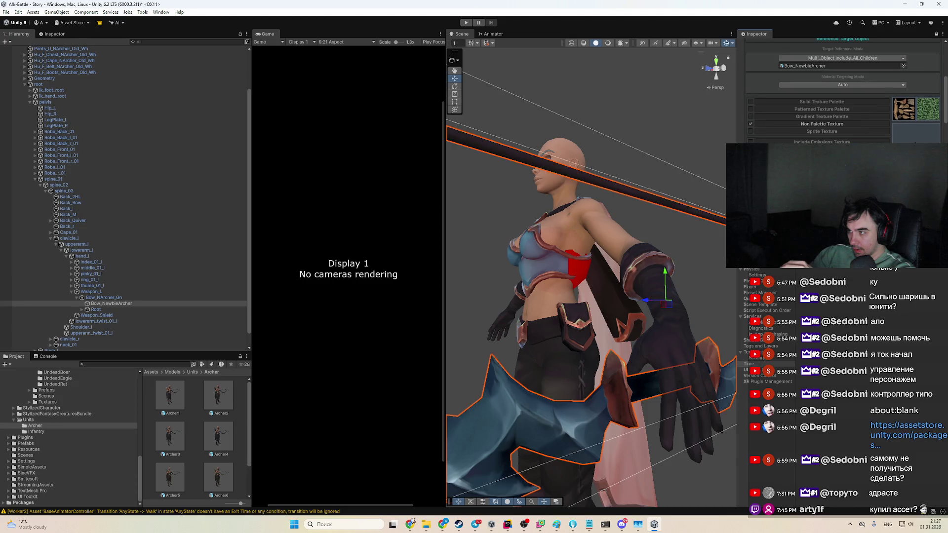
{"action": "scroll", "coordinate": [916, 83], "scroll_direction": "up", "scroll_amount": 1}
{"action": "left_click", "coordinate": [839, 78]}
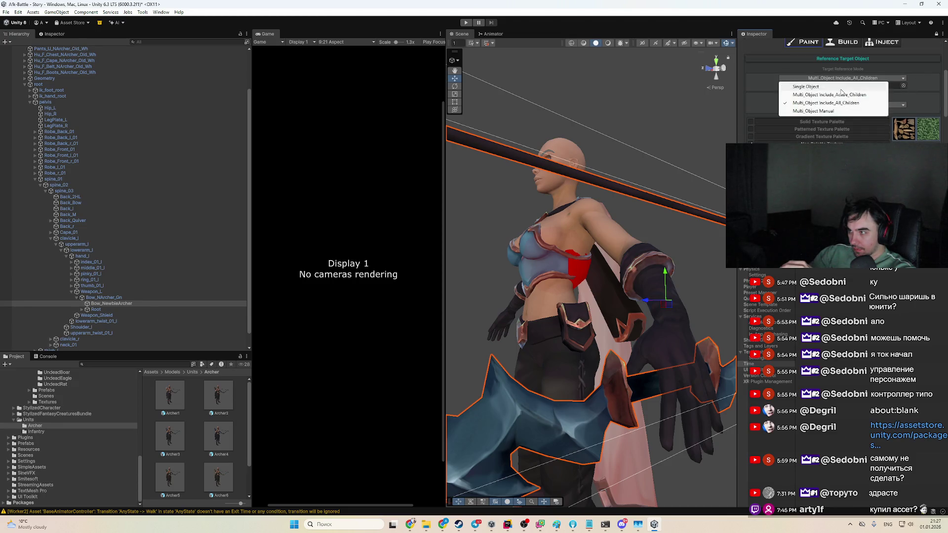
{"action": "left_click", "coordinate": [810, 87]}
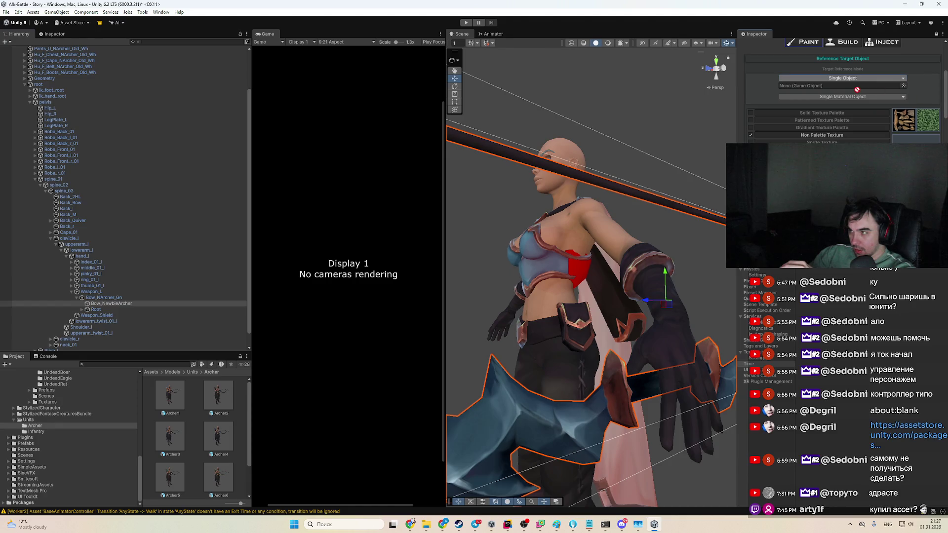
{"action": "scroll", "coordinate": [796, 86], "scroll_direction": "down", "scroll_amount": 10}
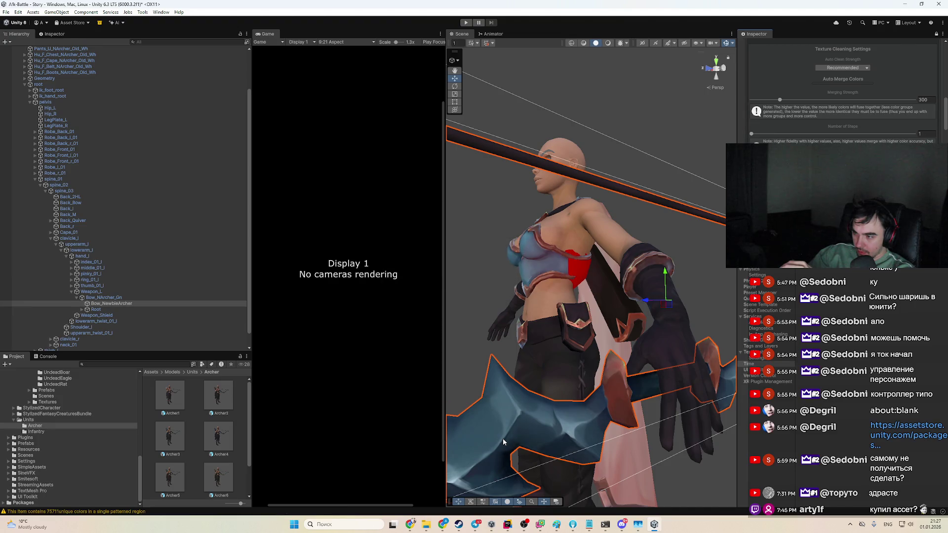
Step: Lower the bow's Auto Merge Colors Merging Strength slider from 300 to 152
{"action": "scroll", "coordinate": [889, 108], "scroll_direction": "down", "scroll_amount": 5}
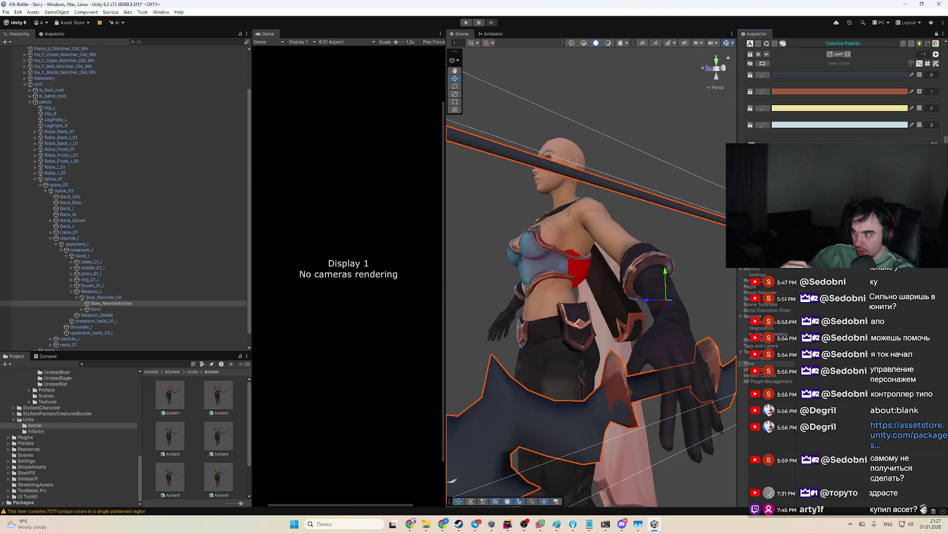
{"action": "scroll", "coordinate": [869, 86], "scroll_direction": "up", "scroll_amount": 4}
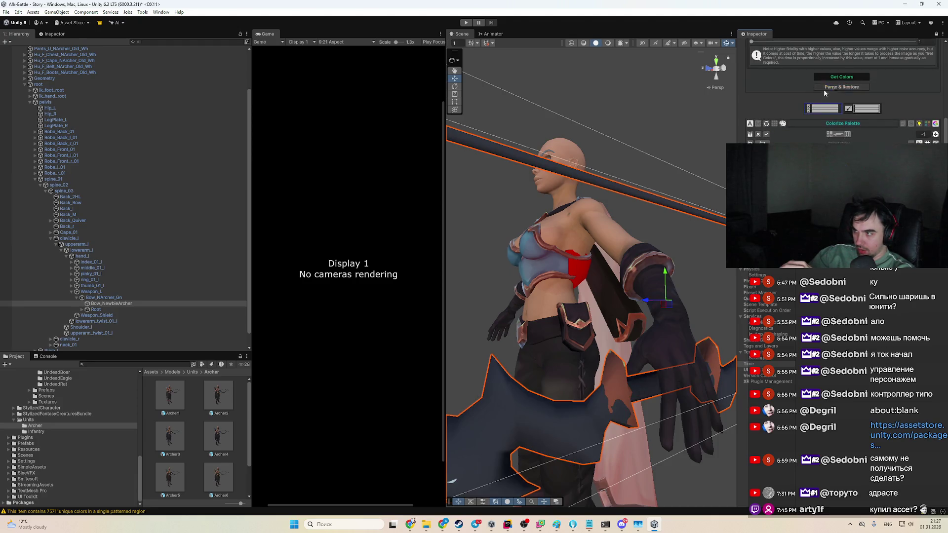
{"action": "scroll", "coordinate": [923, 104], "scroll_direction": "up", "scroll_amount": 3}
{"action": "left_click_drag", "start_coordinate": [773, 88], "coordinate": [770, 88]}
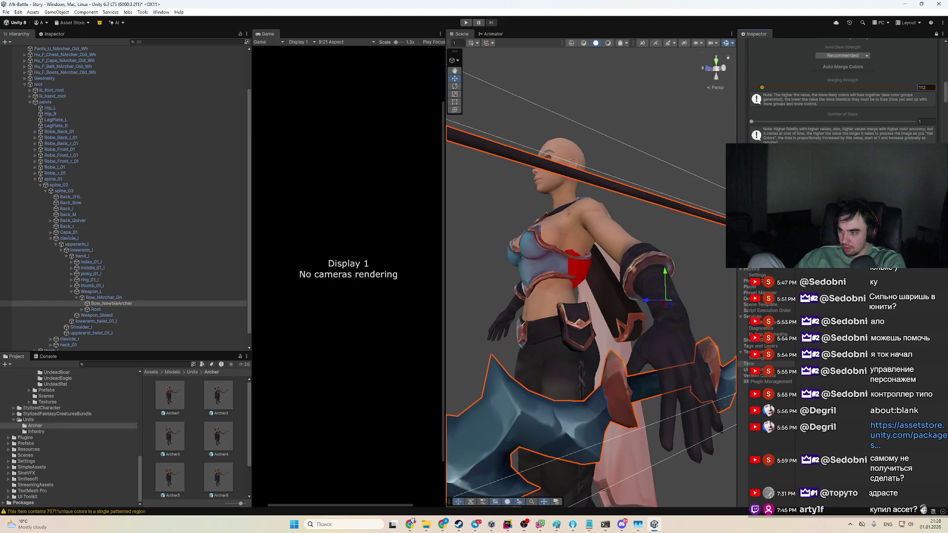
Step: Set Number of Steps to 2 and run Get Colors to regenerate the bow's palette
{"action": "scroll", "coordinate": [843, 91], "scroll_direction": "down", "scroll_amount": 5}
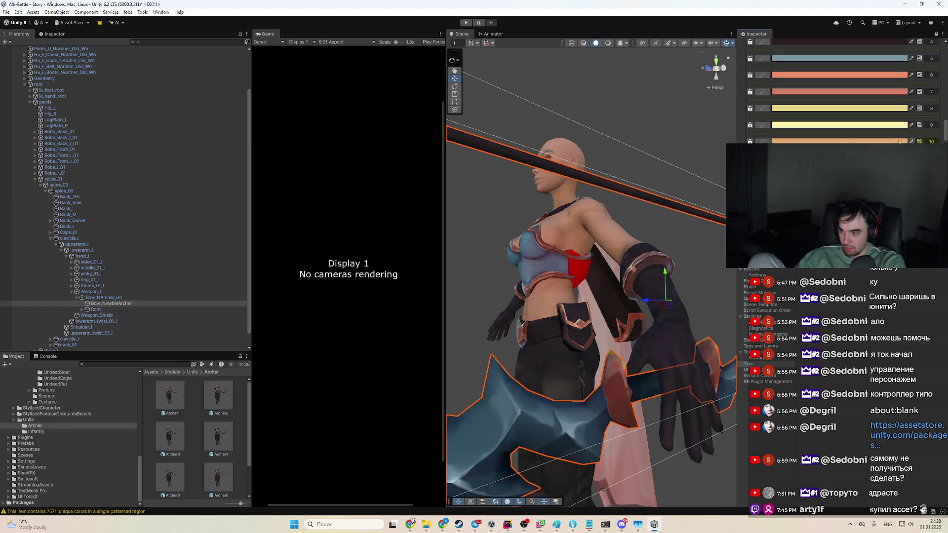
{"action": "scroll", "coordinate": [875, 129], "scroll_direction": "up", "scroll_amount": 5}
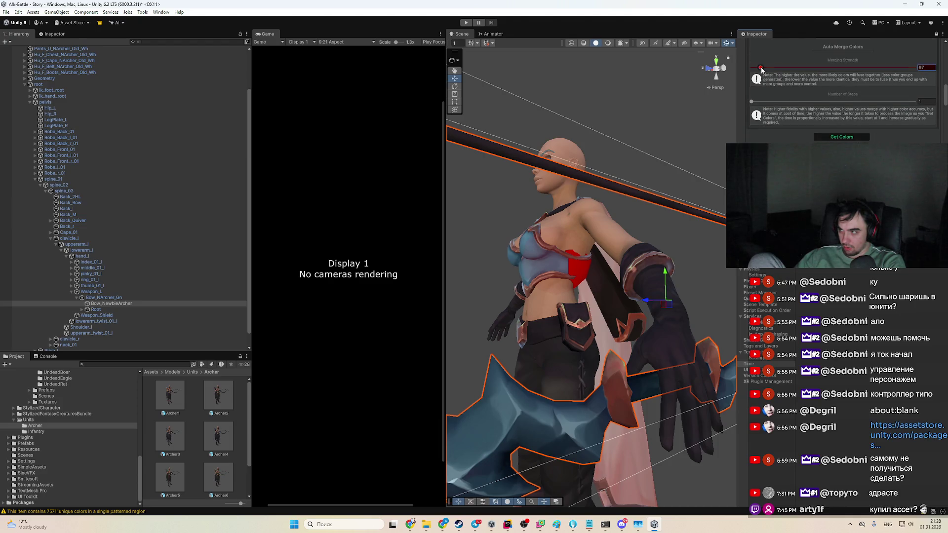
{"action": "left_click_drag", "start_coordinate": [752, 102], "coordinate": [768, 102]}
{"action": "left_click", "coordinate": [847, 139]}
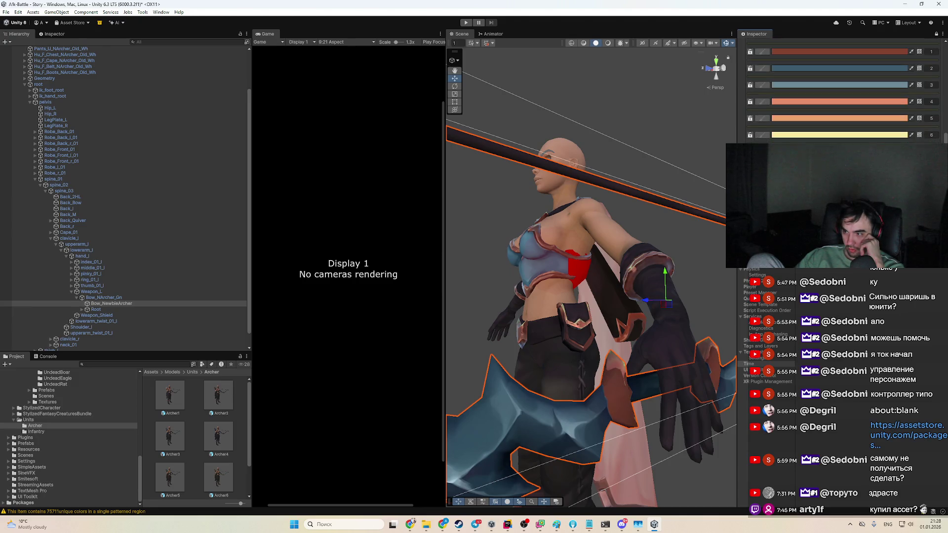
Step: Orbit around the archer and tick Include Metallic Texture in the Colorize Inspector
{"action": "mouse_move", "coordinate": [617, 321]}
{"action": "left_mouse_down"}
{"action": "mouse_move", "coordinate": [638, 345]}
{"action": "mouse_move", "coordinate": [673, 330]}
{"action": "left_mouse_up"}
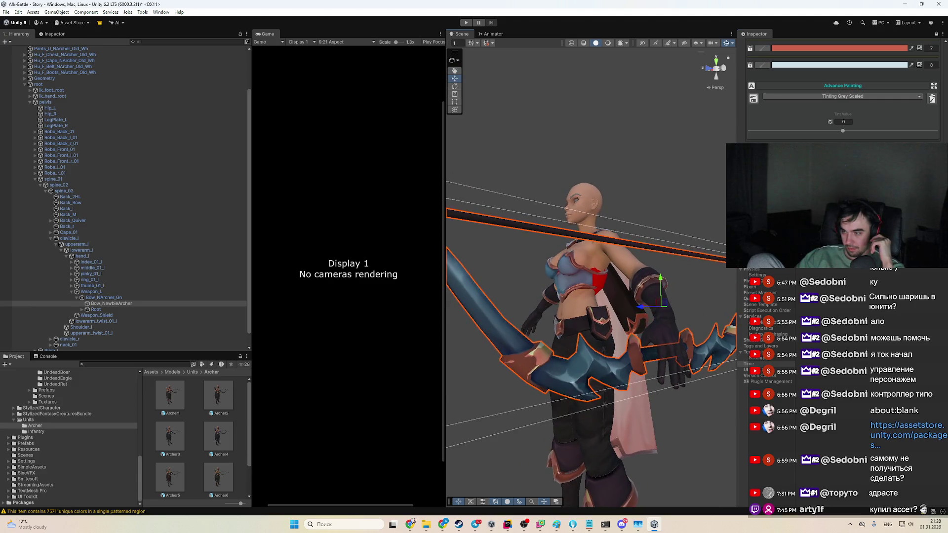
{"action": "left_click_drag", "start_coordinate": [637, 300], "coordinate": [652, 305]}
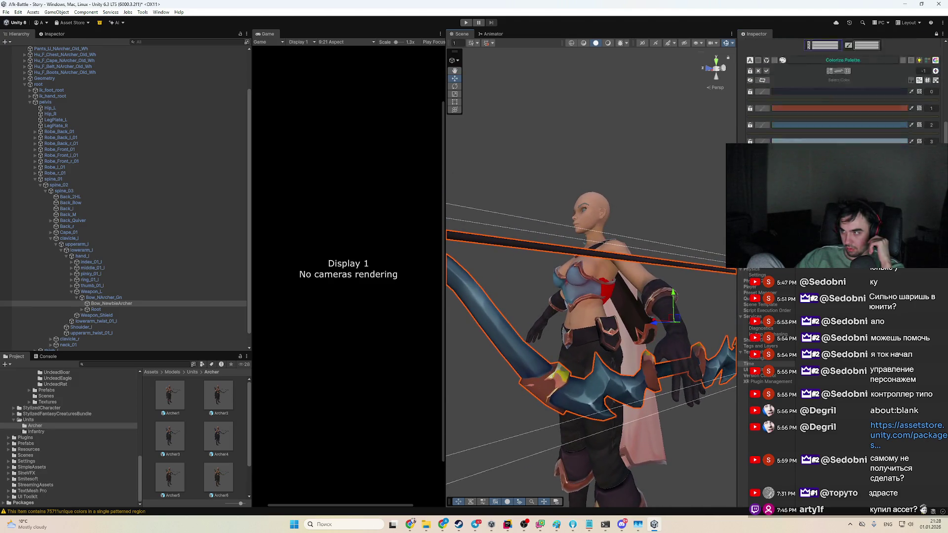
{"action": "scroll", "coordinate": [762, 122], "scroll_direction": "up", "scroll_amount": 4}
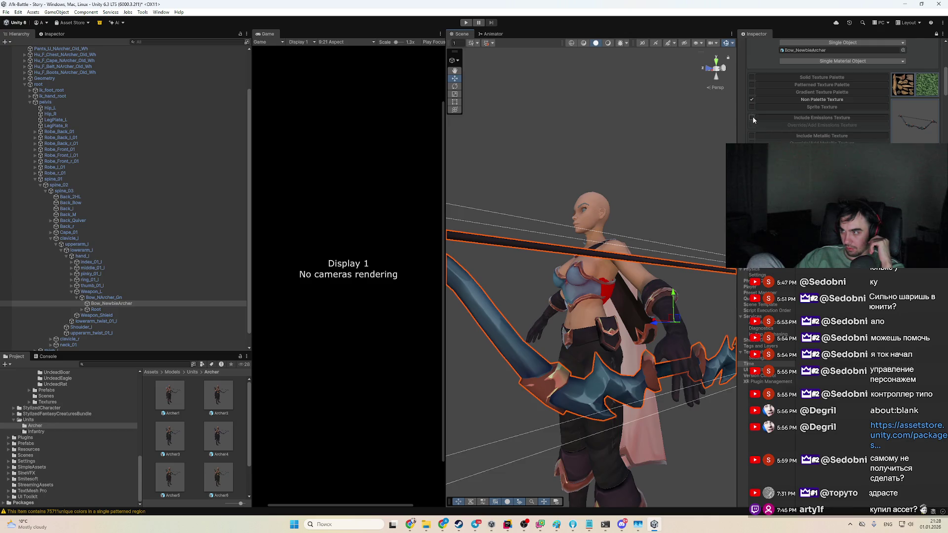
{"action": "left_click", "coordinate": [752, 135]}
{"action": "scroll", "coordinate": [752, 118], "scroll_direction": "down", "scroll_amount": 2}
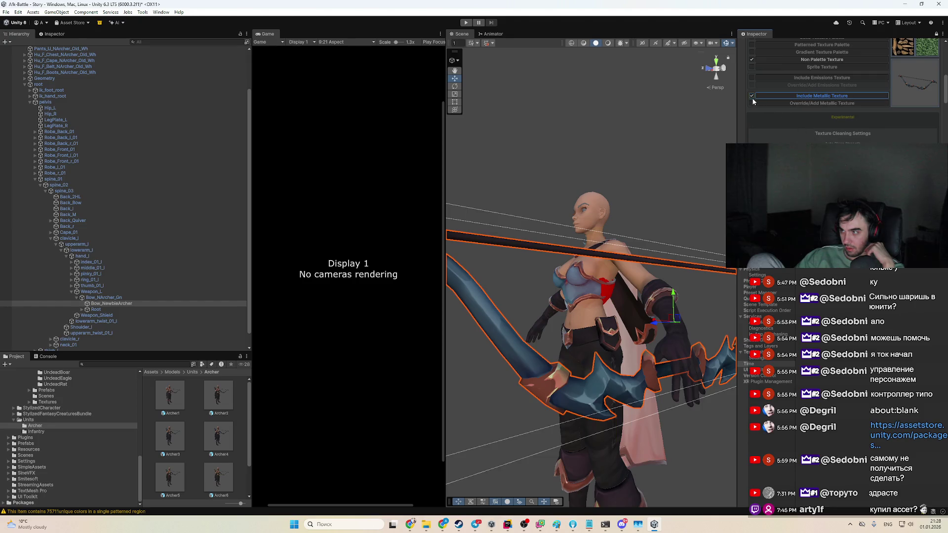
{"action": "scroll", "coordinate": [768, 112], "scroll_direction": "down", "scroll_amount": 4}
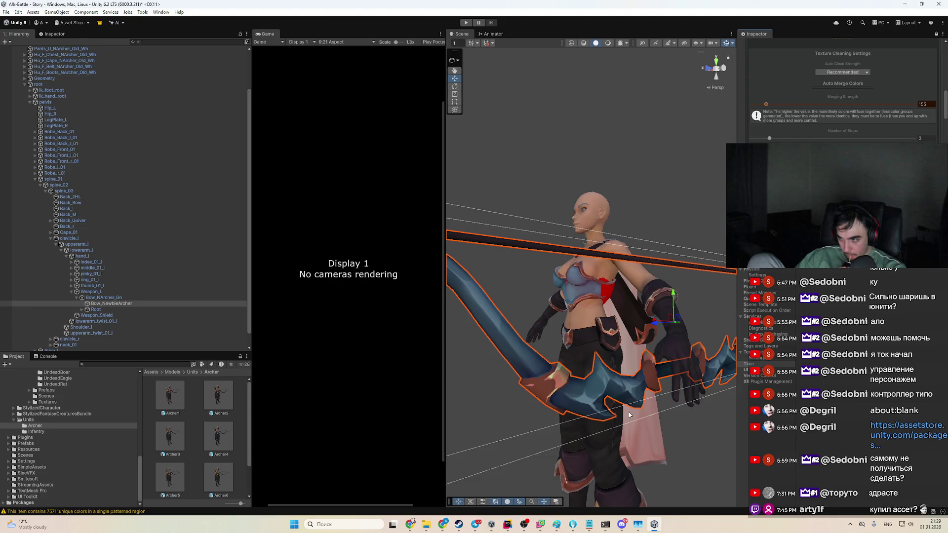
Step: Lower the Merging Strength slider from 155 to 136
{"action": "left_click_drag", "start_coordinate": [611, 403], "coordinate": [866, 137]}
{"action": "scroll", "coordinate": [866, 137], "scroll_direction": "down", "scroll_amount": 5}
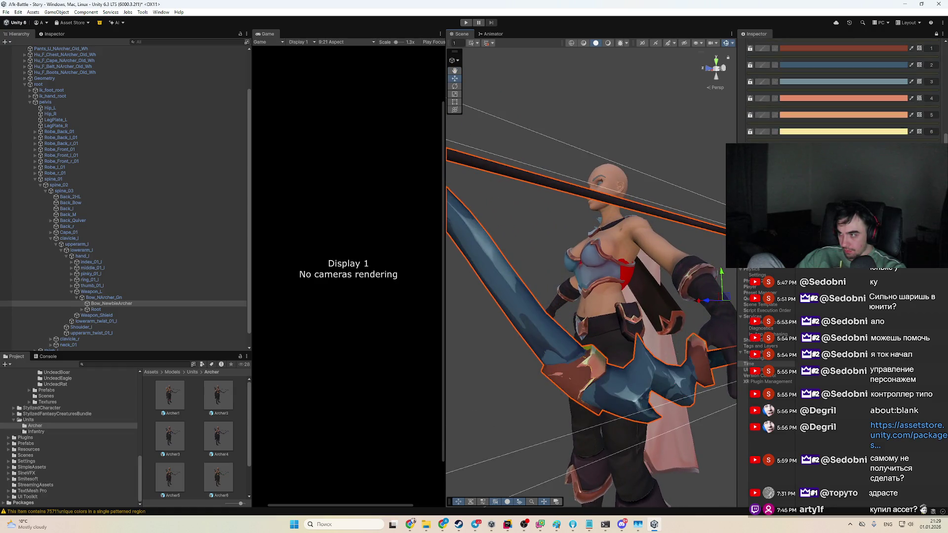
{"action": "scroll", "coordinate": [866, 138], "scroll_direction": "up", "scroll_amount": 3}
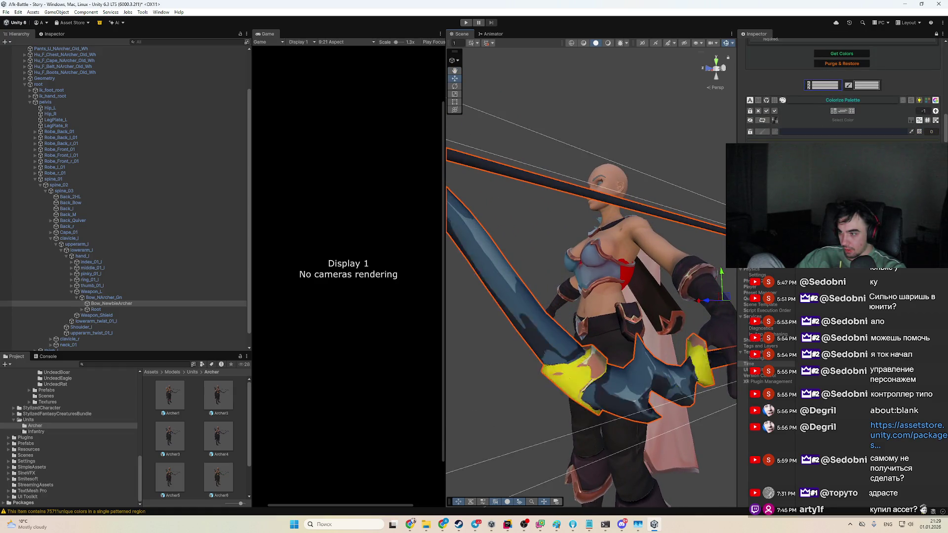
{"action": "mouse_move", "coordinate": [700, 426]}
{"action": "left_mouse_down"}
{"action": "mouse_move", "coordinate": [629, 409]}
{"action": "mouse_move", "coordinate": [600, 388]}
{"action": "left_mouse_up"}
{"action": "scroll", "coordinate": [843, 99], "scroll_direction": "up", "scroll_amount": 3}
{"action": "left_click_drag", "start_coordinate": [766, 125], "coordinate": [765, 125]}
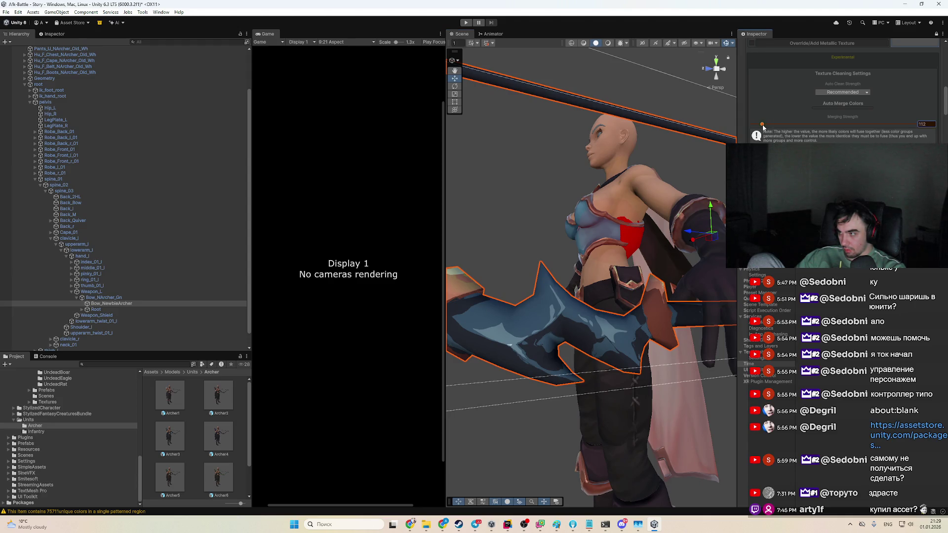
Step: Run Get Colors twice to extract a fresh palette from the bow
{"action": "scroll", "coordinate": [843, 99], "scroll_direction": "down", "scroll_amount": 3}
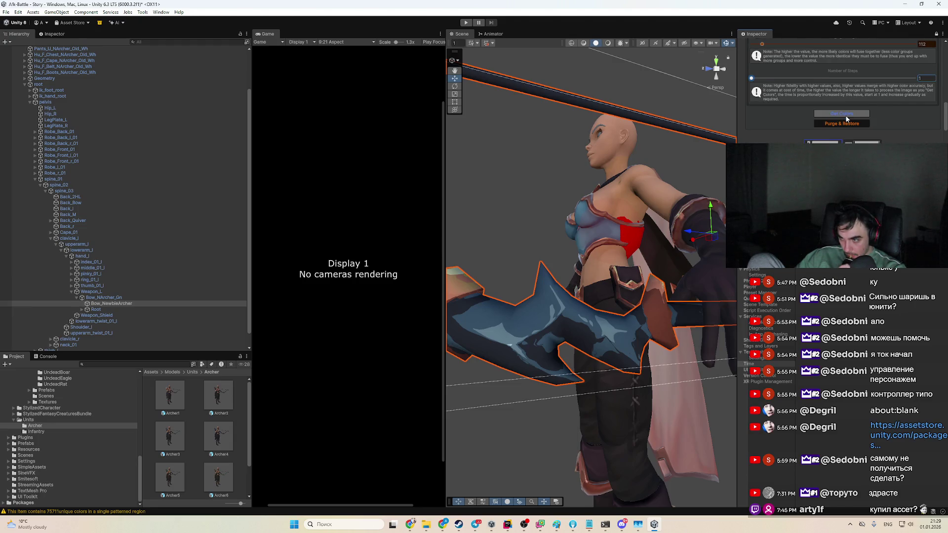
{"action": "left_click", "coordinate": [845, 114]}
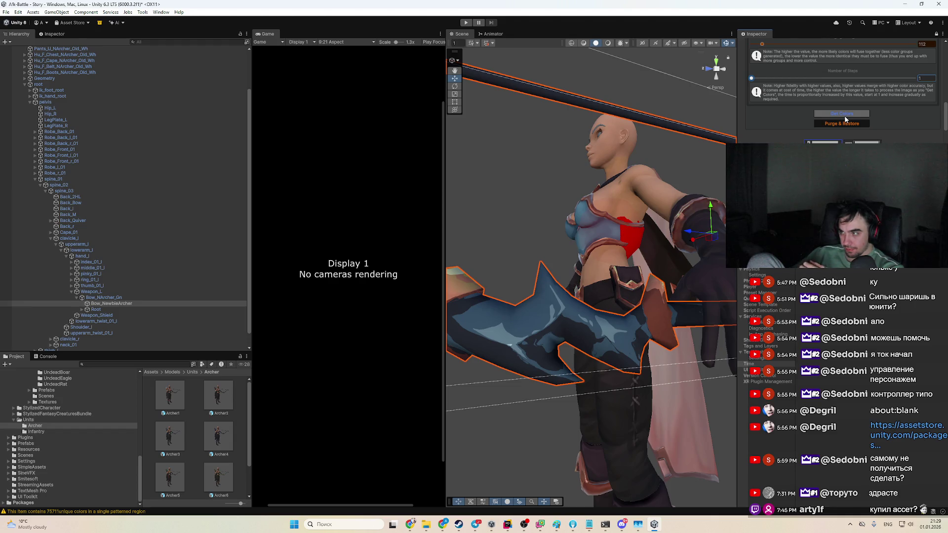
{"action": "left_click", "coordinate": [842, 114]}
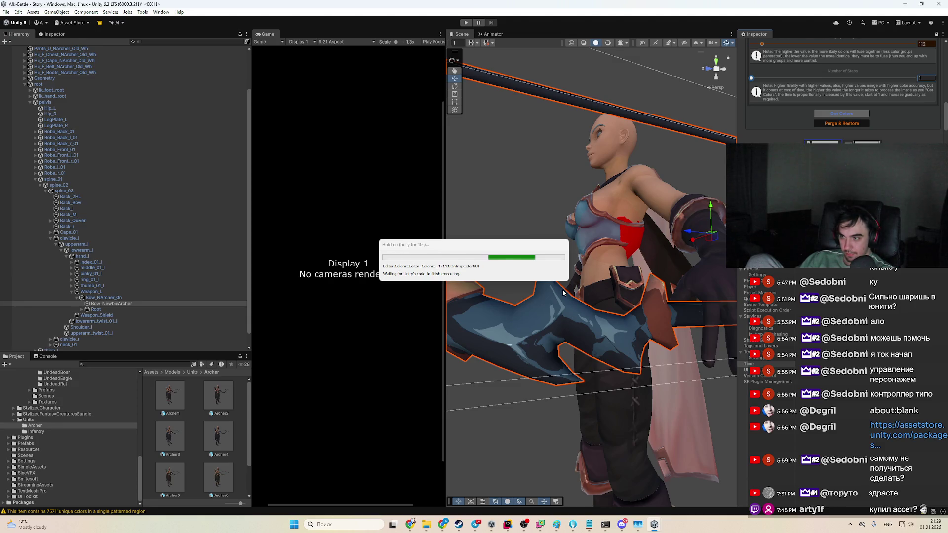
{"action": "left_click_drag", "start_coordinate": [560, 288], "coordinate": [513, 291]}
{"action": "scroll", "coordinate": [557, 315], "scroll_direction": "down", "scroll_amount": 3}
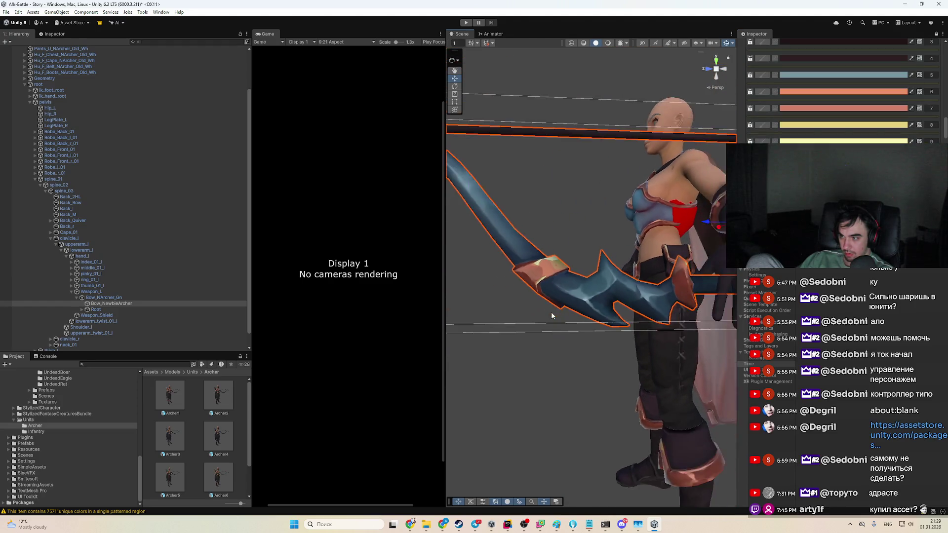
{"action": "scroll", "coordinate": [844, 89], "scroll_direction": "up", "scroll_amount": 3}
{"action": "scroll", "coordinate": [844, 89], "scroll_direction": "up", "scroll_amount": 3}
{"action": "mouse_move", "coordinate": [642, 321]}
{"action": "left_mouse_down"}
{"action": "mouse_move", "coordinate": [665, 354]}
{"action": "mouse_move", "coordinate": [644, 344]}
{"action": "left_mouse_up"}
{"action": "mouse_move", "coordinate": [715, 215]}
{"action": "left_mouse_down"}
{"action": "mouse_move", "coordinate": [671, 454]}
{"action": "mouse_move", "coordinate": [706, 286]}
{"action": "left_mouse_up"}
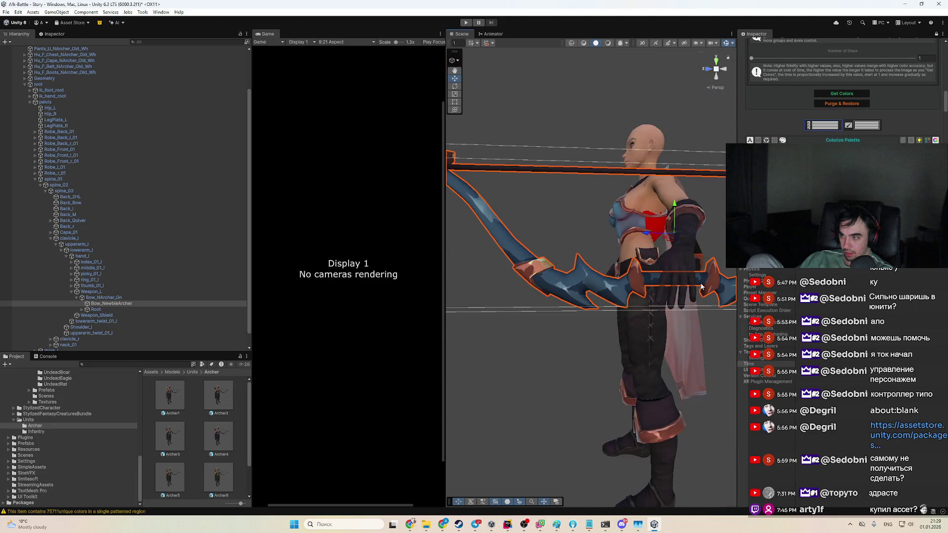
{"action": "scroll", "coordinate": [651, 283], "scroll_direction": "up", "scroll_amount": 5}
{"action": "scroll", "coordinate": [880, 113], "scroll_direction": "up", "scroll_amount": 2}
{"action": "left_click", "coordinate": [759, 119]}
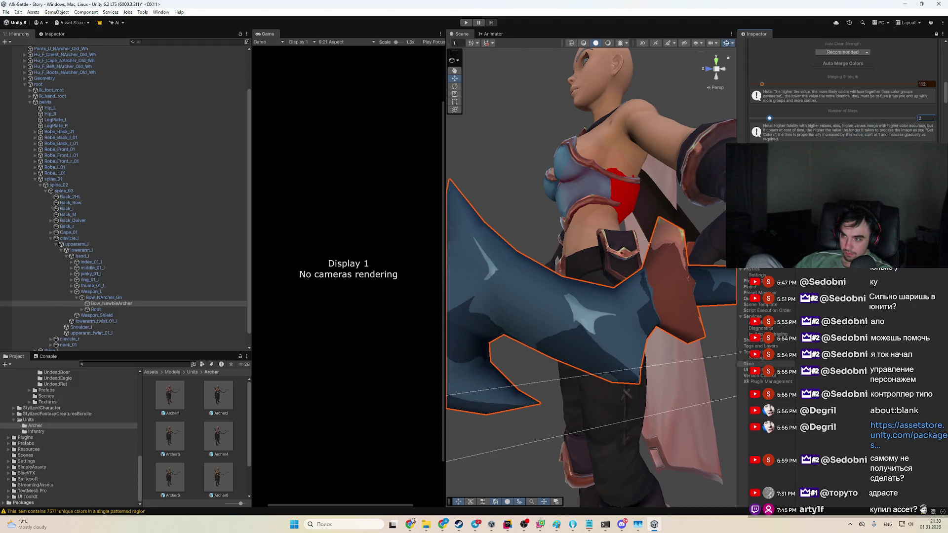
Step: Run Get Colors to extract the bow's colour palette at Merging Strength 85
{"action": "mouse_move", "coordinate": [610, 271]}
{"action": "left_mouse_down"}
{"action": "mouse_move", "coordinate": [612, 344]}
{"action": "mouse_move", "coordinate": [613, 316]}
{"action": "left_mouse_up"}
{"action": "scroll", "coordinate": [843, 99], "scroll_direction": "down", "scroll_amount": 1}
{"action": "scroll", "coordinate": [842, 99], "scroll_direction": "down", "scroll_amount": 3}
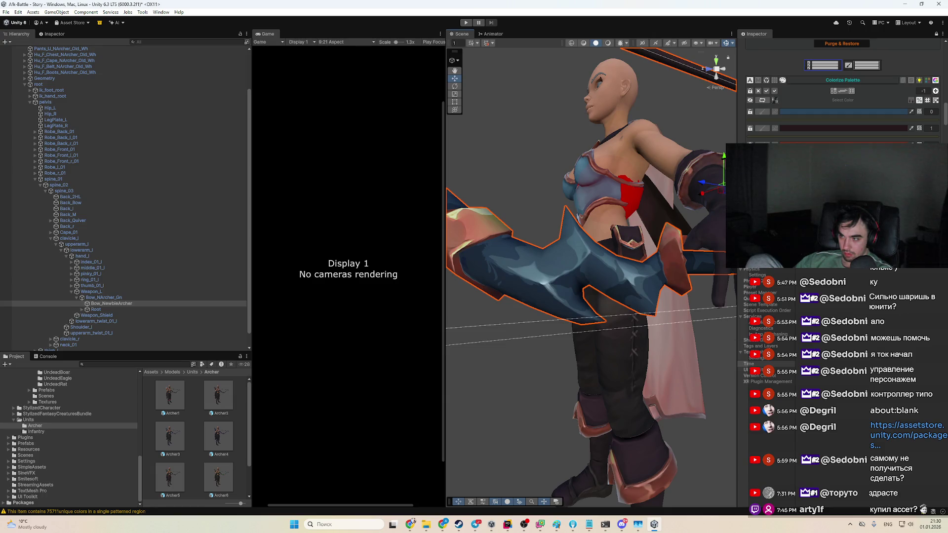
{"action": "scroll", "coordinate": [843, 99], "scroll_direction": "up", "scroll_amount": 4}
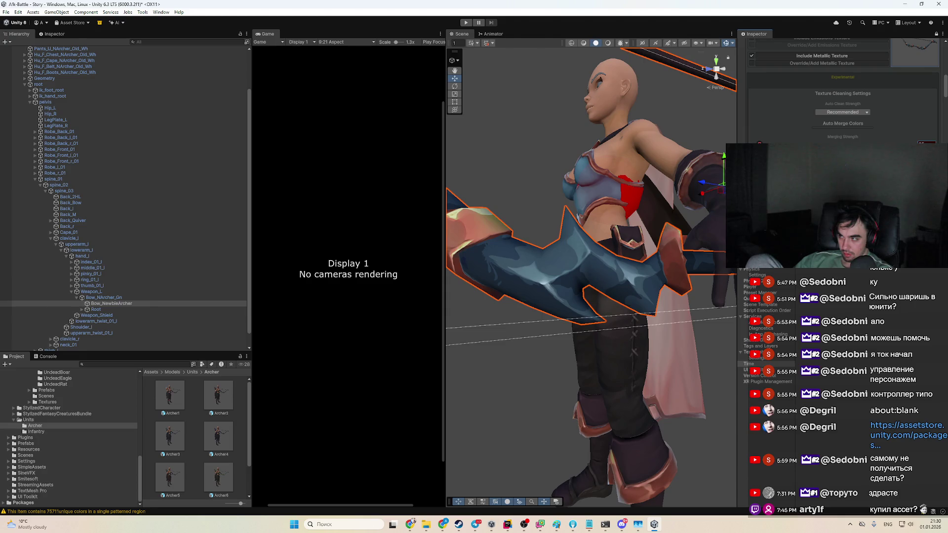
{"action": "scroll", "coordinate": [843, 133], "scroll_direction": "down", "scroll_amount": 2}
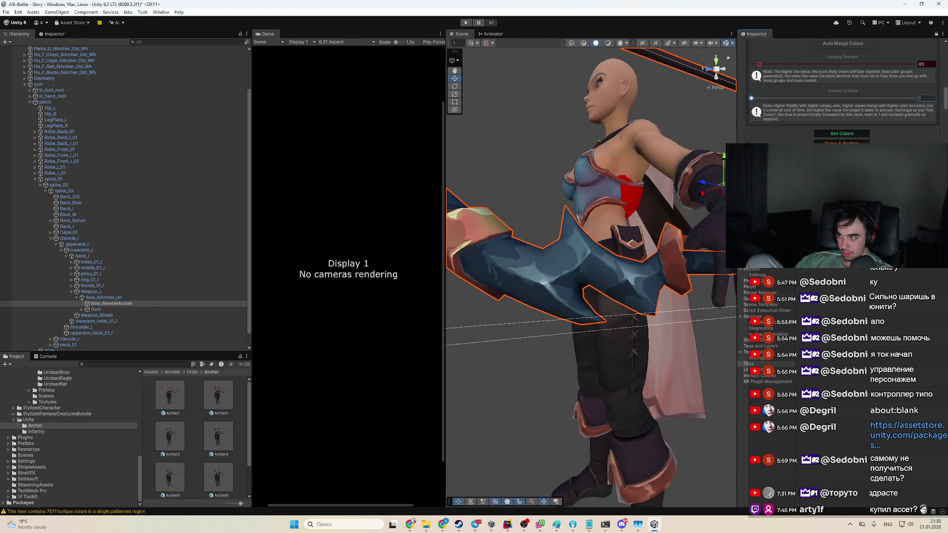
{"action": "left_click", "coordinate": [843, 134]}
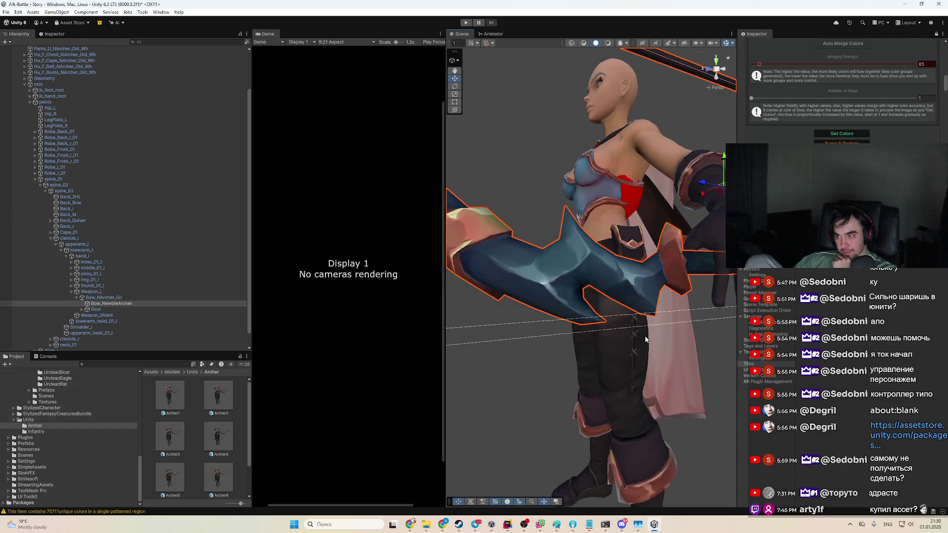
Step: Lower Merging Strength to 66 and re-extract the bow's colours with Get Colors
{"action": "scroll", "coordinate": [642, 310], "scroll_direction": "up", "scroll_amount": 4}
{"action": "left_click_drag", "start_coordinate": [641, 310], "coordinate": [691, 306]}
{"action": "scroll", "coordinate": [840, 197], "scroll_direction": "down", "scroll_amount": 2}
{"action": "scroll", "coordinate": [839, 99], "scroll_direction": "down", "scroll_amount": 5}
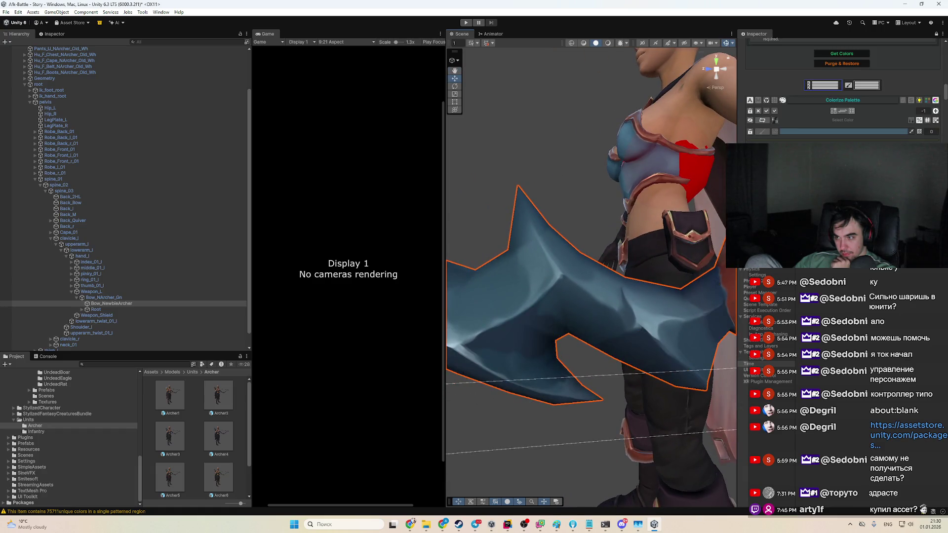
{"action": "mouse_move", "coordinate": [608, 346]}
{"action": "left_mouse_down"}
{"action": "mouse_move", "coordinate": [643, 355]}
{"action": "mouse_move", "coordinate": [645, 368]}
{"action": "left_mouse_up"}
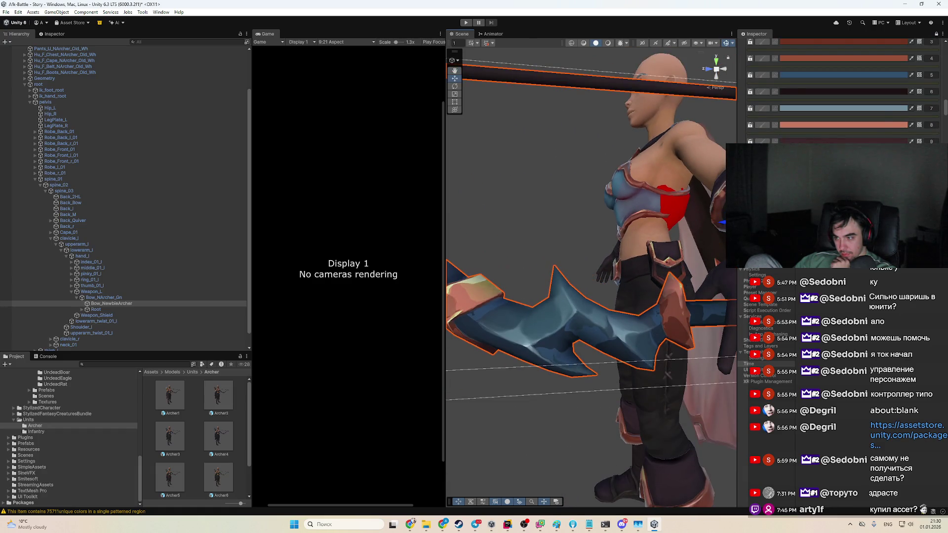
{"action": "scroll", "coordinate": [883, 121], "scroll_direction": "down", "scroll_amount": 5}
{"action": "left_click_drag", "start_coordinate": [758, 126], "coordinate": [756, 126]}
{"action": "scroll", "coordinate": [778, 133], "scroll_direction": "down", "scroll_amount": 3}
{"action": "left_click", "coordinate": [857, 133]}
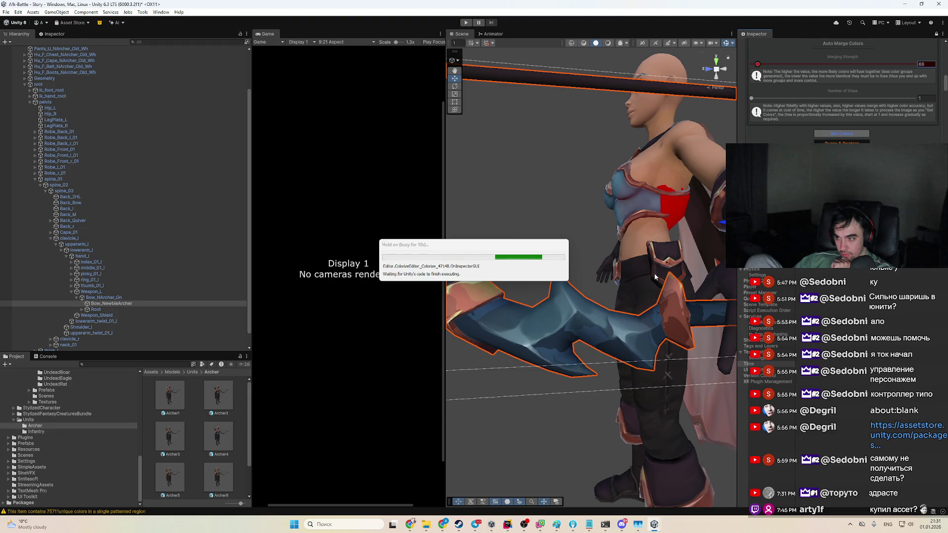
Step: Raise the Number of Steps slider in Texture Cleaning Settings from 1 to 3
{"action": "left_click_drag", "start_coordinate": [654, 274], "coordinate": [642, 276]}
{"action": "scroll", "coordinate": [841, 94], "scroll_direction": "down", "scroll_amount": 5}
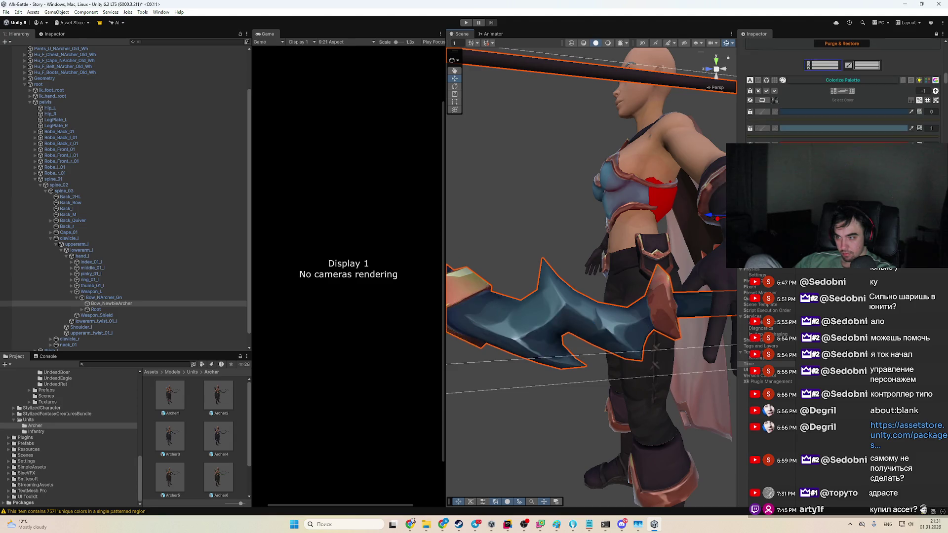
{"action": "scroll", "coordinate": [866, 131], "scroll_direction": "down", "scroll_amount": 5}
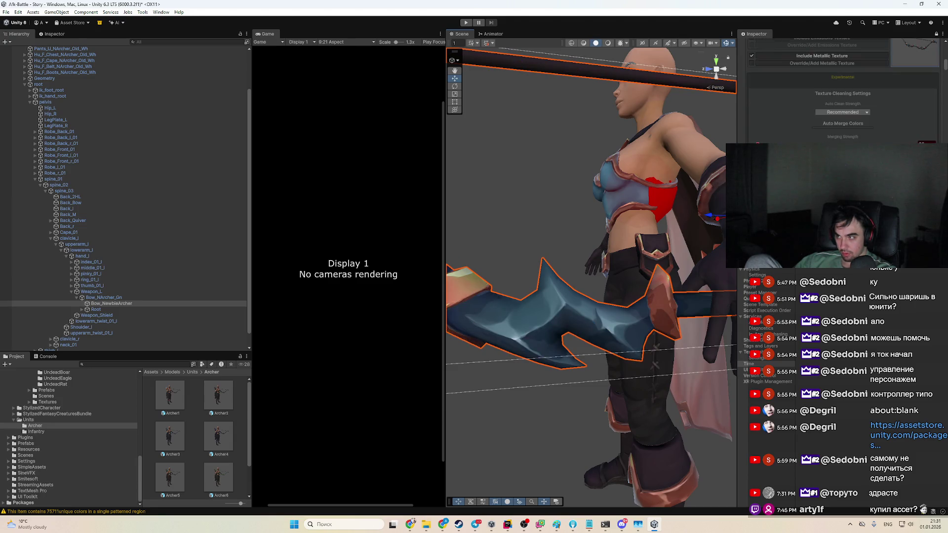
{"action": "left_click_drag", "start_coordinate": [752, 139], "coordinate": [791, 141]}
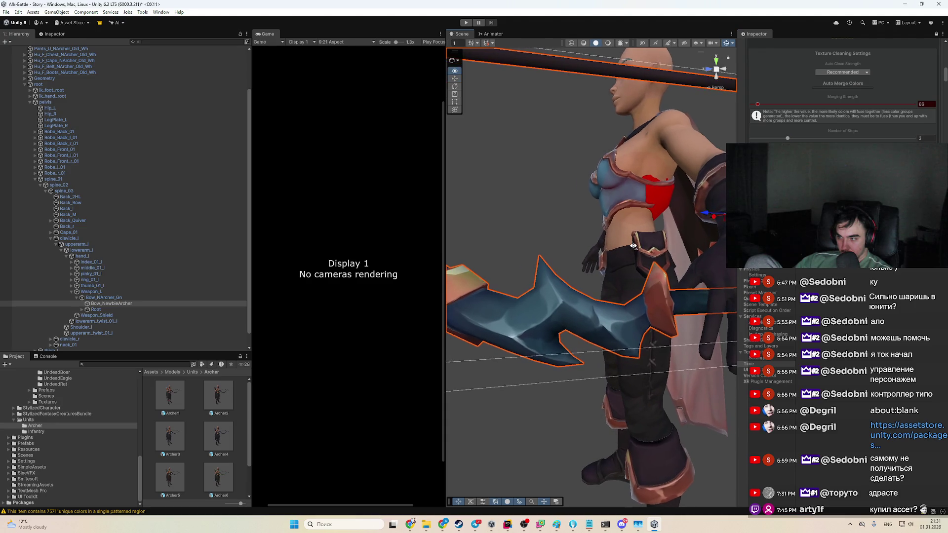
Step: Adjust the Number of Steps and lower Merging Strength from 66 to 54
{"action": "scroll", "coordinate": [818, 127], "scroll_direction": "down", "scroll_amount": 3}
{"action": "scroll", "coordinate": [842, 94], "scroll_direction": "down", "scroll_amount": 2}
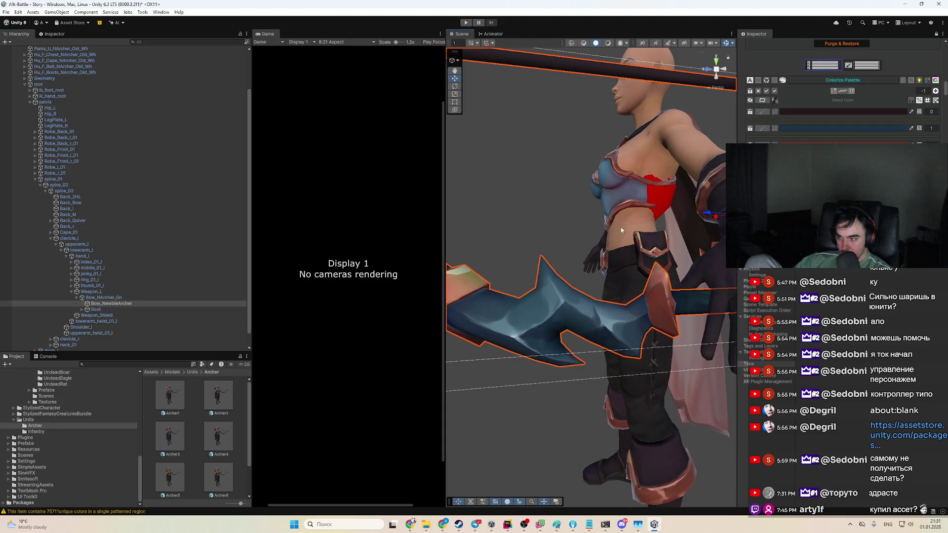
{"action": "scroll", "coordinate": [625, 236], "scroll_direction": "up", "scroll_amount": 3}
{"action": "scroll", "coordinate": [842, 94], "scroll_direction": "down", "scroll_amount": 5}
{"action": "left_click", "coordinate": [772, 141]}
{"action": "left_click_drag", "start_coordinate": [758, 105], "coordinate": [755, 105]}
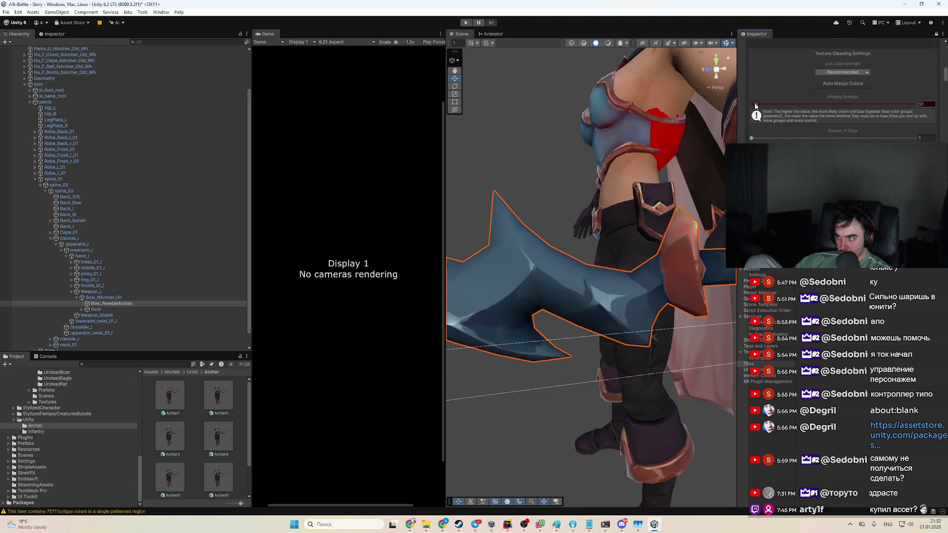
{"action": "scroll", "coordinate": [839, 132], "scroll_direction": "down", "scroll_amount": 1}
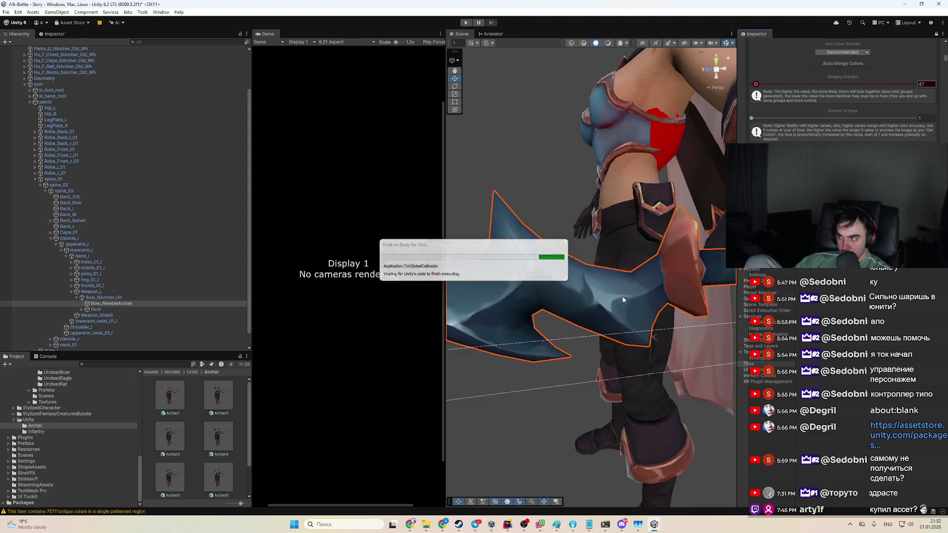
Step: Frame the selected bow in the Scene view with F
{"action": "scroll", "coordinate": [618, 295], "scroll_direction": "up", "scroll_amount": 5}
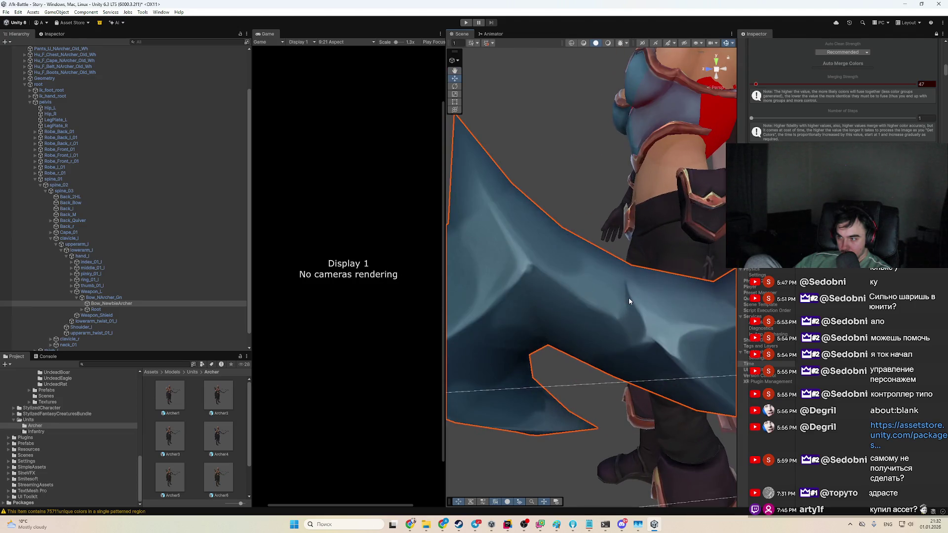
{"action": "left_click_drag", "start_coordinate": [628, 297], "coordinate": [607, 253]}
{"action": "scroll", "coordinate": [861, 113], "scroll_direction": "down", "scroll_amount": 3}
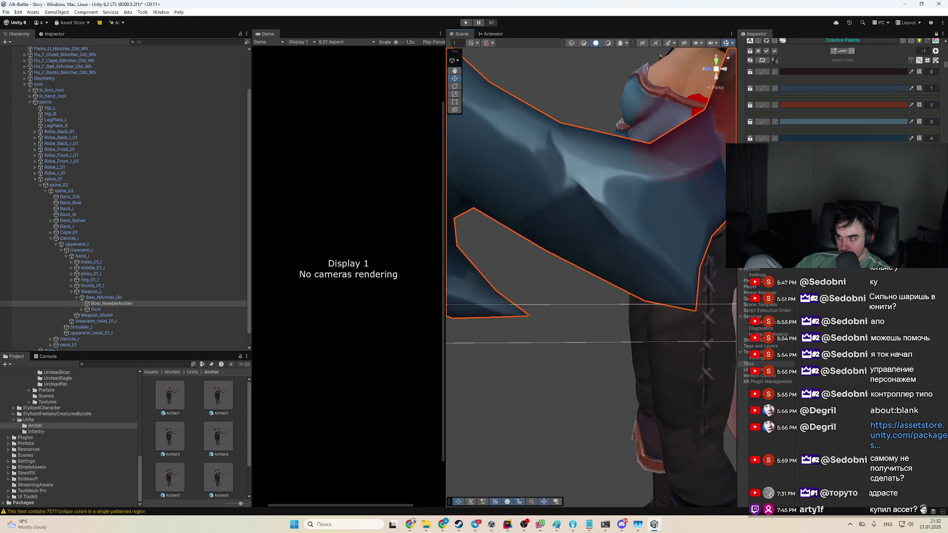
{"action": "key", "text": "f"}
{"action": "scroll", "coordinate": [843, 90], "scroll_direction": "down", "scroll_amount": 5}
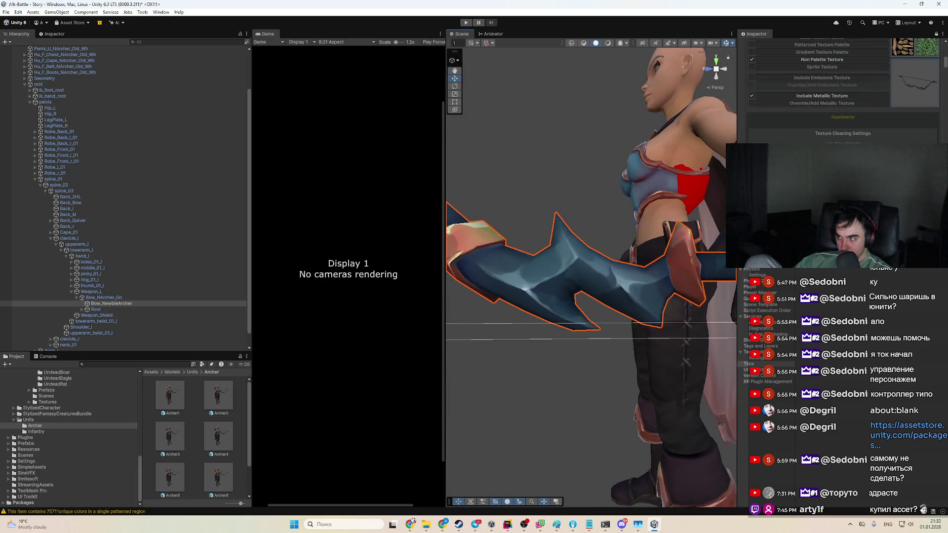
{"action": "mouse_move", "coordinate": [944, 64]}
{"action": "left_mouse_down"}
{"action": "mouse_move", "coordinate": [946, 130]}
{"action": "mouse_move", "coordinate": [945, 49]}
{"action": "left_mouse_up"}
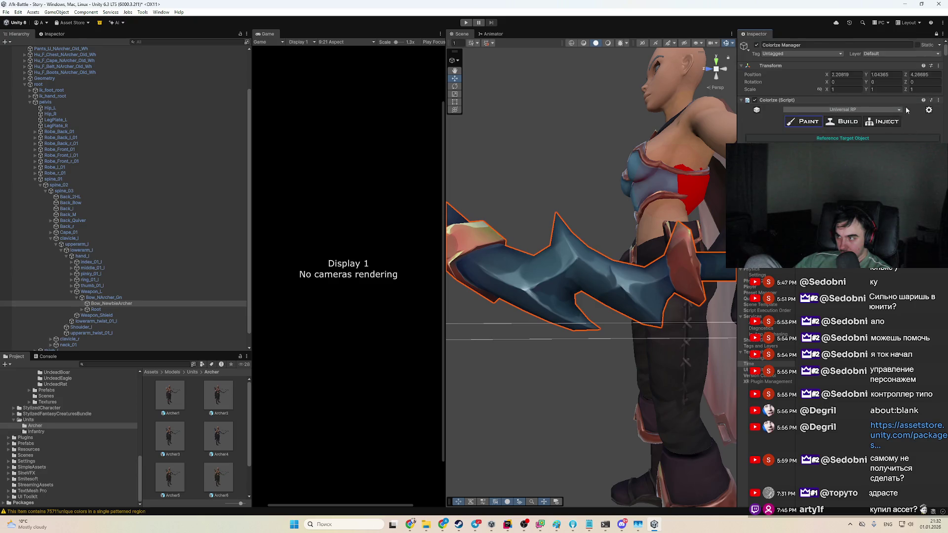
Step: Expand and collapse the Colorize settings while reviewing the Inspector
{"action": "left_click", "coordinate": [929, 112]}
{"action": "scroll", "coordinate": [766, 136], "scroll_direction": "down", "scroll_amount": 5}
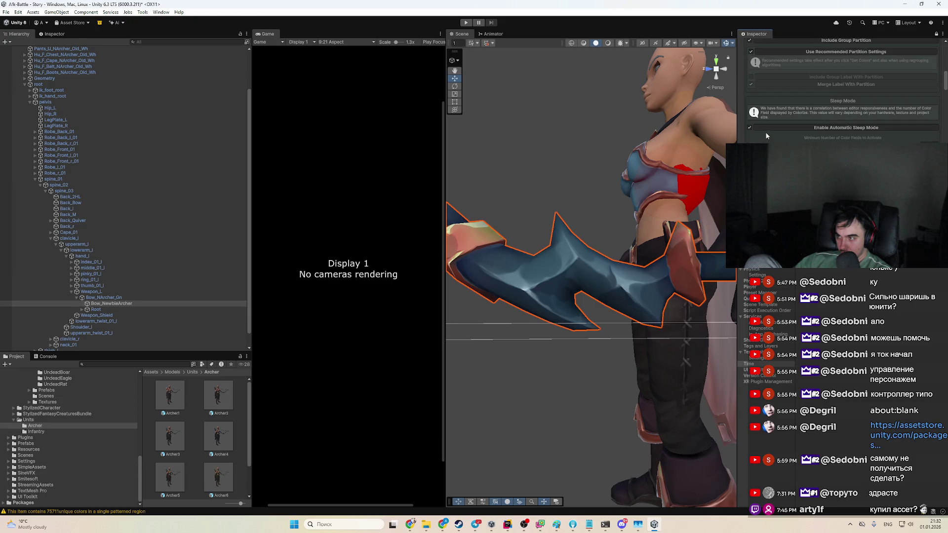
{"action": "scroll", "coordinate": [761, 129], "scroll_direction": "up", "scroll_amount": 5}
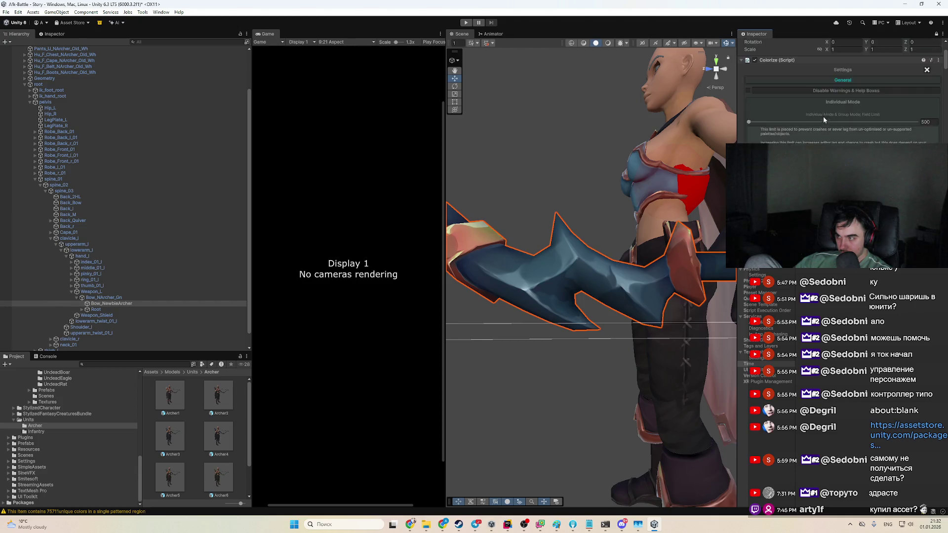
{"action": "left_click", "coordinate": [928, 110]}
{"action": "scroll", "coordinate": [839, 99], "scroll_direction": "down", "scroll_amount": 10}
{"action": "scroll", "coordinate": [849, 106], "scroll_direction": "up", "scroll_amount": 10}
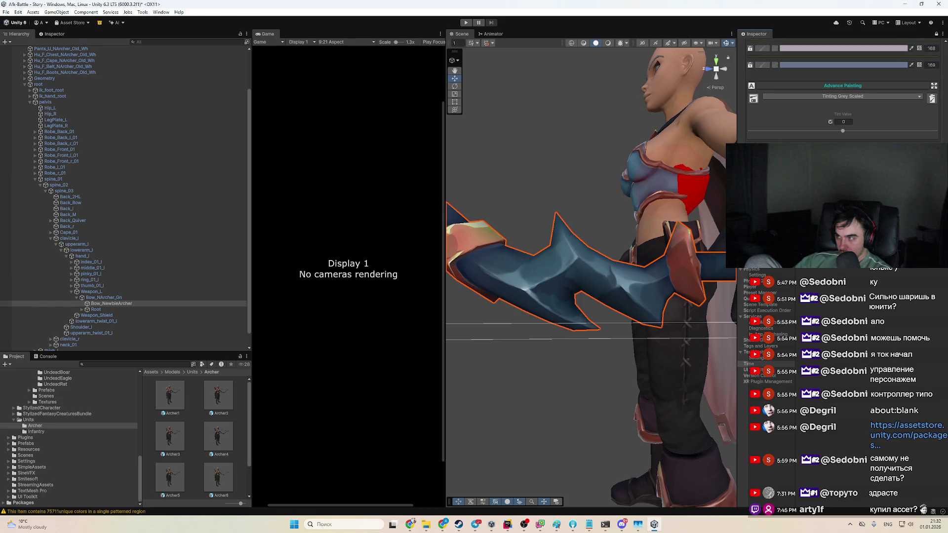
{"action": "scroll", "coordinate": [849, 108], "scroll_direction": "down", "scroll_amount": 5}
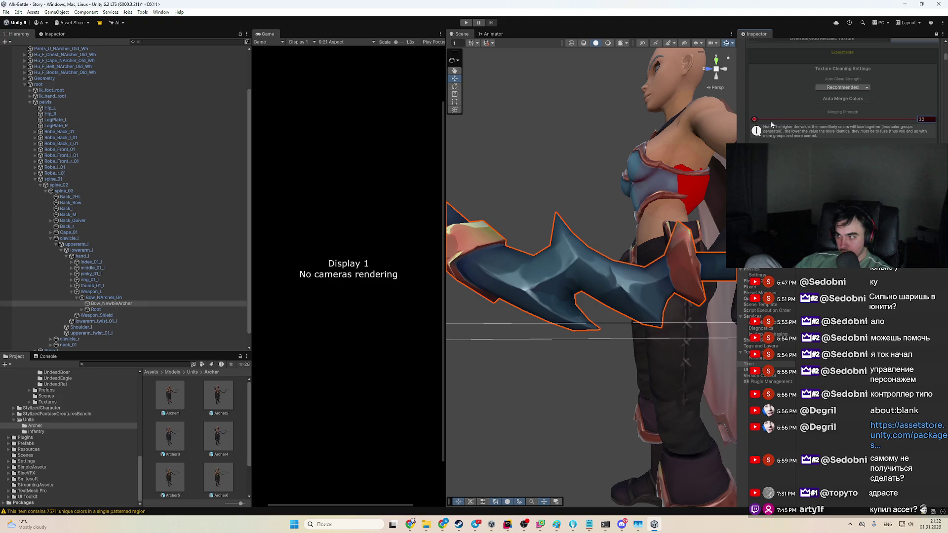
{"action": "scroll", "coordinate": [761, 122], "scroll_direction": "down", "scroll_amount": 2}
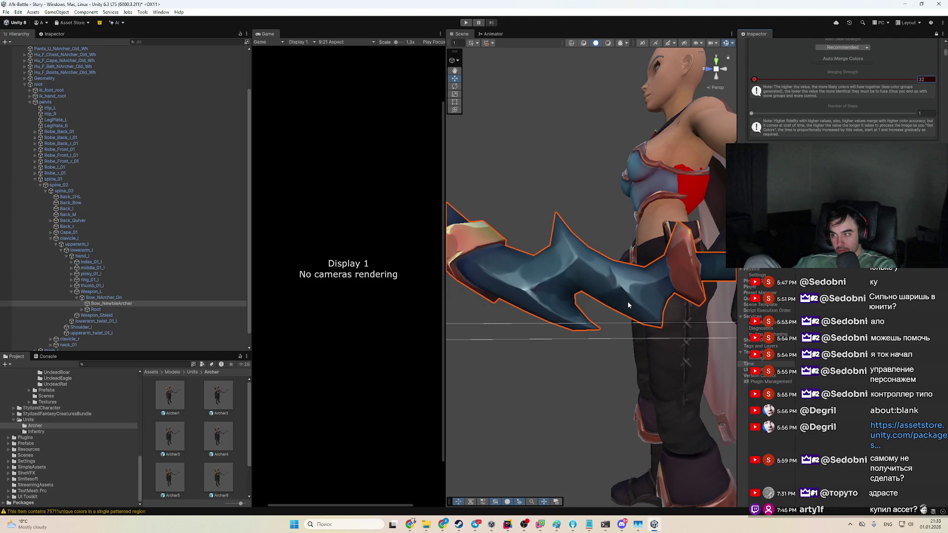
Step: View the bow from a higher, closer angle and check the Console's warnings
{"action": "left_click_drag", "start_coordinate": [639, 306], "coordinate": [653, 306]}
{"action": "scroll", "coordinate": [945, 81], "scroll_direction": "down", "scroll_amount": 3}
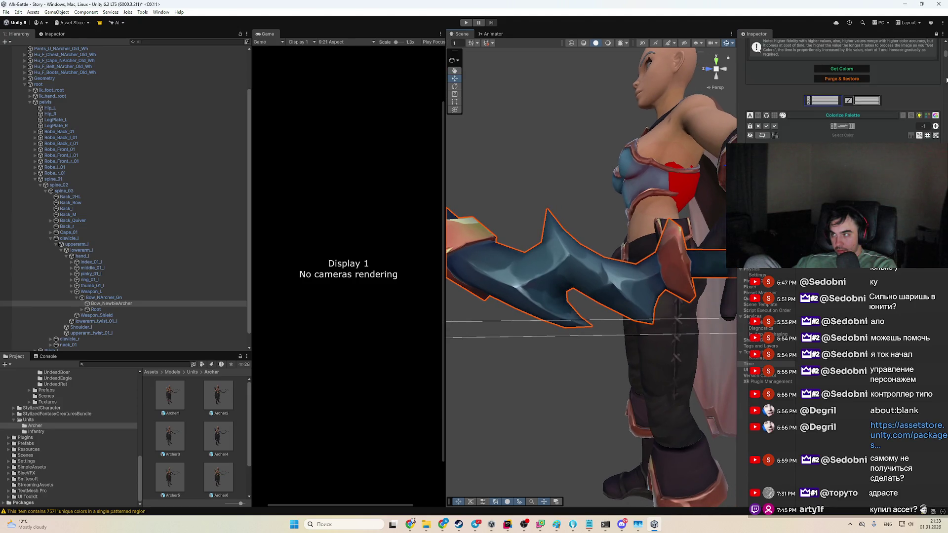
{"action": "scroll", "coordinate": [946, 58], "scroll_direction": "down", "scroll_amount": 5}
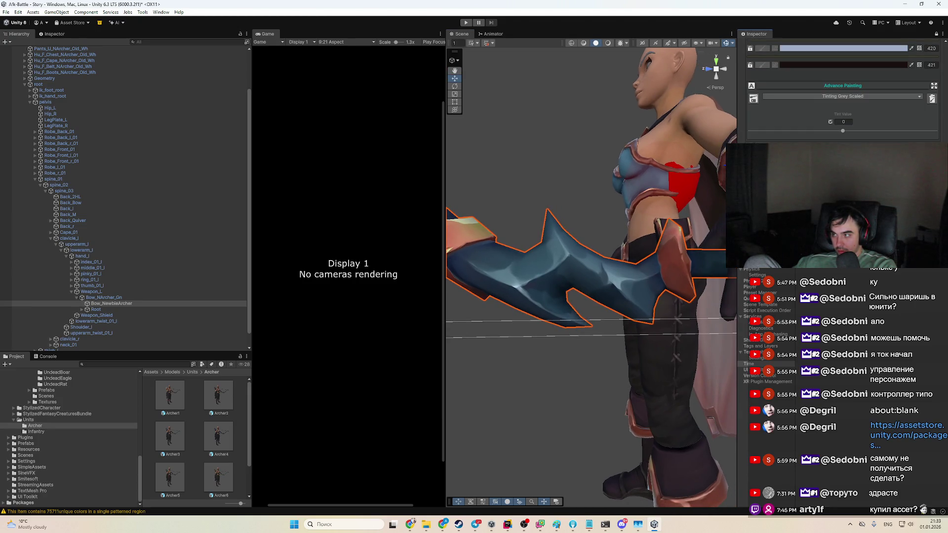
{"action": "mouse_move", "coordinate": [575, 261]}
{"action": "left_mouse_down"}
{"action": "mouse_move", "coordinate": [638, 302]}
{"action": "mouse_move", "coordinate": [651, 358]}
{"action": "mouse_move", "coordinate": [624, 350]}
{"action": "mouse_move", "coordinate": [630, 335]}
{"action": "left_mouse_up"}
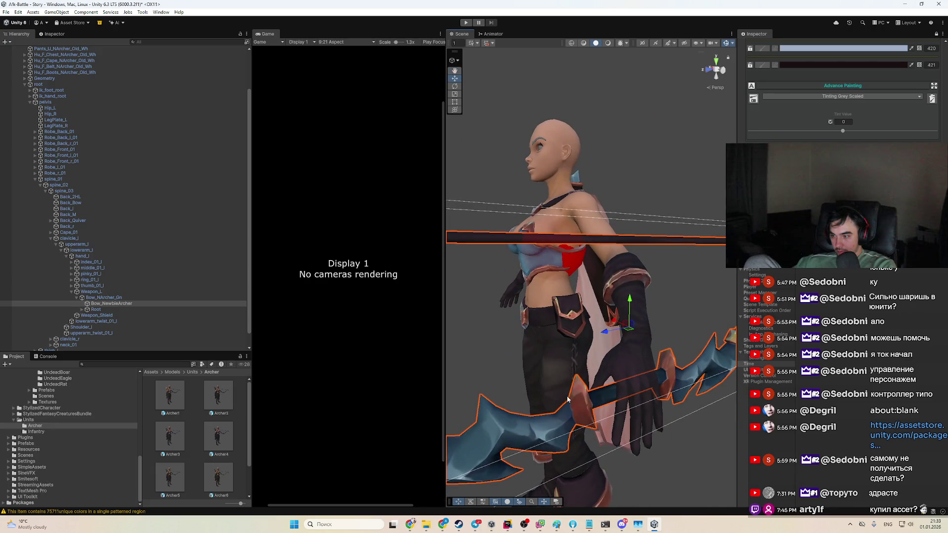
{"action": "left_click_drag", "start_coordinate": [568, 400], "coordinate": [638, 351]}
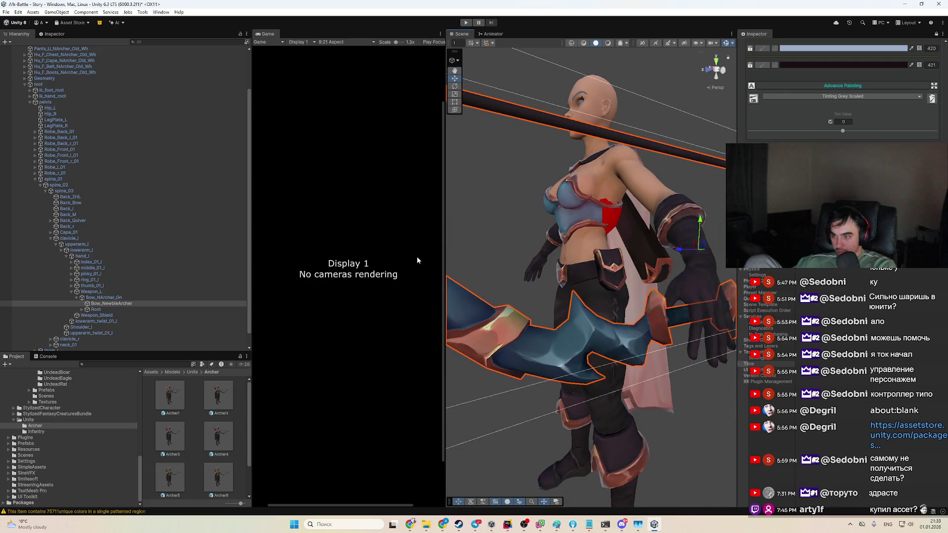
{"action": "left_click", "coordinate": [47, 357]}
{"action": "left_click", "coordinate": [22, 358]}
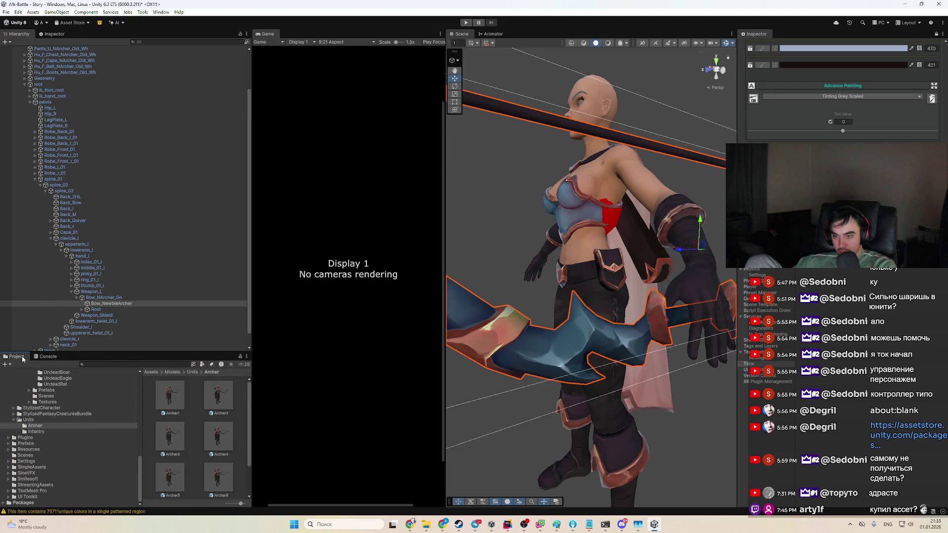
Step: Pop Advance Painting out as the Advance Methods window, docked beside the Hierarchy
{"action": "scroll", "coordinate": [843, 94], "scroll_direction": "up", "scroll_amount": 2}
{"action": "scroll", "coordinate": [843, 94], "scroll_direction": "up", "scroll_amount": 1}
{"action": "scroll", "coordinate": [842, 93], "scroll_direction": "down", "scroll_amount": 1}
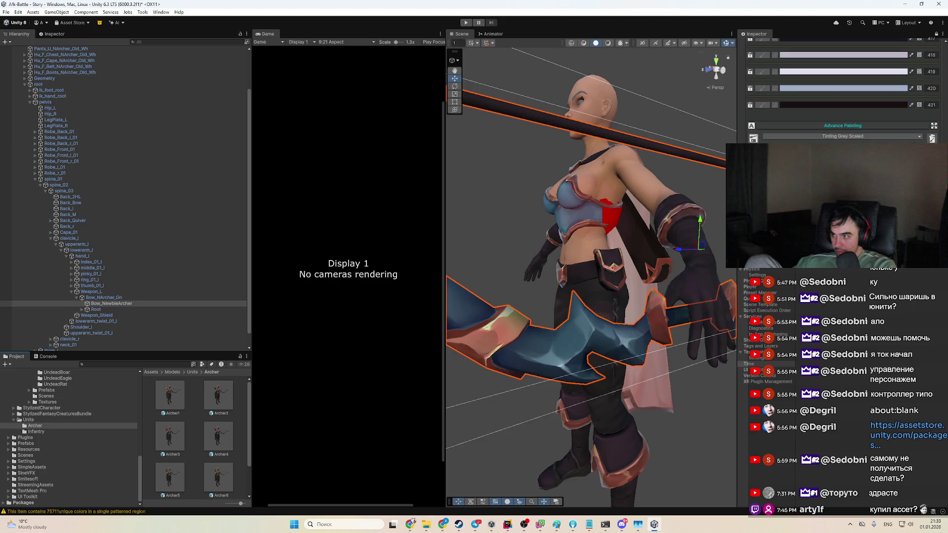
{"action": "left_click", "coordinate": [934, 126]}
{"action": "mouse_move", "coordinate": [882, 286]}
{"action": "left_mouse_down"}
{"action": "mouse_move", "coordinate": [212, 123]}
{"action": "mouse_move", "coordinate": [91, 311]}
{"action": "mouse_move", "coordinate": [66, 28]}
{"action": "mouse_move", "coordinate": [71, 40]}
{"action": "left_mouse_up"}
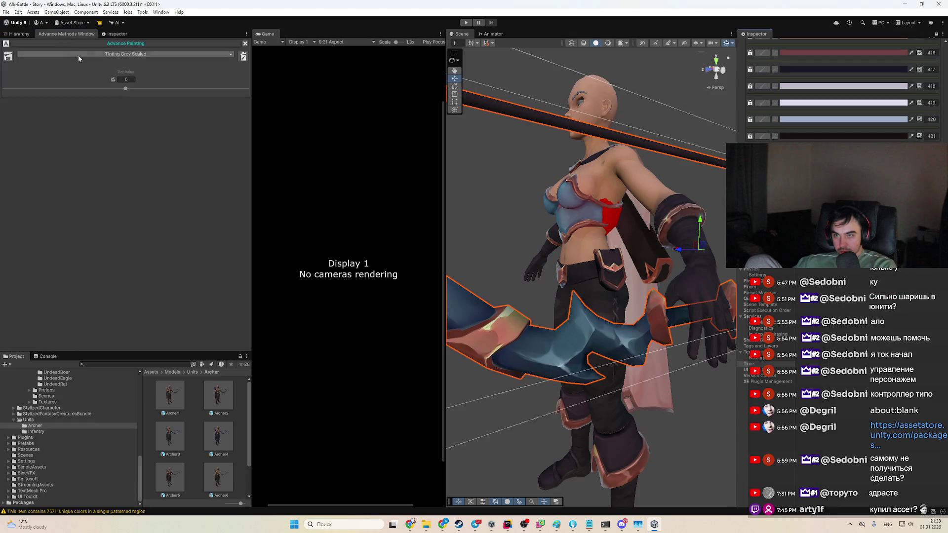
{"action": "left_click", "coordinate": [146, 56]}
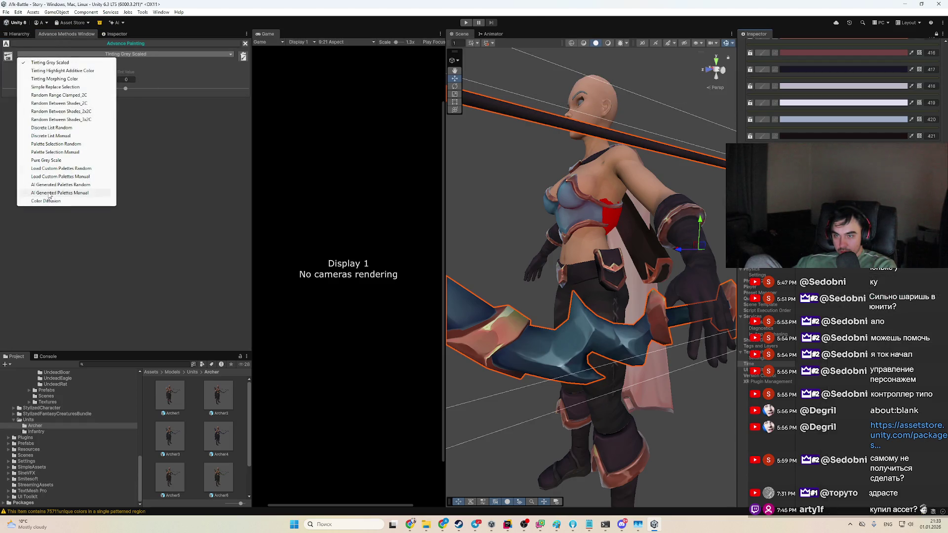
{"action": "left_click", "coordinate": [58, 201]}
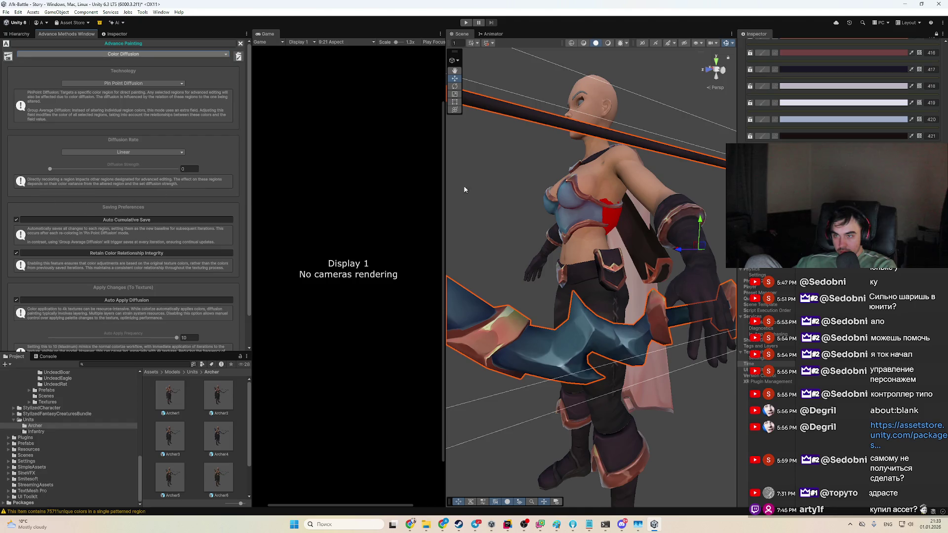
{"action": "left_click", "coordinate": [123, 84]}
{"action": "left_click", "coordinate": [120, 100]}
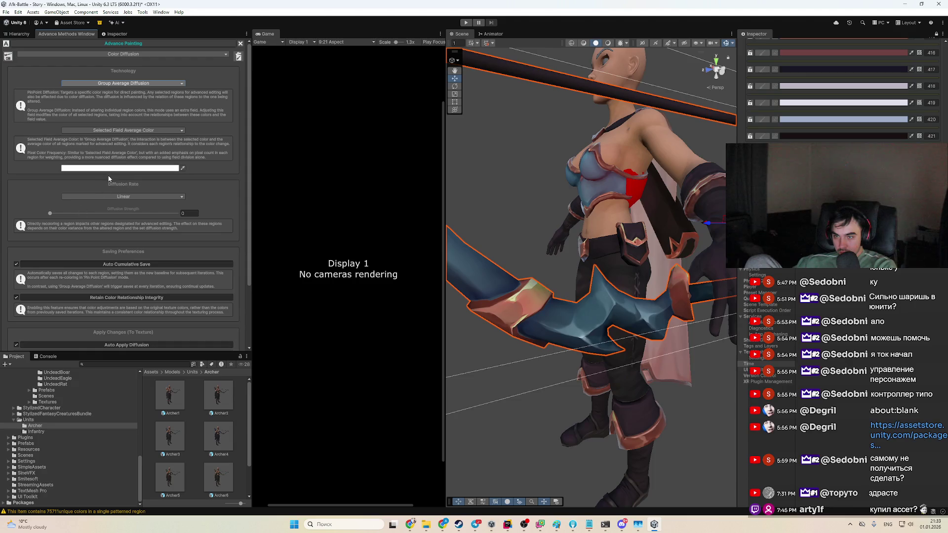
{"action": "left_click", "coordinate": [123, 196]}
{"action": "left_click", "coordinate": [136, 184]}
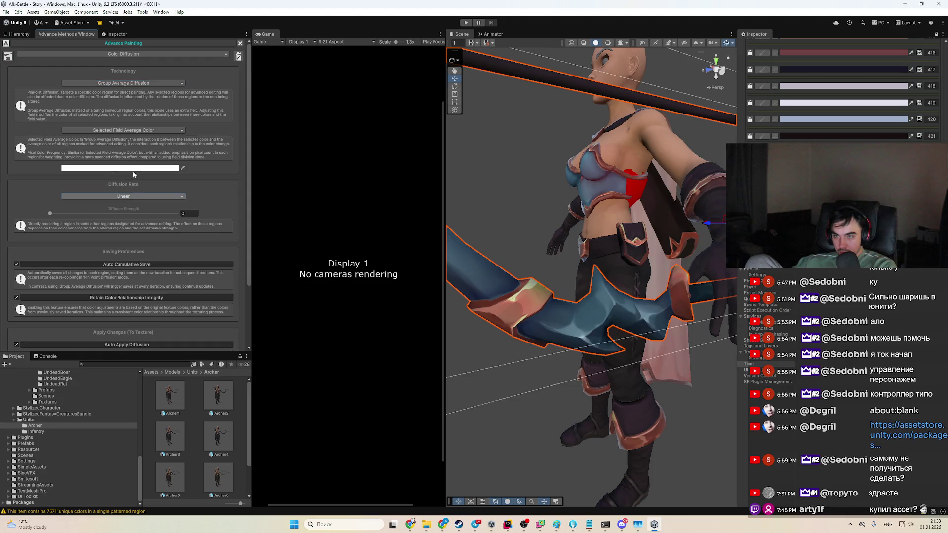
{"action": "left_click", "coordinate": [115, 84]}
{"action": "left_click", "coordinate": [137, 138]}
{"action": "left_click", "coordinate": [137, 130]}
{"action": "left_click", "coordinate": [128, 140]}
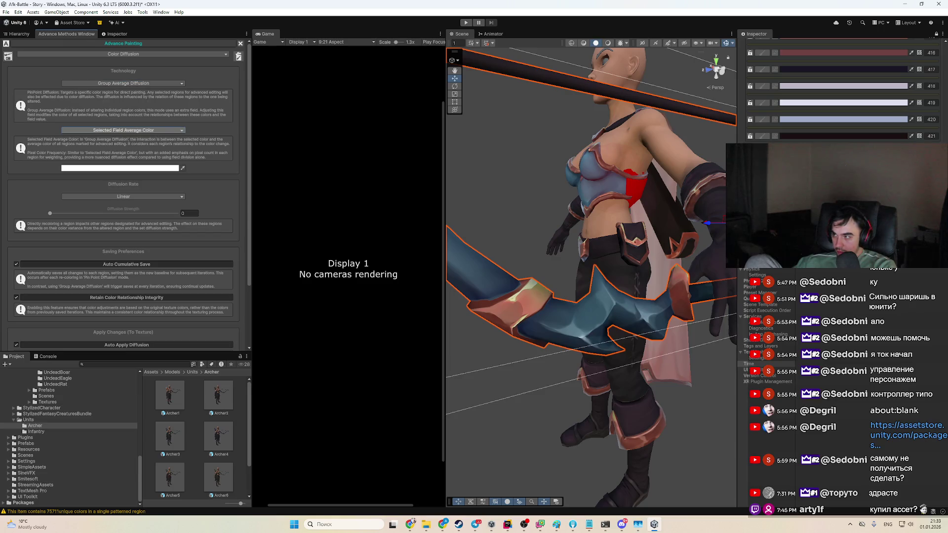
{"action": "scroll", "coordinate": [897, 120], "scroll_direction": "down", "scroll_amount": 5}
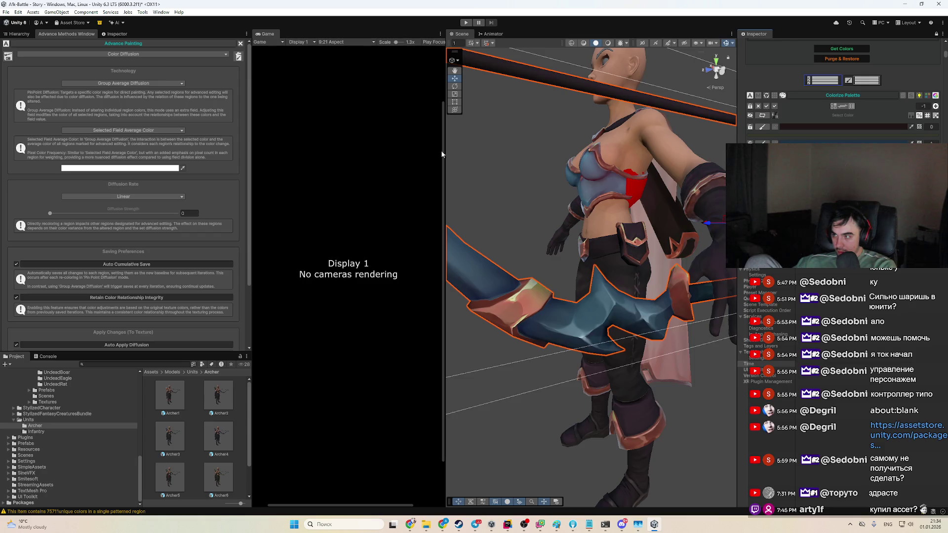
Step: Set the Color Diffusion colour to bright red E02323, turning the bow crimson
{"action": "left_click", "coordinate": [107, 167]}
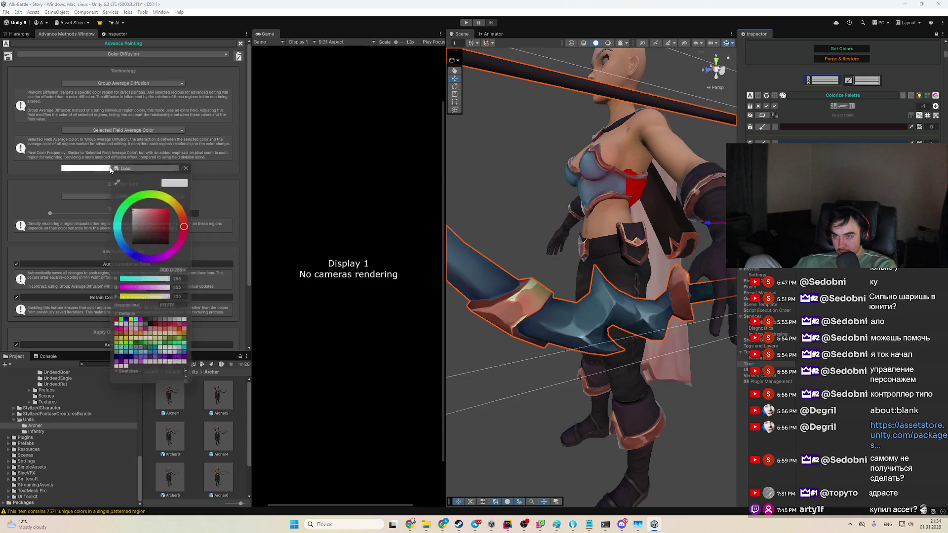
{"action": "left_click", "coordinate": [167, 211]}
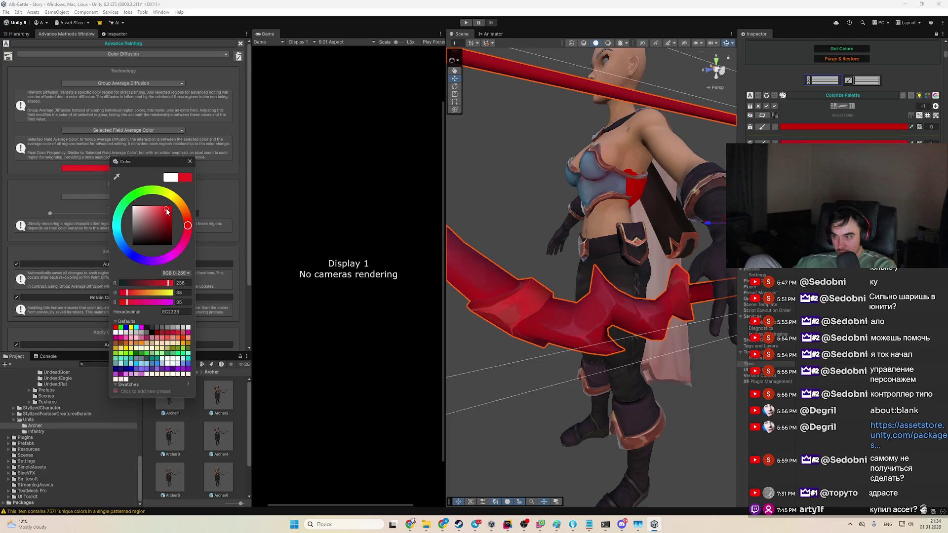
{"action": "left_click", "coordinate": [83, 155]}
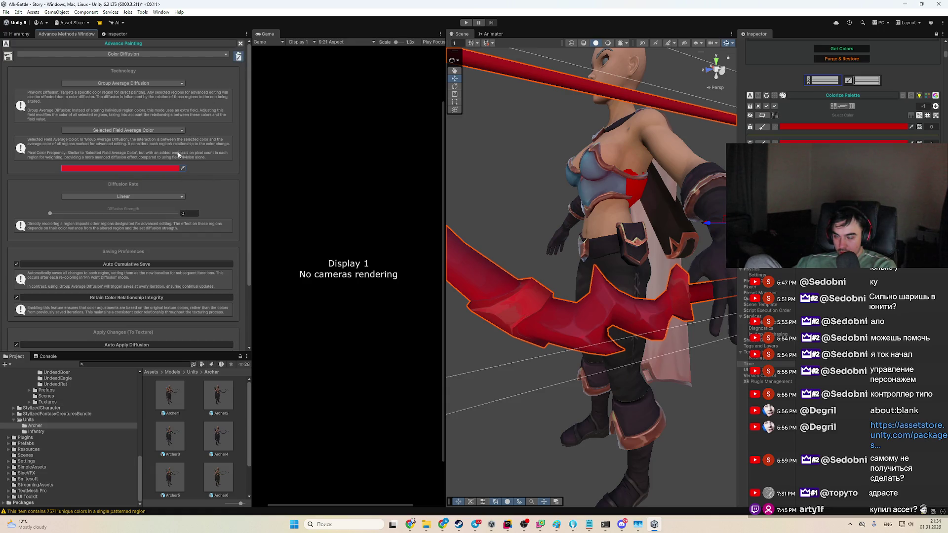
{"action": "left_click", "coordinate": [159, 169]}
{"action": "left_click", "coordinate": [215, 218]}
{"action": "key", "text": "Escape"}
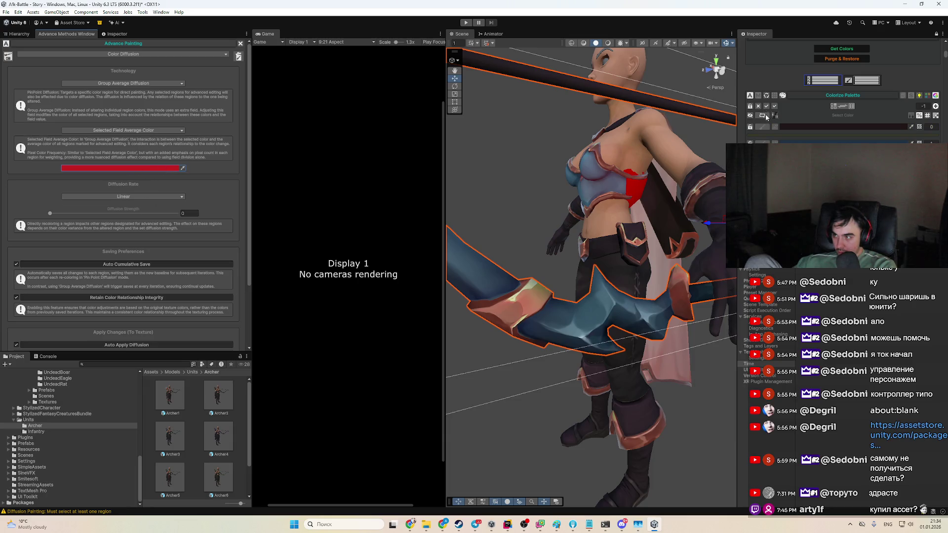
{"action": "left_click", "coordinate": [159, 169]}
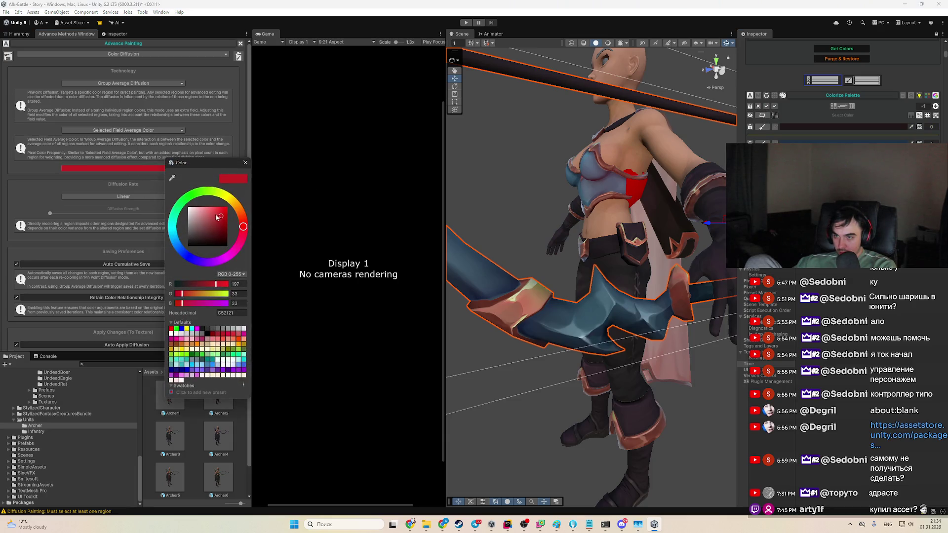
{"action": "left_click", "coordinate": [222, 213]}
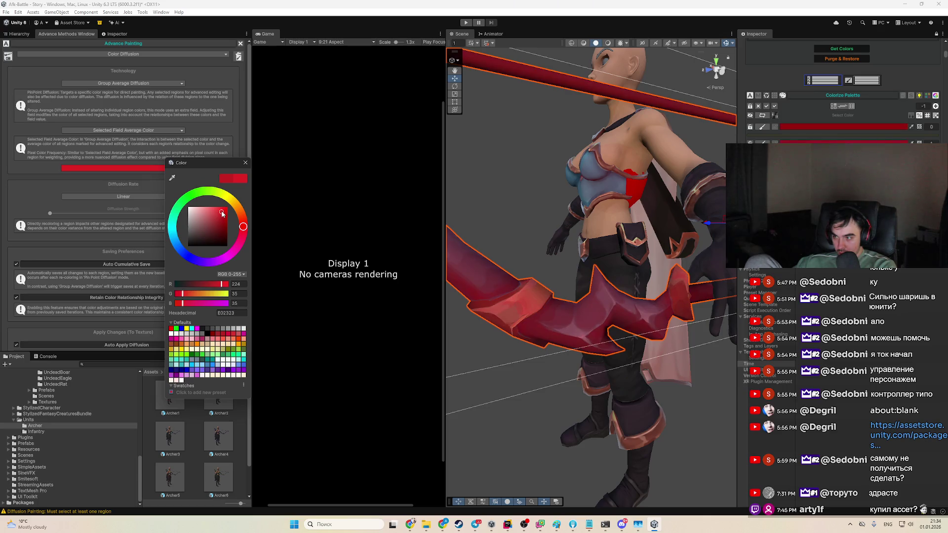
{"action": "left_click", "coordinate": [202, 143]}
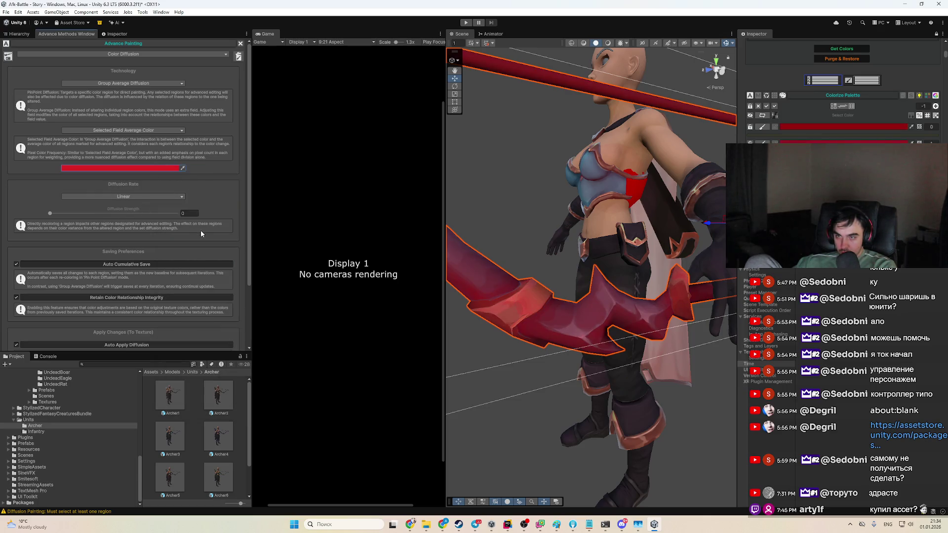
{"action": "left_click", "coordinate": [146, 130]}
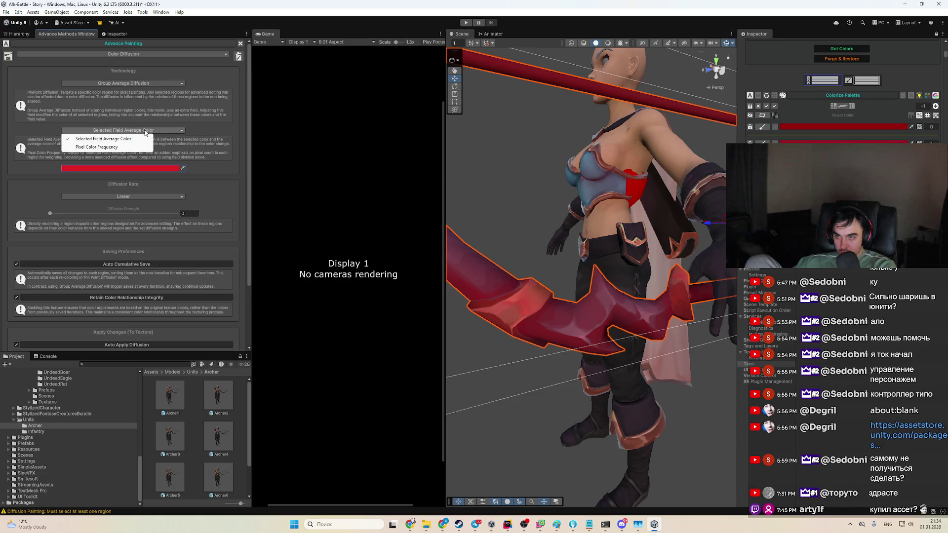
{"action": "left_click", "coordinate": [160, 150]}
{"action": "left_click", "coordinate": [146, 196]}
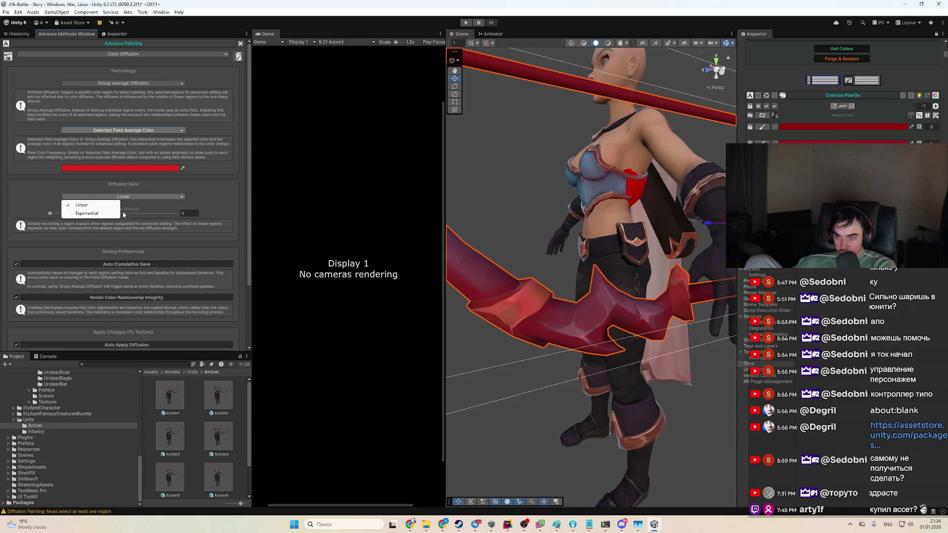
{"action": "left_click", "coordinate": [174, 232]}
{"action": "scroll", "coordinate": [171, 256], "scroll_direction": "down", "scroll_amount": 3}
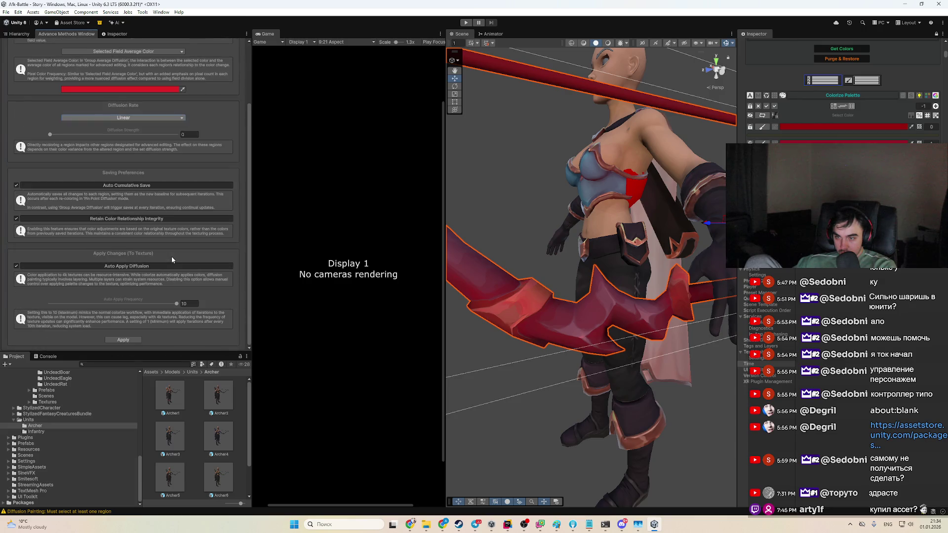
{"action": "scroll", "coordinate": [171, 257], "scroll_direction": "up", "scroll_amount": 3}
{"action": "left_click", "coordinate": [126, 83]}
{"action": "left_click", "coordinate": [130, 100]}
{"action": "left_click", "coordinate": [129, 84]}
{"action": "left_click", "coordinate": [134, 101]}
{"action": "left_click", "coordinate": [156, 130]}
{"action": "left_click", "coordinate": [161, 156]}
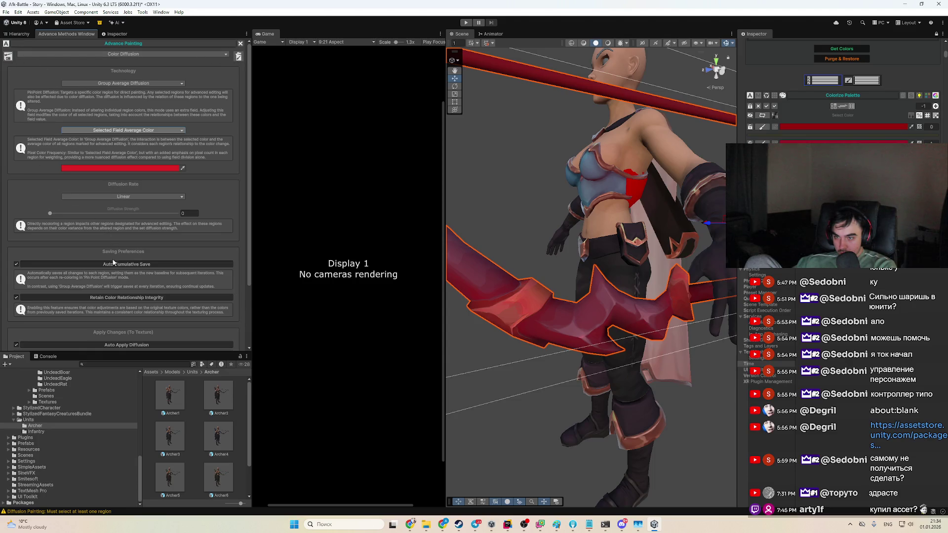
{"action": "scroll", "coordinate": [113, 262], "scroll_direction": "down", "scroll_amount": 4}
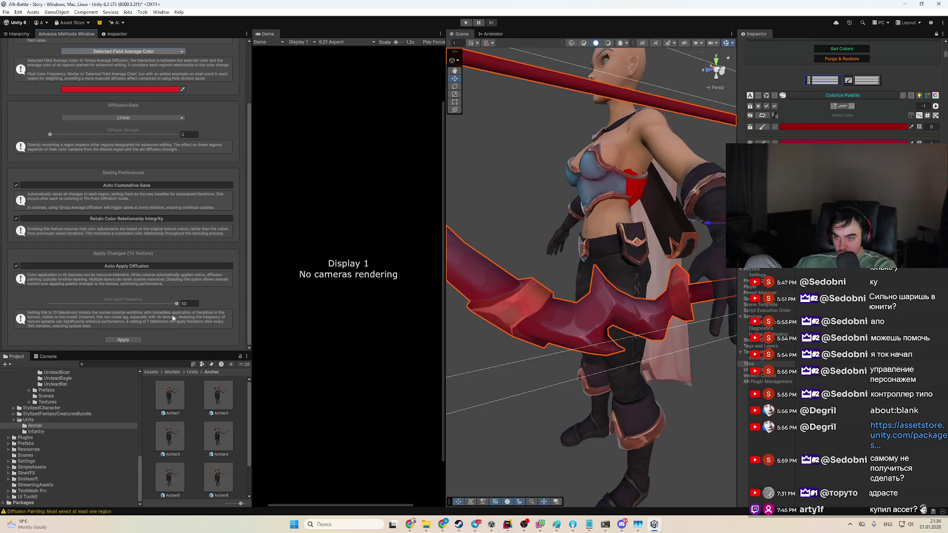
{"action": "scroll", "coordinate": [78, 153], "scroll_direction": "up", "scroll_amount": 3}
{"action": "left_click", "coordinate": [63, 202]}
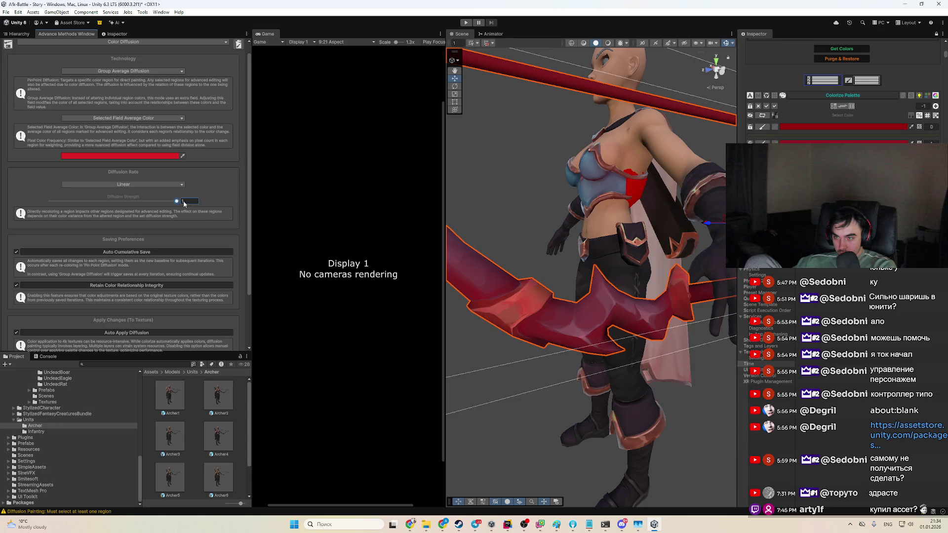
{"action": "scroll", "coordinate": [118, 236], "scroll_direction": "up", "scroll_amount": 1}
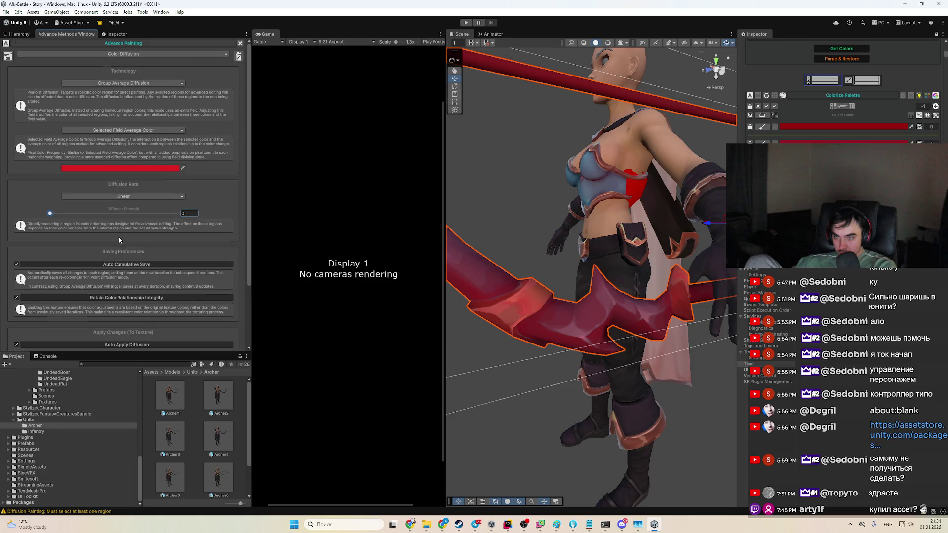
{"action": "left_click", "coordinate": [166, 168]}
{"action": "left_click", "coordinate": [98, 158]}
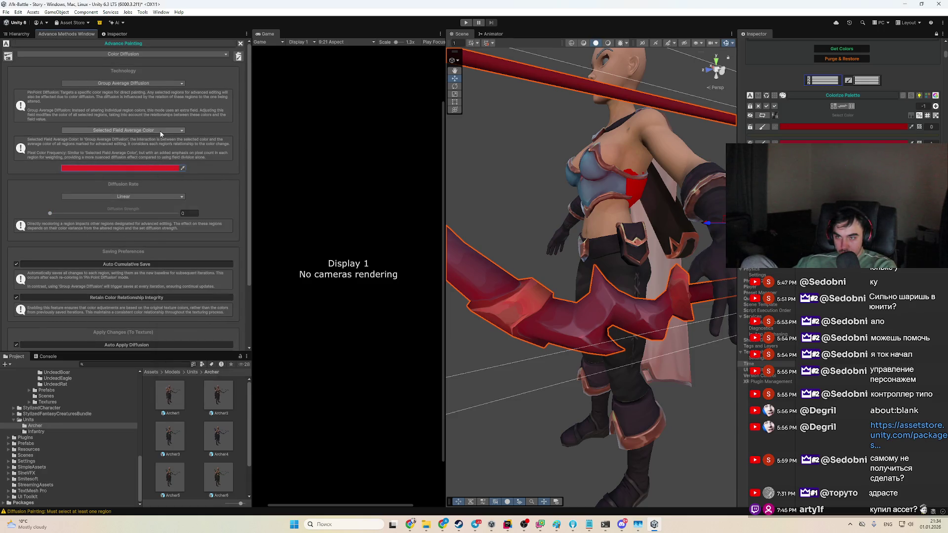
{"action": "scroll", "coordinate": [873, 132], "scroll_direction": "down", "scroll_amount": 10}
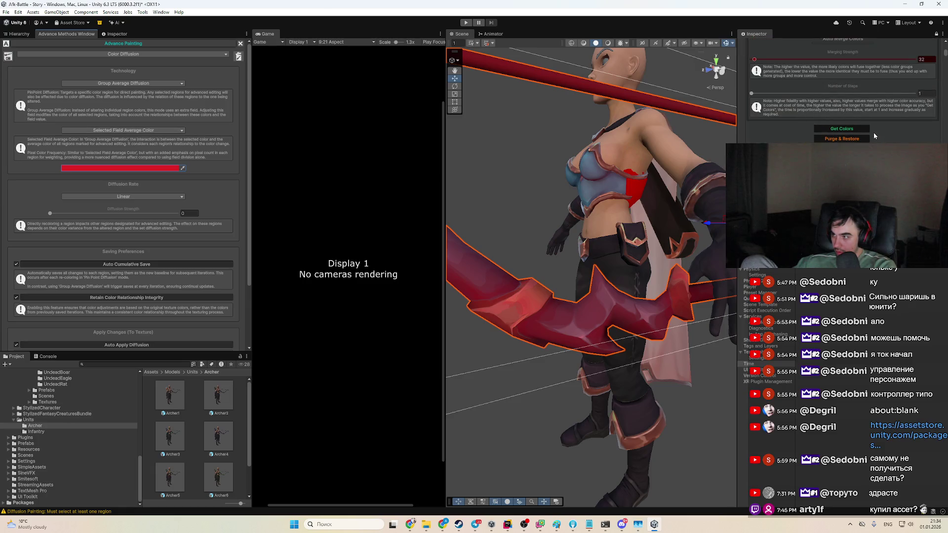
{"action": "scroll", "coordinate": [875, 139], "scroll_direction": "down", "scroll_amount": 4}
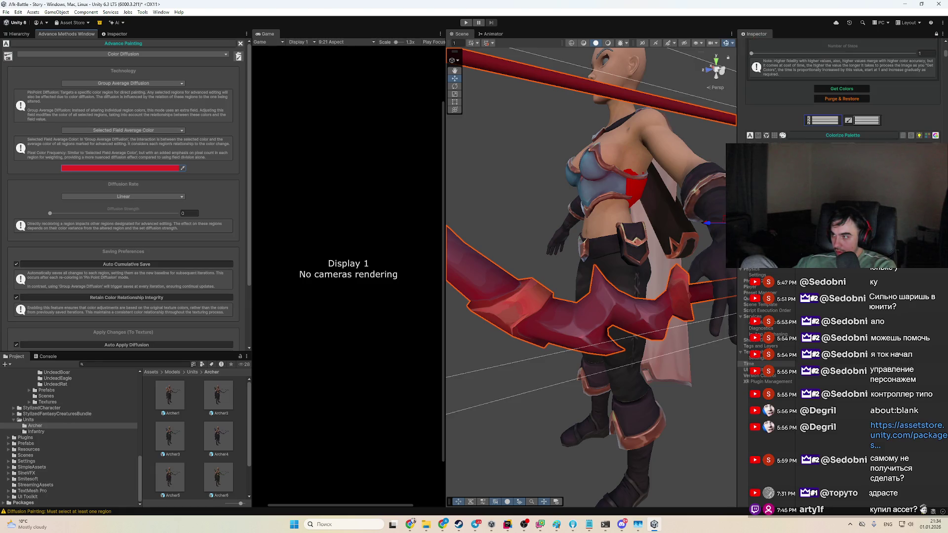
{"action": "scroll", "coordinate": [780, 141], "scroll_direction": "down", "scroll_amount": 1}
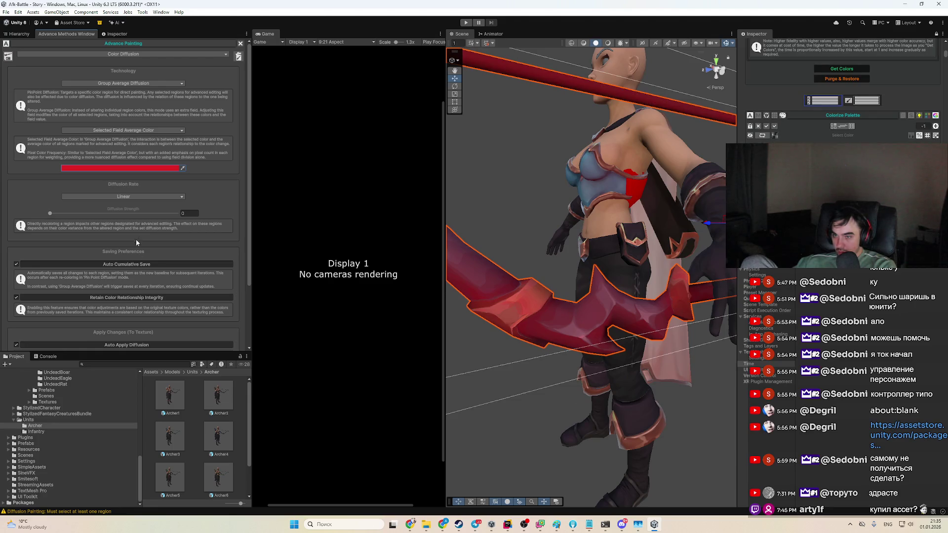
{"action": "mouse_move", "coordinate": [409, 524]}
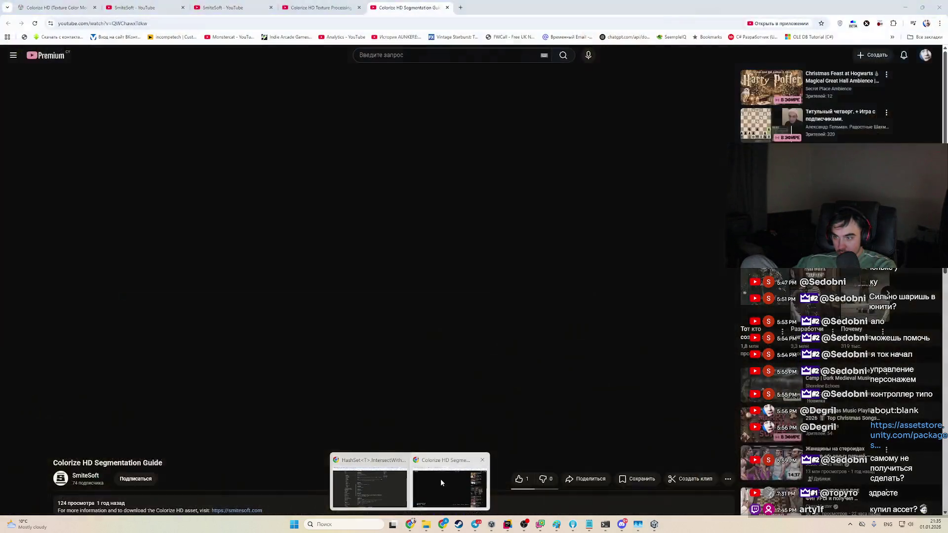
Step: Open the Texture Processing Guide video and pause at the dragon palette demo around 6:05
{"action": "left_click", "coordinate": [440, 482]}
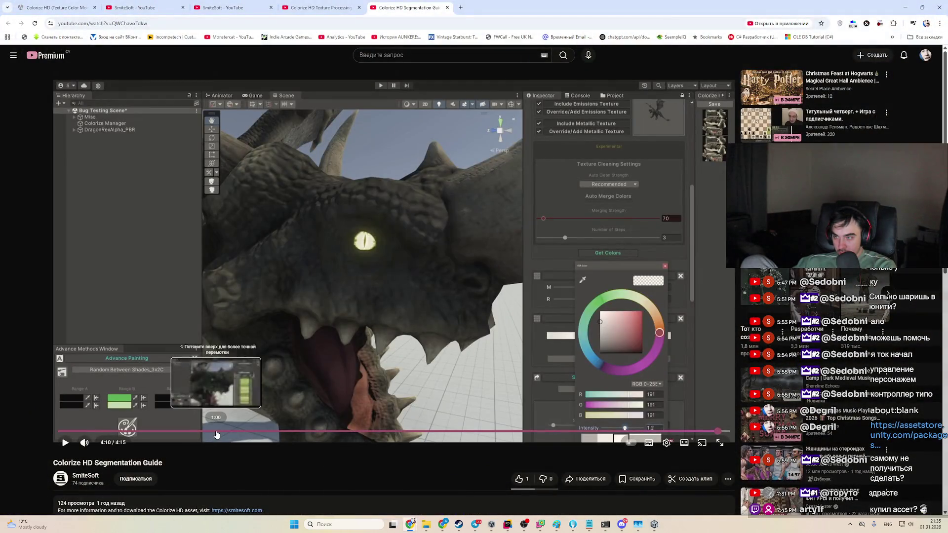
{"action": "left_click", "coordinate": [351, 6]}
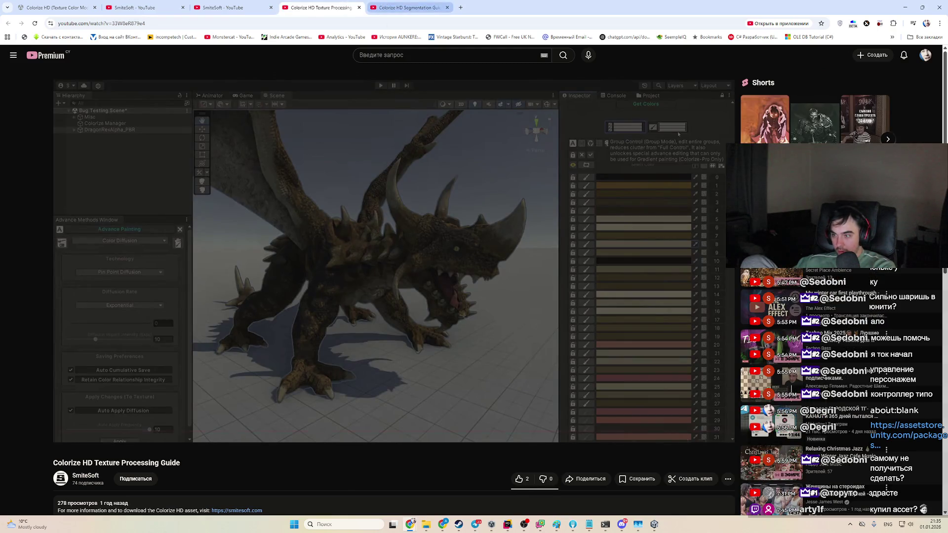
{"action": "key", "text": "ctrl+shift+t"}
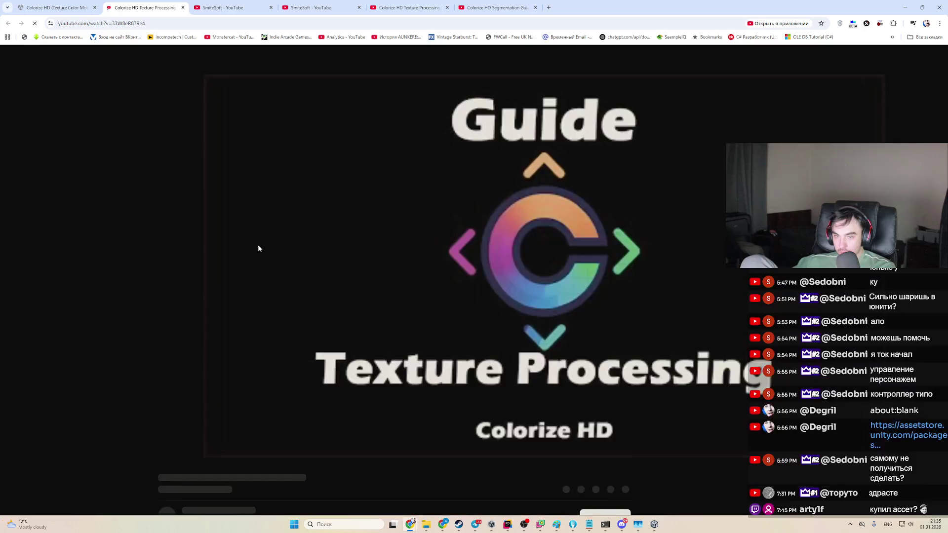
{"action": "left_click", "coordinate": [494, 431]}
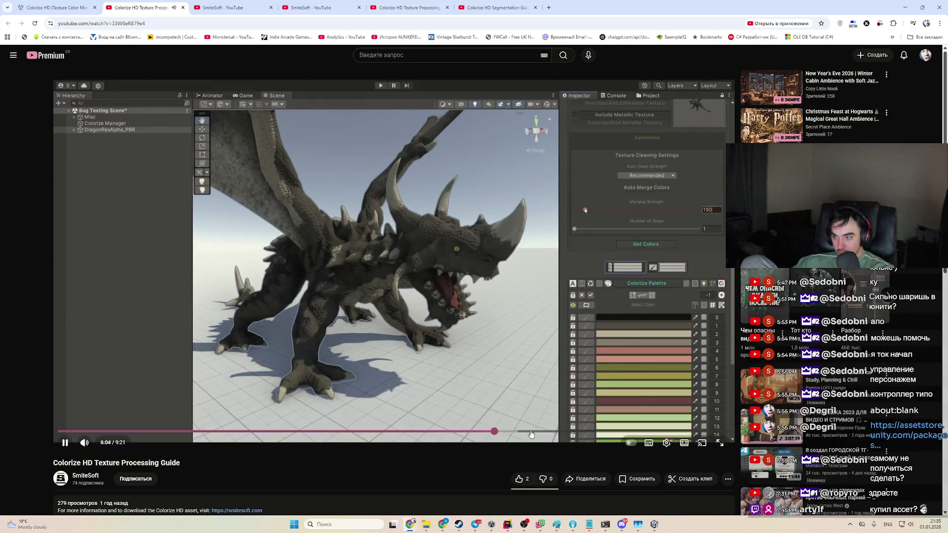
{"action": "left_click", "coordinate": [534, 422]}
Step: Bring the Colorize HD Asset Store page window to the front
{"action": "key", "text": "alt+Tab"}
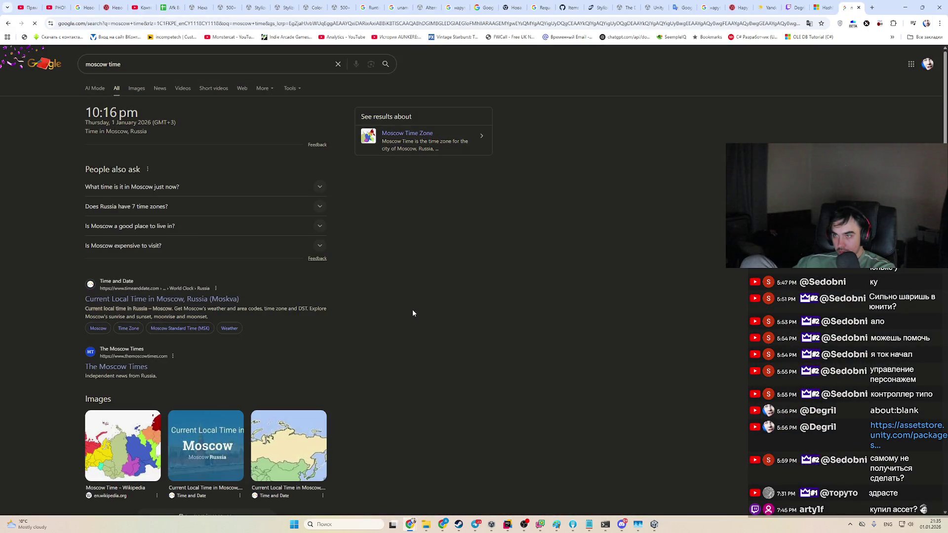
{"action": "key", "text": "alt+Tab"}
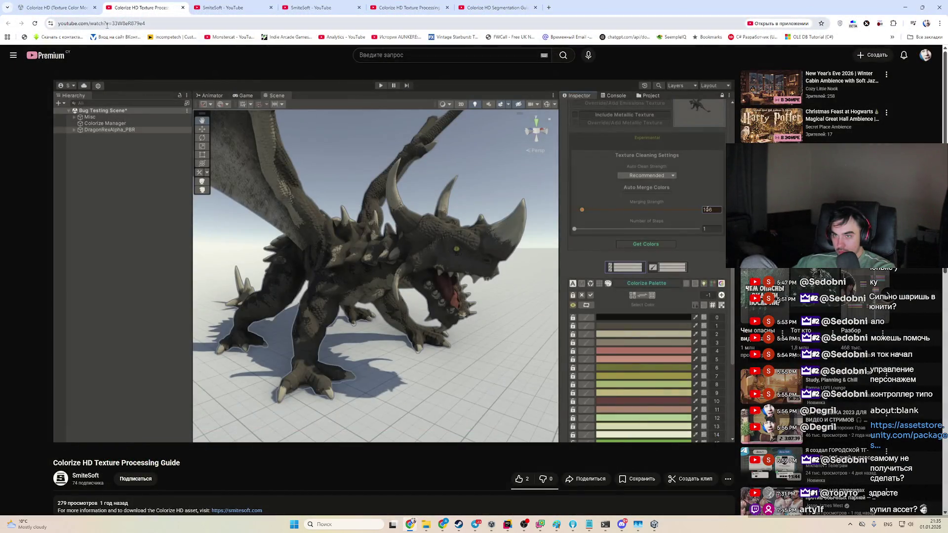
{"action": "key", "text": "alt+Tab"}
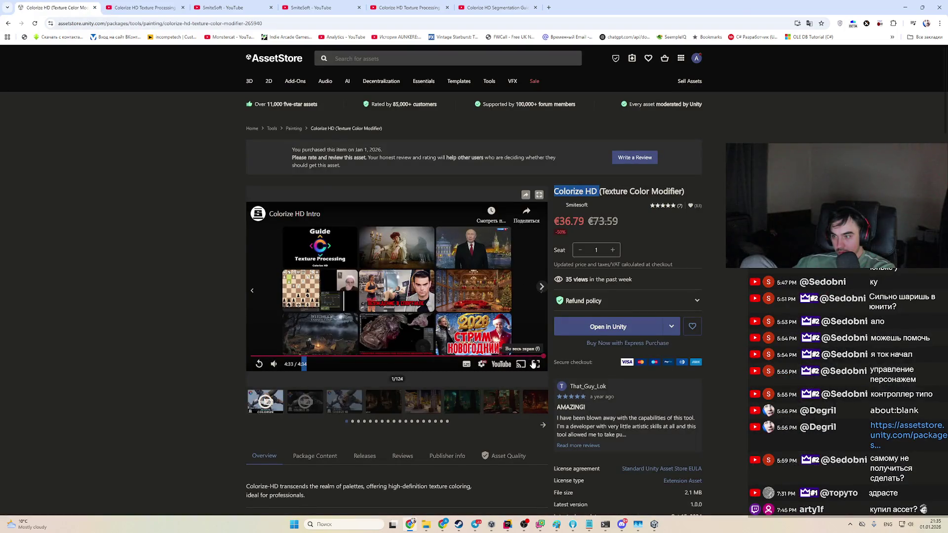
Step: Play the Colorize HD intro video fullscreen and scrub back to its Color Diffusion demo
{"action": "left_click", "coordinate": [537, 362]}
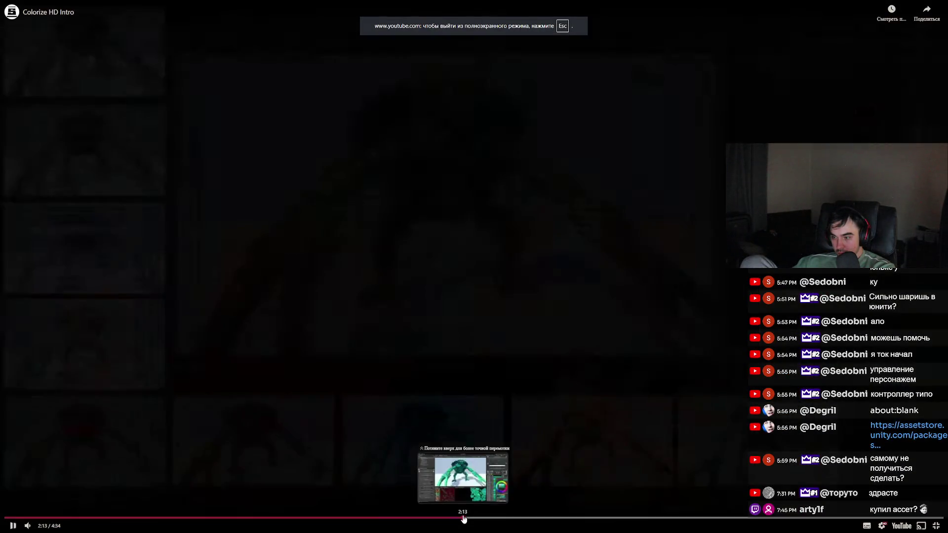
{"action": "left_click", "coordinate": [464, 517]}
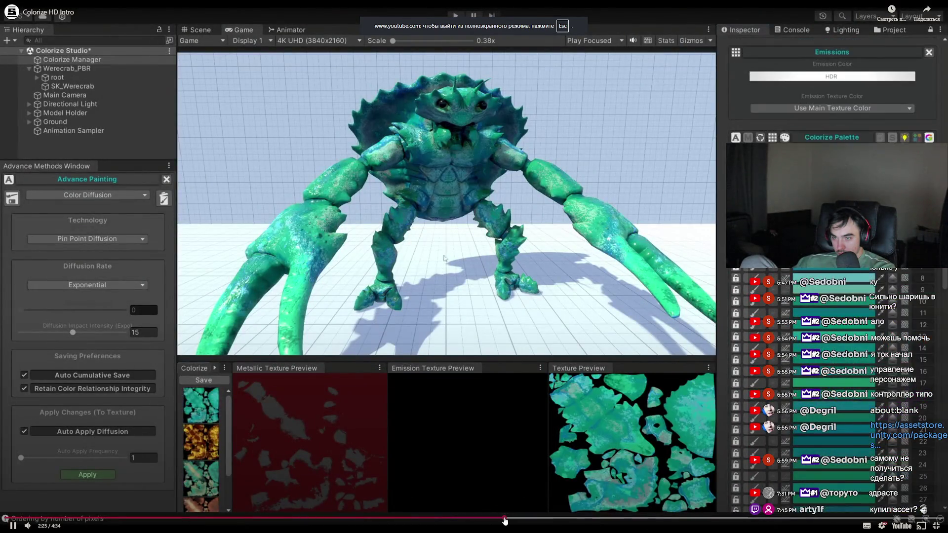
{"action": "left_click", "coordinate": [529, 519]}
{"action": "key", "text": "Left"}
{"action": "key", "text": "Left"}
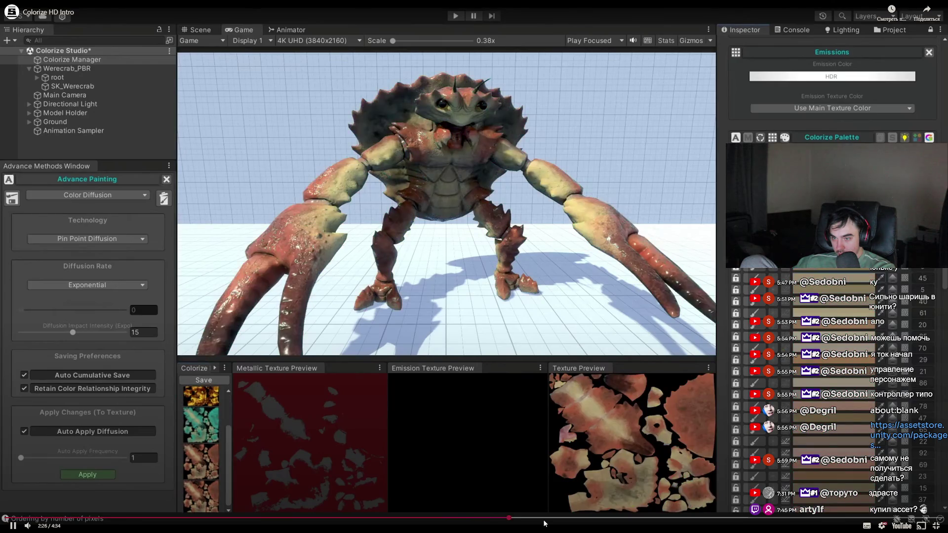
{"action": "left_click", "coordinate": [584, 519]}
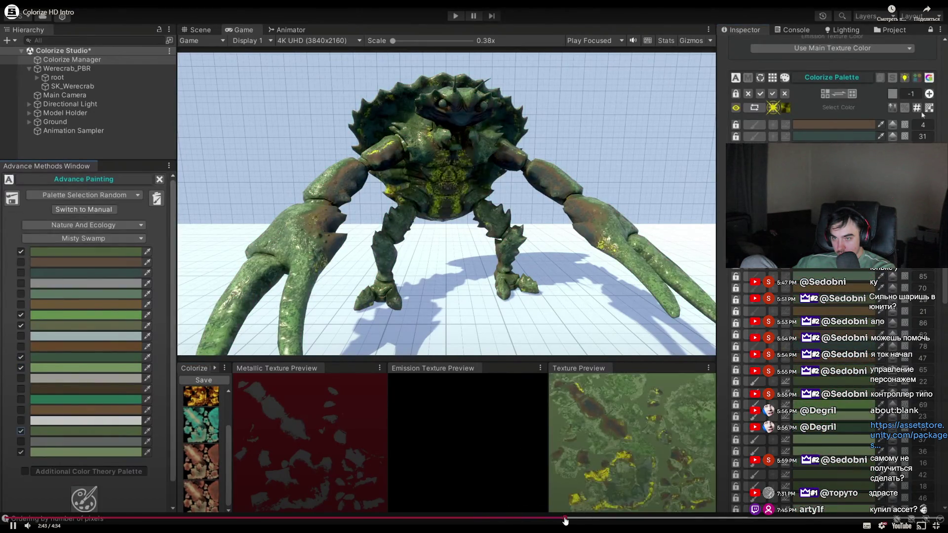
{"action": "mouse_move", "coordinate": [584, 519]}
{"action": "left_mouse_down"}
{"action": "mouse_move", "coordinate": [402, 520]}
{"action": "mouse_move", "coordinate": [424, 521]}
{"action": "left_mouse_up"}
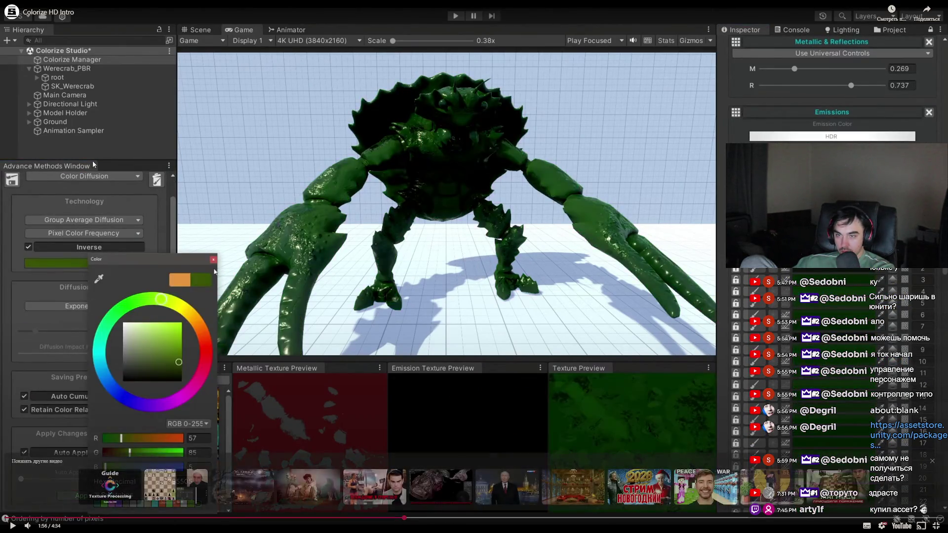
Step: Exit fullscreen, return to Unity and view the colour comparison mode list
{"action": "key", "text": "Escape"}
{"action": "key", "text": "alt+Tab"}
{"action": "left_click", "coordinate": [116, 130]}
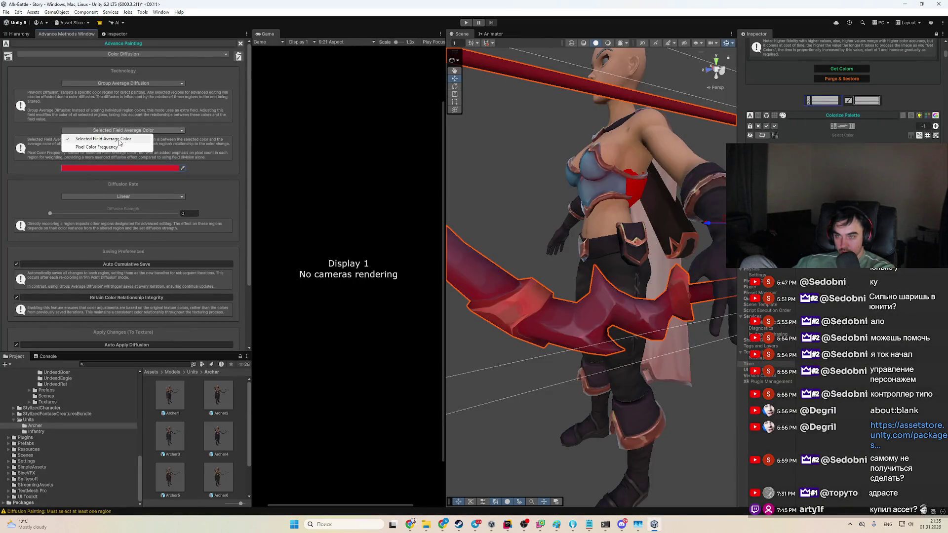
Step: Switch Group Average Diffusion to Pixel Color Frequency, returning the bow to blue
{"action": "left_click", "coordinate": [113, 148]}
{"action": "left_click", "coordinate": [84, 168]}
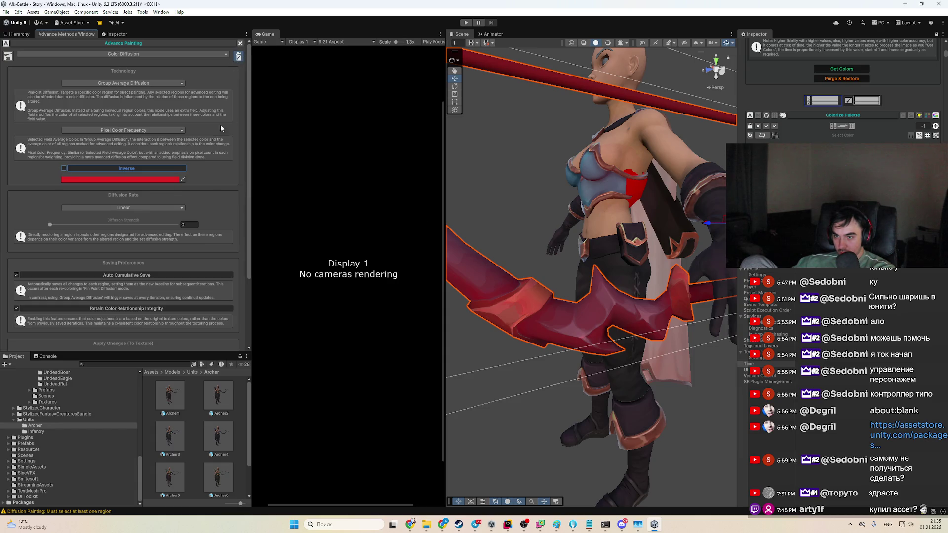
{"action": "left_click", "coordinate": [139, 179]}
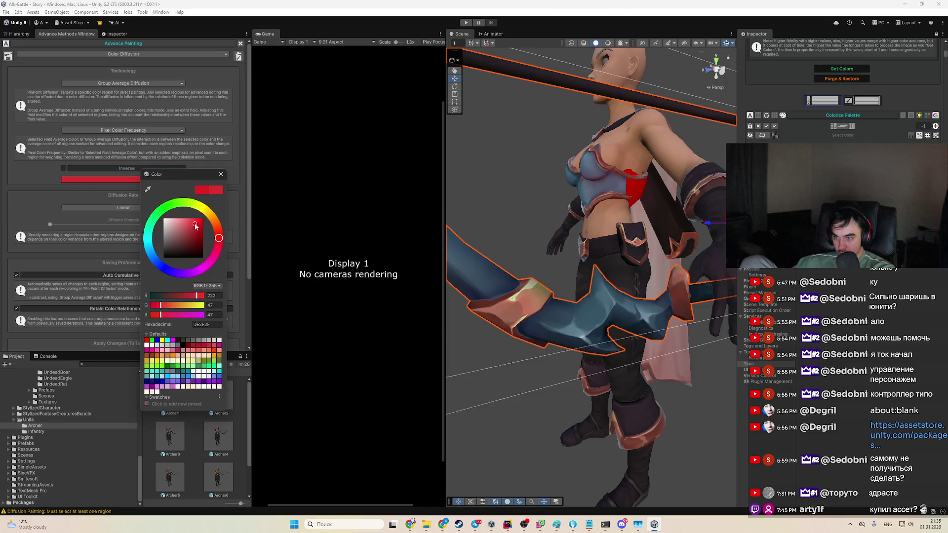
{"action": "left_click", "coordinate": [769, 129]}
{"action": "left_click", "coordinate": [95, 181]}
{"action": "key", "text": "Escape"}
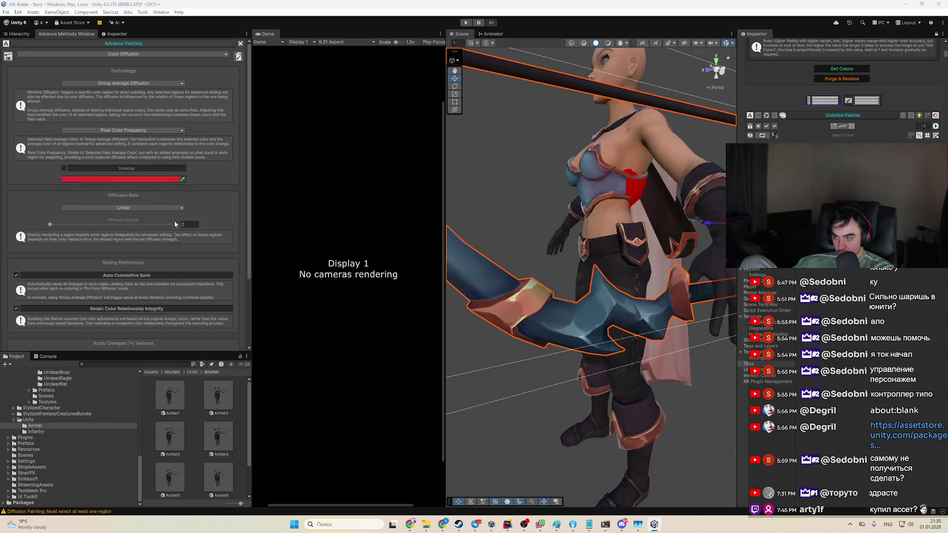
Step: Glance at the intro video in the browser, then show the Metallic & Reflections settings (M and R at 0)
{"action": "key", "text": "alt+Tab"}
{"action": "key", "text": "f"}
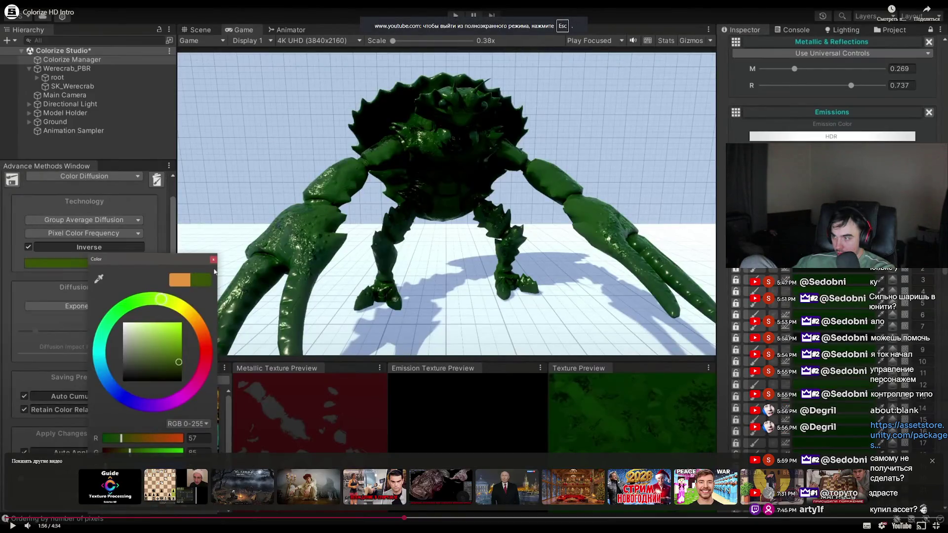
{"action": "key", "text": "alt+Tab"}
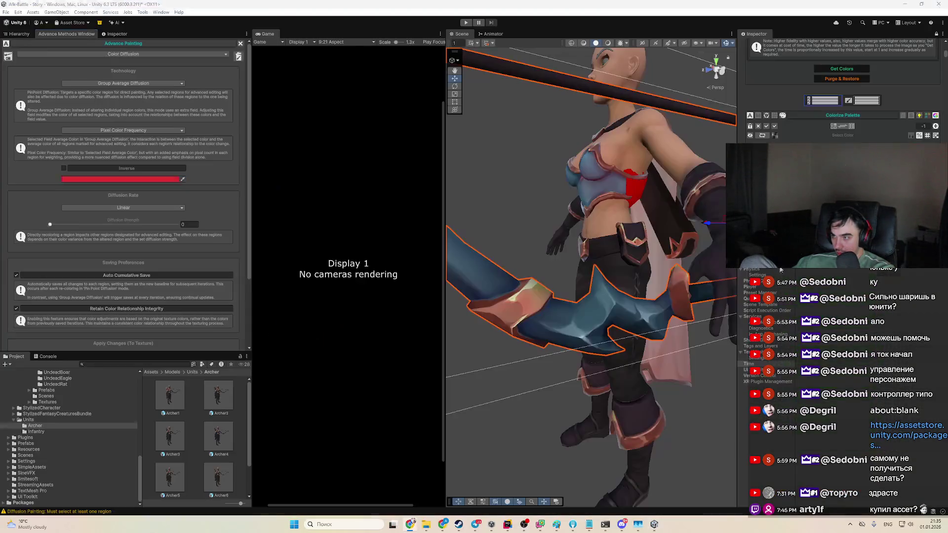
{"action": "left_click", "coordinate": [776, 137]}
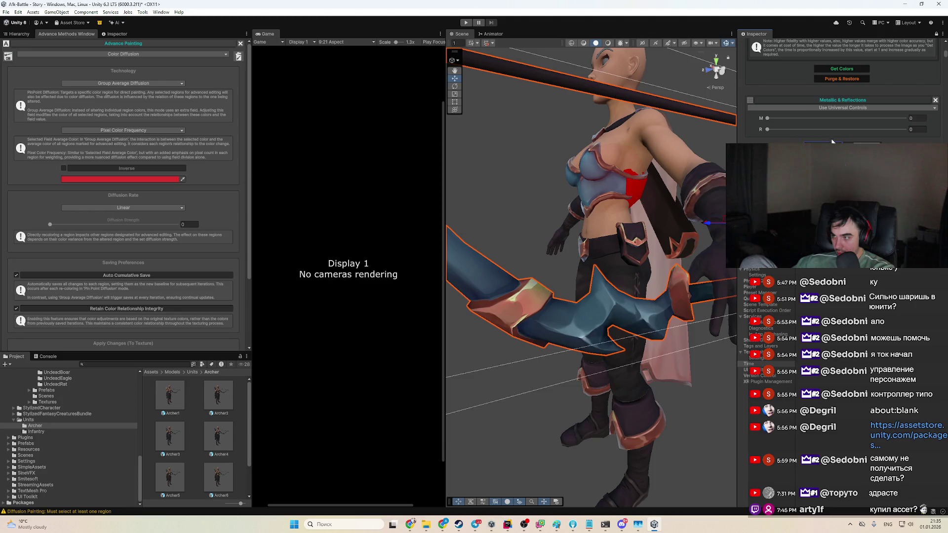
{"action": "scroll", "coordinate": [902, 142], "scroll_direction": "down", "scroll_amount": 5}
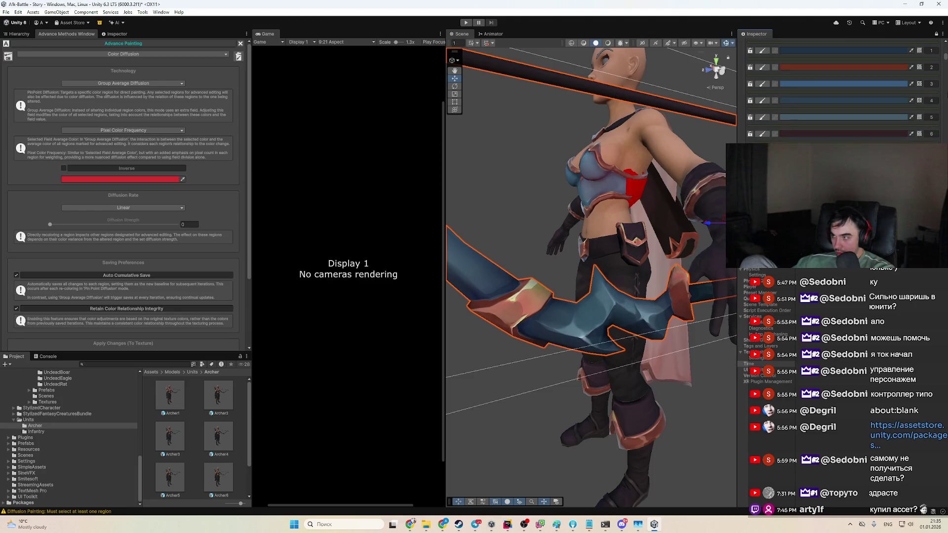
{"action": "mouse_move", "coordinate": [946, 50]}
{"action": "left_mouse_down"}
{"action": "mouse_move", "coordinate": [946, 140]}
{"action": "mouse_move", "coordinate": [946, 60]}
{"action": "left_mouse_up"}
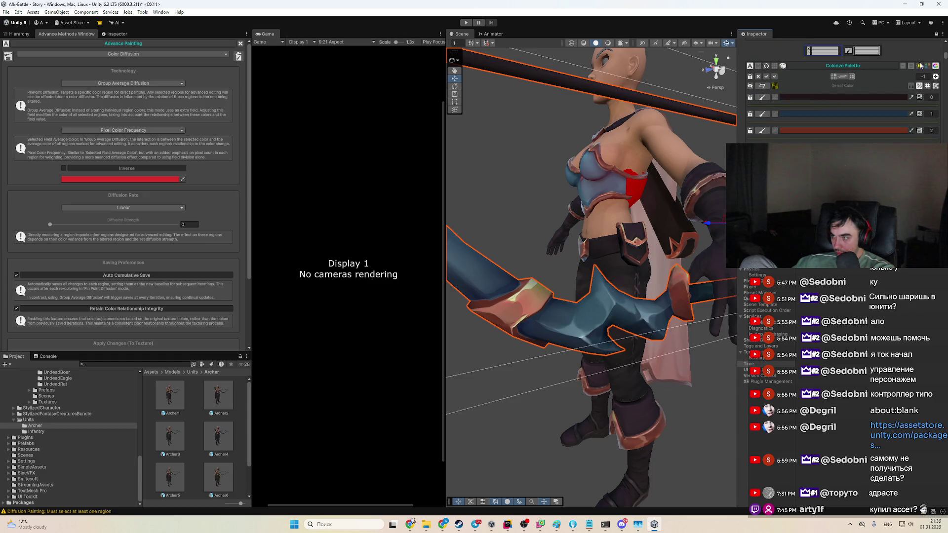
{"action": "left_click", "coordinate": [775, 77]}
{"action": "scroll", "coordinate": [839, 99], "scroll_direction": "down", "scroll_amount": 5}
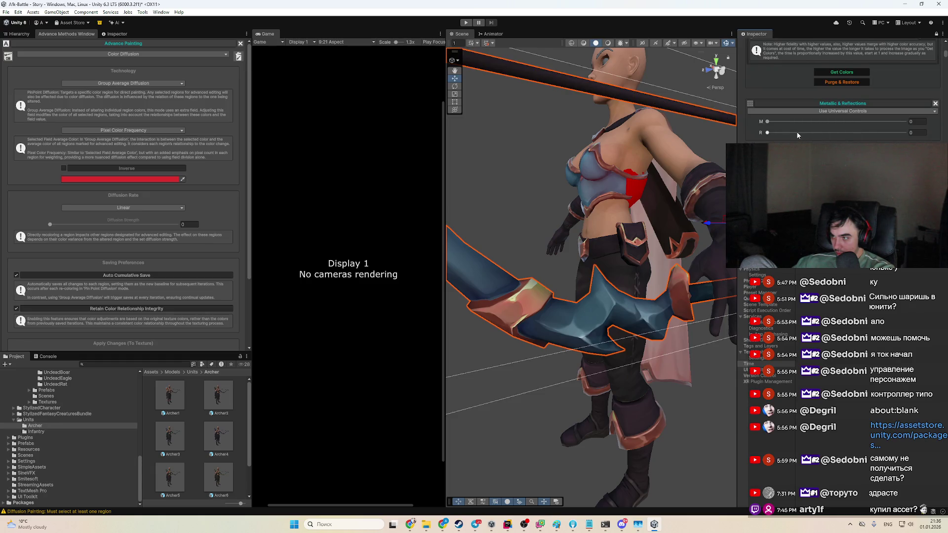
{"action": "left_click", "coordinate": [824, 132]}
{"action": "left_click", "coordinate": [887, 132]}
{"action": "left_click", "coordinate": [894, 132]}
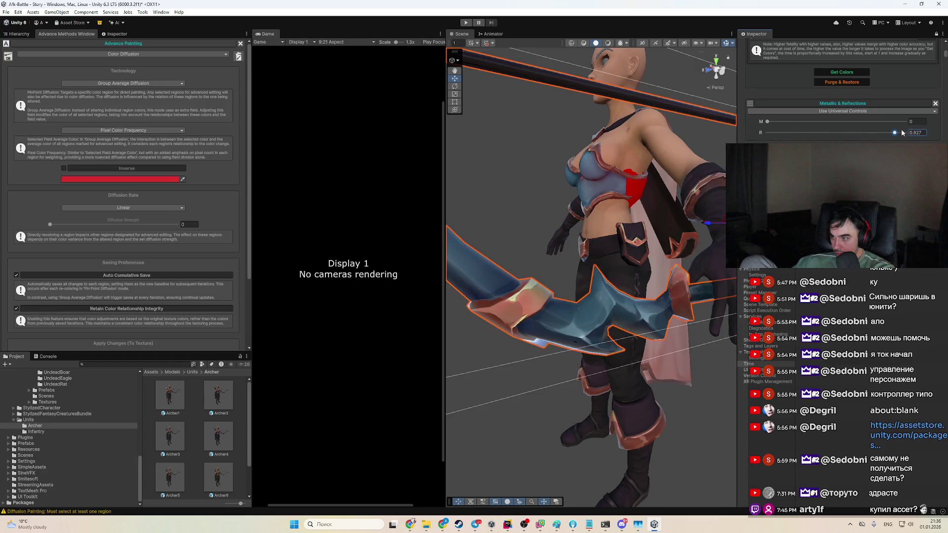
{"action": "left_click", "coordinate": [801, 133]}
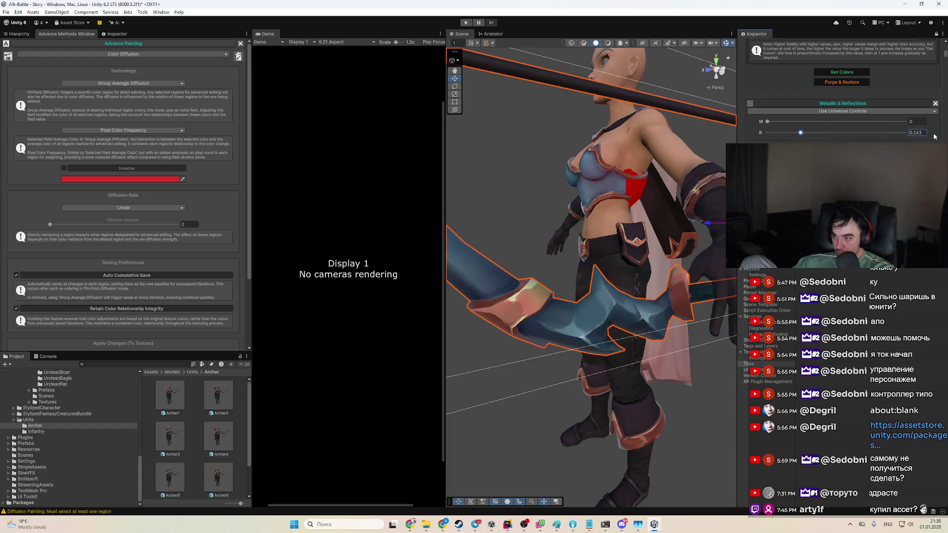
{"action": "type", "text": "1"}
{"action": "type", "text": "0"}
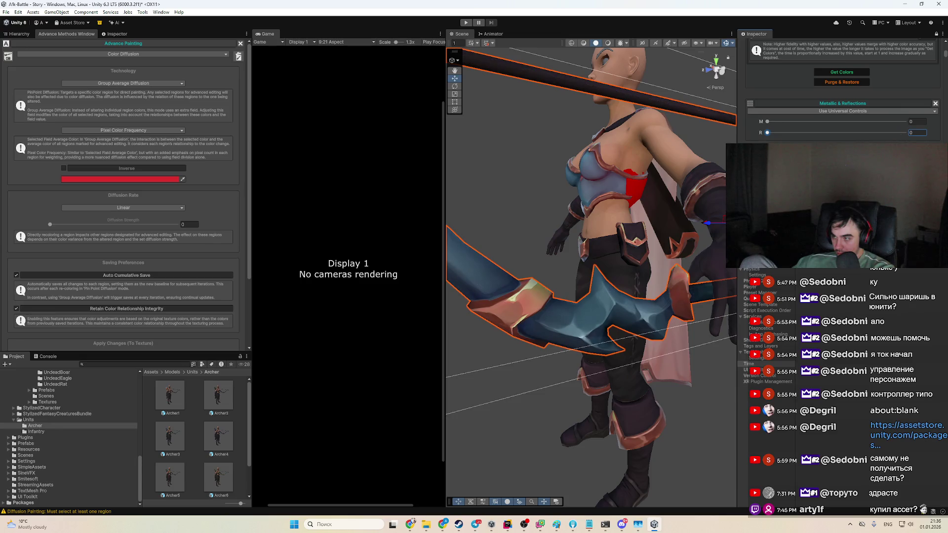
{"action": "scroll", "coordinate": [779, 136], "scroll_direction": "down", "scroll_amount": 2}
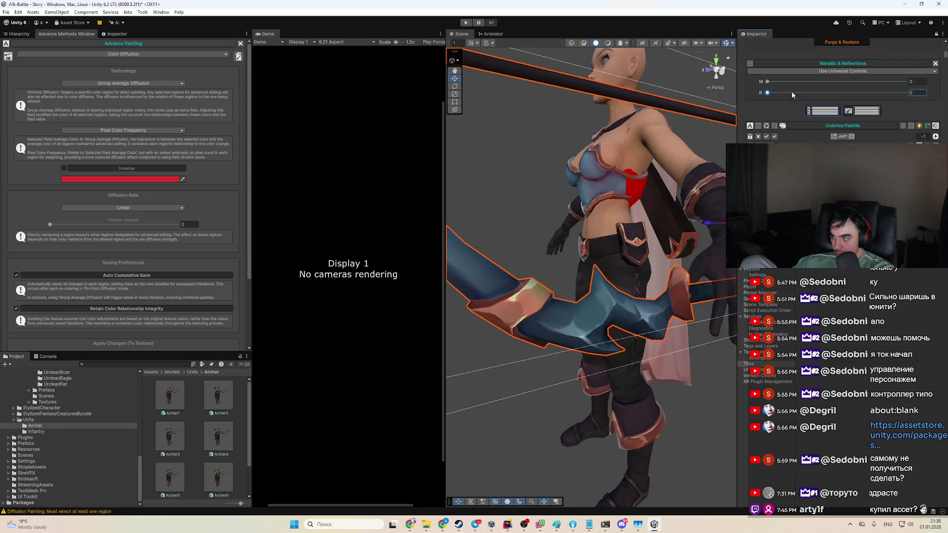
{"action": "mouse_move", "coordinate": [815, 94]}
{"action": "left_mouse_down"}
{"action": "mouse_move", "coordinate": [891, 93]}
{"action": "mouse_move", "coordinate": [734, 104]}
{"action": "left_mouse_up"}
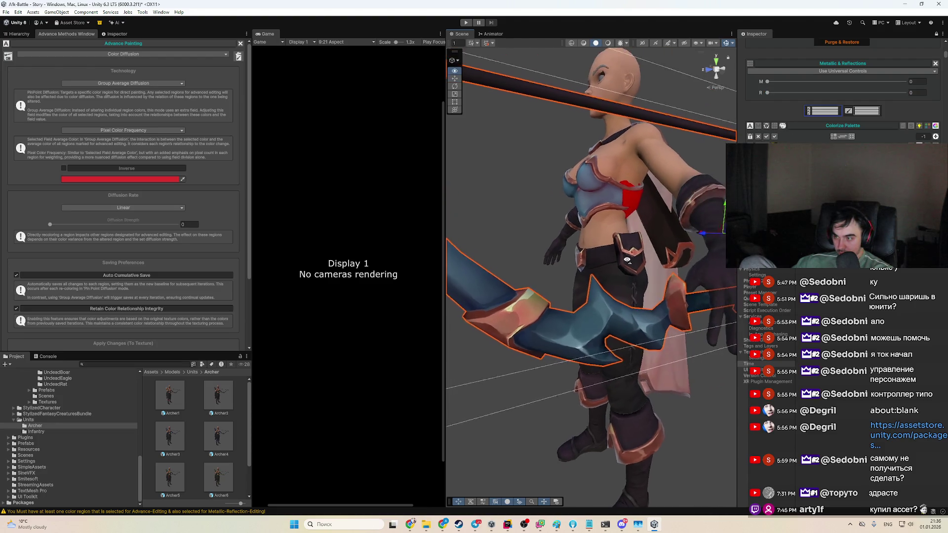
Step: Try deep and bright red diffusion colours with Inverse on and off, settling on bright red
{"action": "left_click", "coordinate": [114, 179]}
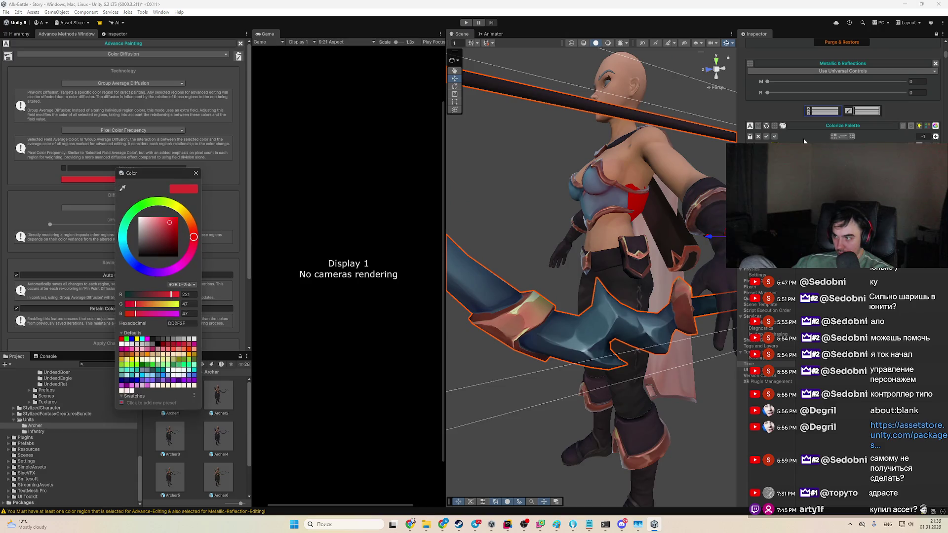
{"action": "left_click", "coordinate": [174, 220]}
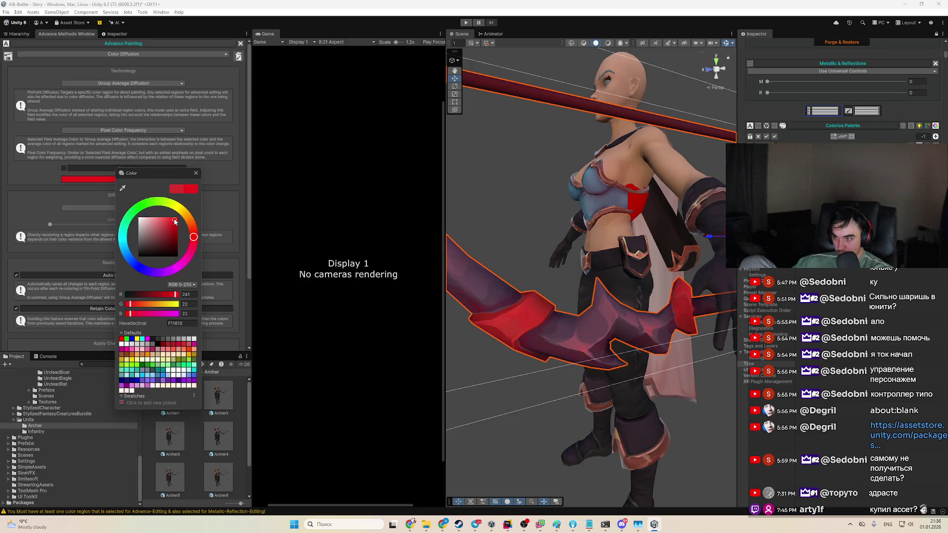
{"action": "left_click", "coordinate": [0, 195]}
{"action": "left_click", "coordinate": [64, 167]}
{"action": "left_click", "coordinate": [121, 179]}
{"action": "mouse_move", "coordinate": [144, 245]}
{"action": "left_mouse_down"}
{"action": "mouse_move", "coordinate": [129, 248]}
{"action": "mouse_move", "coordinate": [137, 257]}
{"action": "left_mouse_up"}
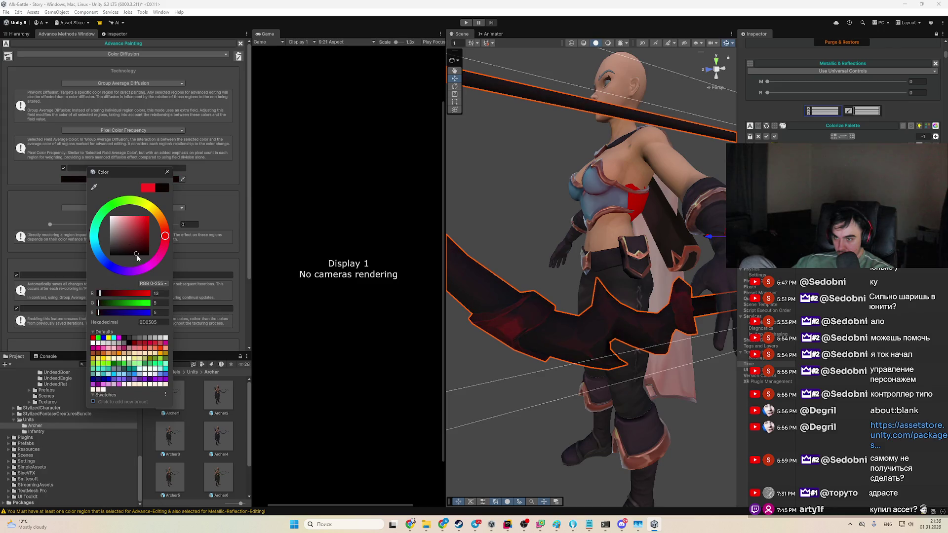
{"action": "left_click", "coordinate": [204, 192]}
{"action": "left_click", "coordinate": [64, 168]}
{"action": "left_click", "coordinate": [110, 179]}
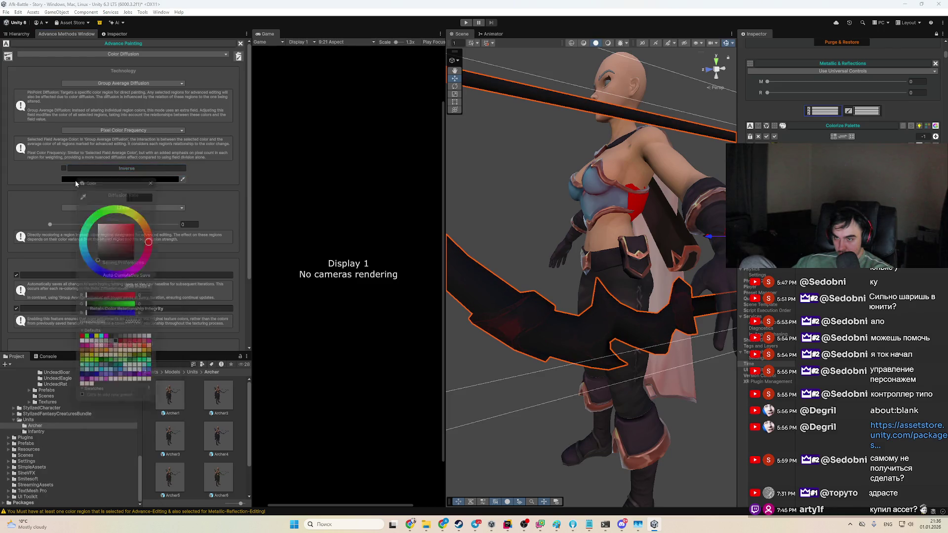
{"action": "left_click", "coordinate": [133, 233]}
{"action": "left_click", "coordinate": [129, 222]}
{"action": "left_click", "coordinate": [205, 197]}
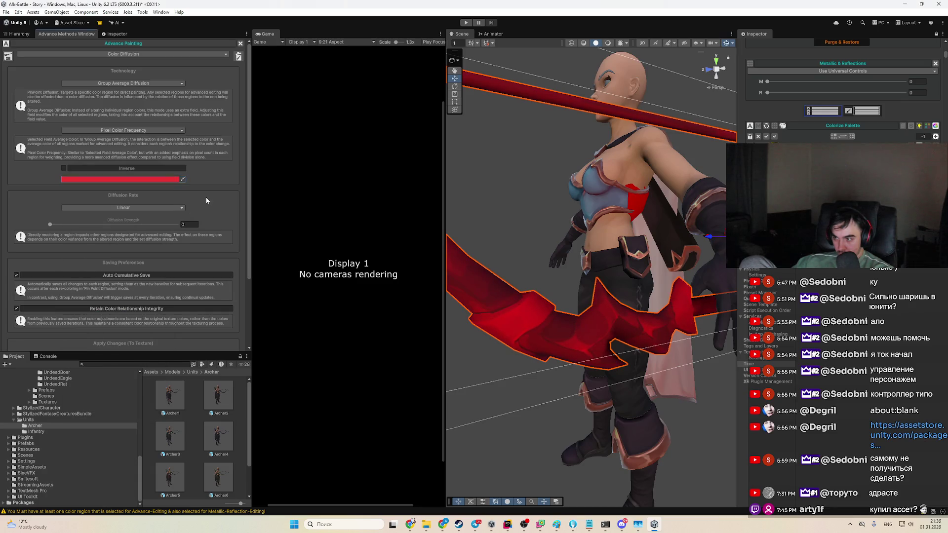
{"action": "left_click_drag", "start_coordinate": [523, 225], "coordinate": [553, 228]}
Step: Test a black diffusion colour, then change it to muted red C14343
{"action": "left_click", "coordinate": [82, 182]}
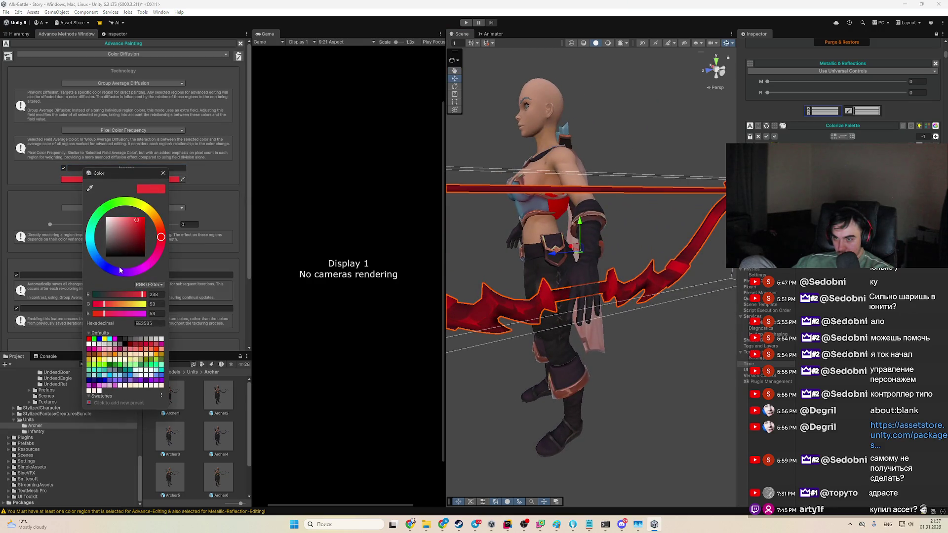
{"action": "left_click", "coordinate": [115, 271]}
{"action": "left_click_drag", "start_coordinate": [131, 256], "coordinate": [147, 260]}
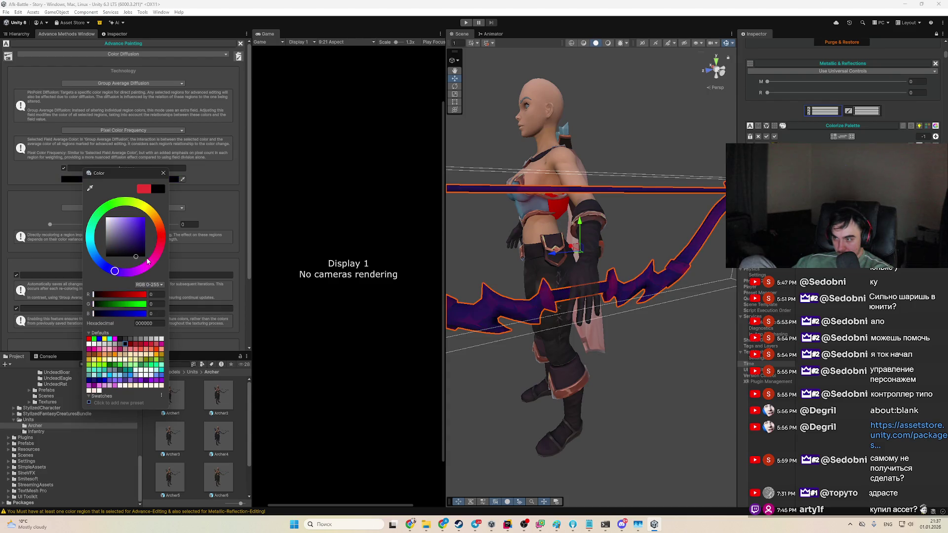
{"action": "left_click", "coordinate": [77, 174]}
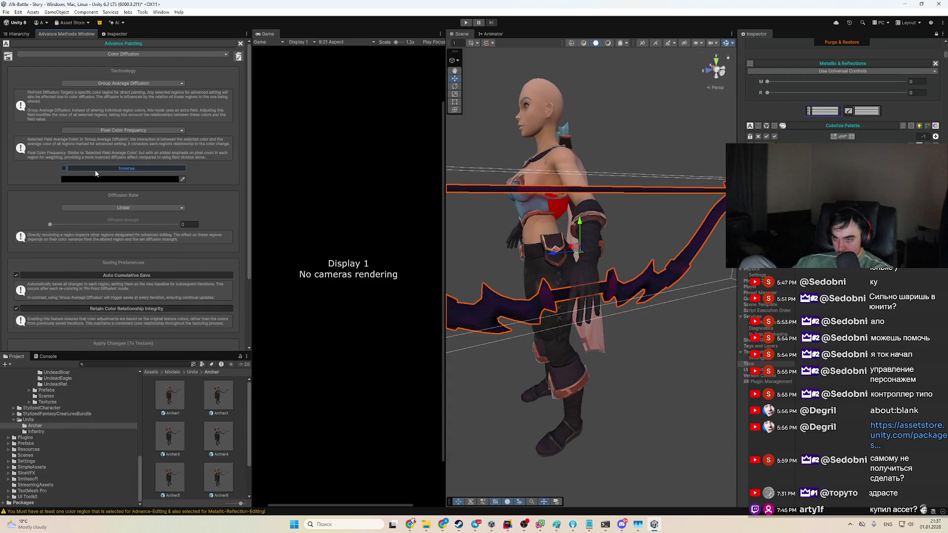
{"action": "left_click", "coordinate": [112, 176]}
{"action": "left_click", "coordinate": [162, 227]}
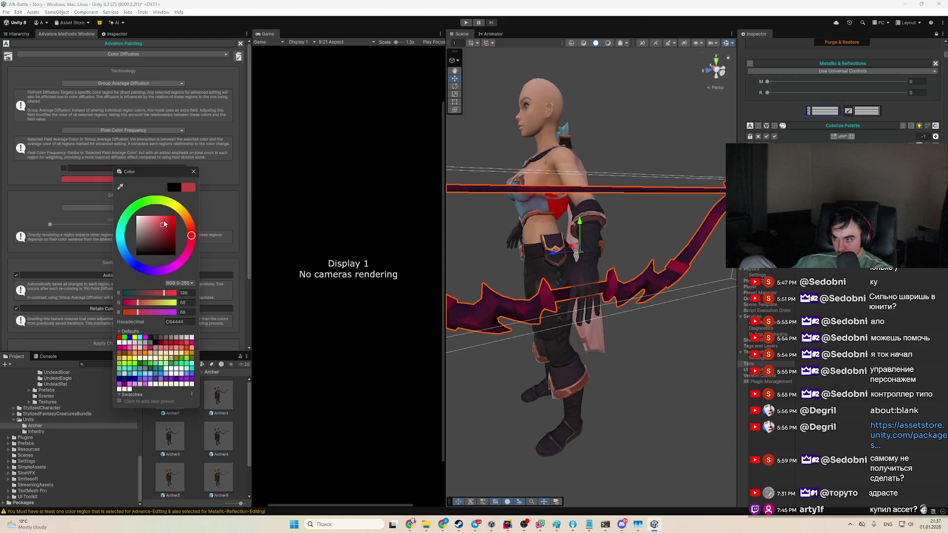
{"action": "left_click", "coordinate": [206, 192]}
Step: Set Diffusion Strength to 0.444 and finish on a brightened strong red (C61212) diffusion colour
{"action": "left_click", "coordinate": [106, 225]}
{"action": "left_click", "coordinate": [64, 168]}
{"action": "left_click", "coordinate": [119, 179]}
{"action": "left_click", "coordinate": [123, 260]}
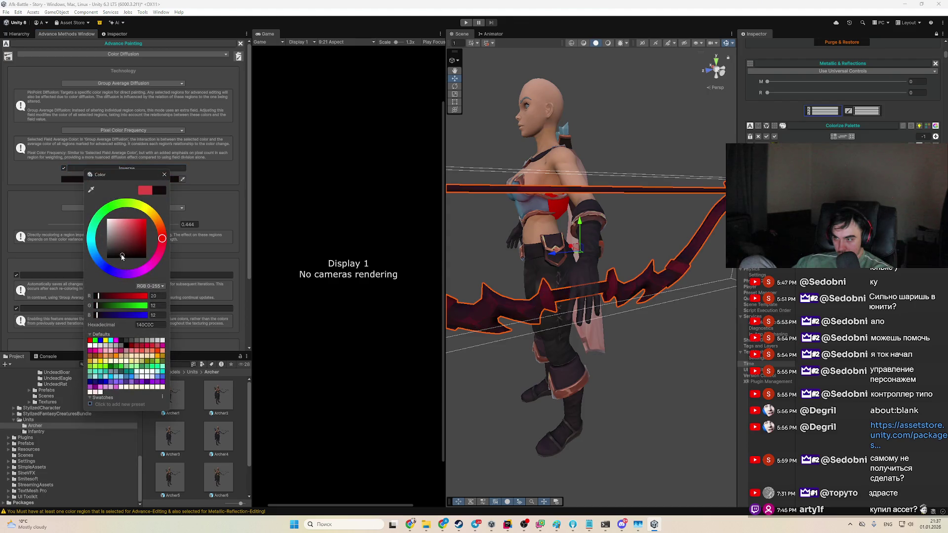
{"action": "left_click", "coordinate": [66, 173]}
{"action": "left_click", "coordinate": [63, 168]}
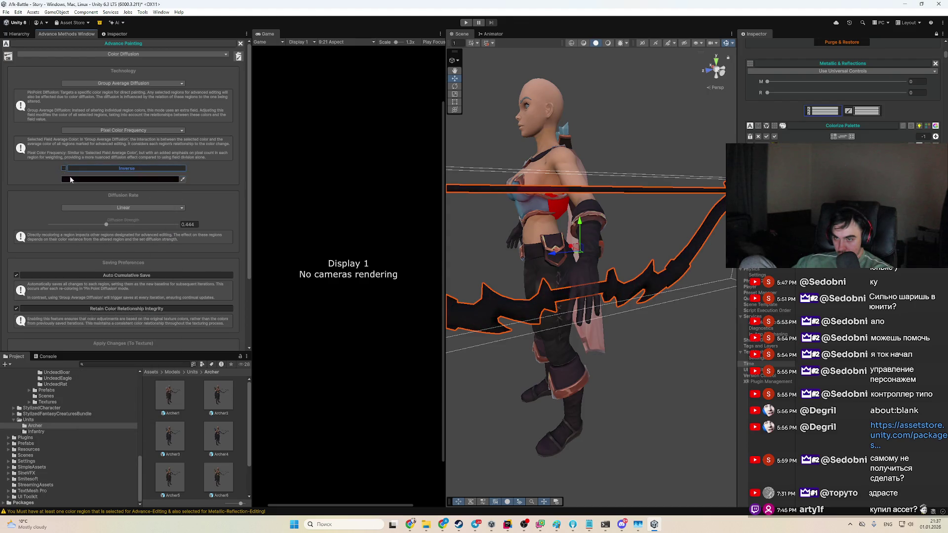
{"action": "left_click", "coordinate": [74, 179]}
{"action": "left_click", "coordinate": [133, 228]}
{"action": "left_click_drag", "start_coordinate": [128, 222], "coordinate": [132, 220]}
{"action": "left_click", "coordinate": [69, 170]}
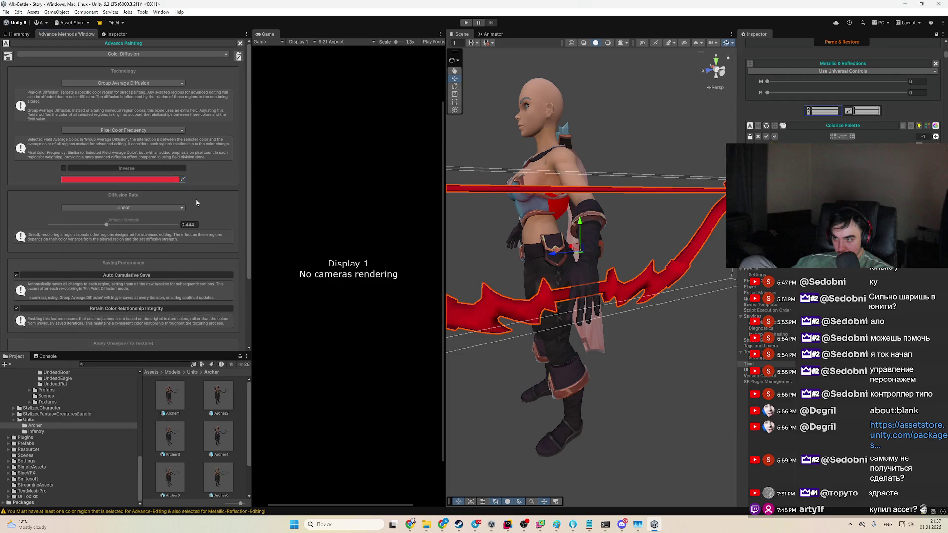
Step: Reset Diffusion Strength to 0 and switch the Diffusion Rate curve to Exponential
{"action": "left_click", "coordinate": [50, 225]}
{"action": "left_click", "coordinate": [102, 207]}
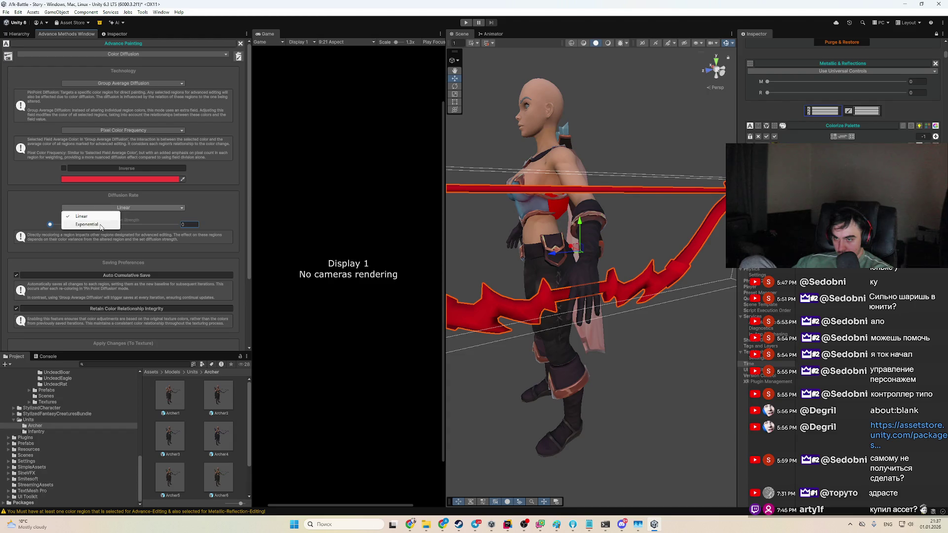
{"action": "left_click", "coordinate": [87, 224]}
Step: Turn on Inverse and darken the target colour from dark red to black (000000)
{"action": "left_click", "coordinate": [64, 168]}
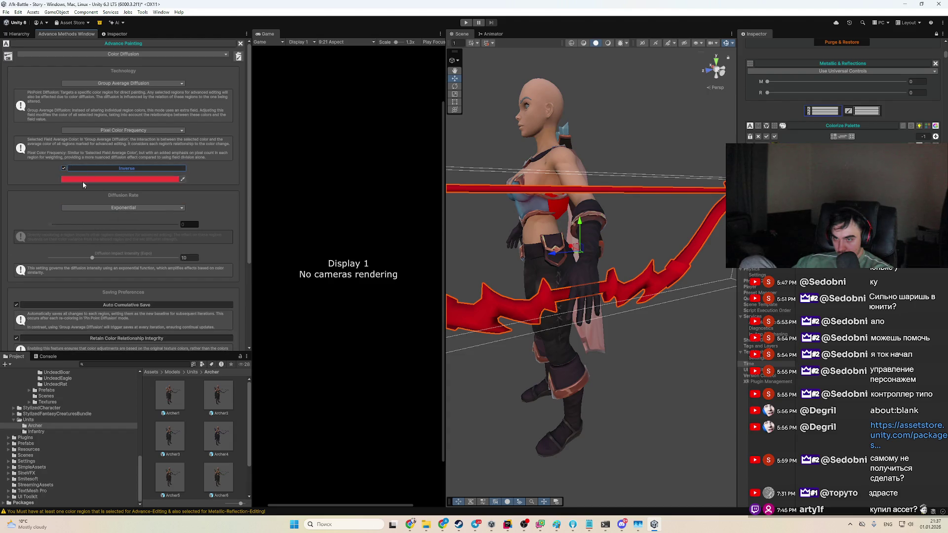
{"action": "left_click", "coordinate": [83, 179]}
{"action": "left_click", "coordinate": [130, 256]}
{"action": "mouse_move", "coordinate": [133, 255]}
{"action": "left_mouse_down"}
{"action": "mouse_move", "coordinate": [125, 256]}
{"action": "mouse_move", "coordinate": [158, 252]}
{"action": "left_mouse_up"}
{"action": "key", "text": "Return"}
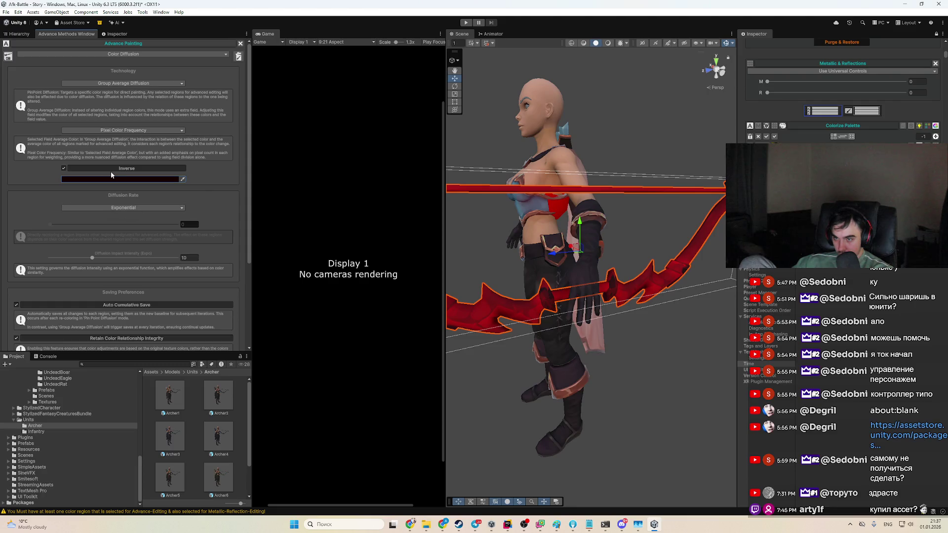
{"action": "left_click", "coordinate": [123, 179]}
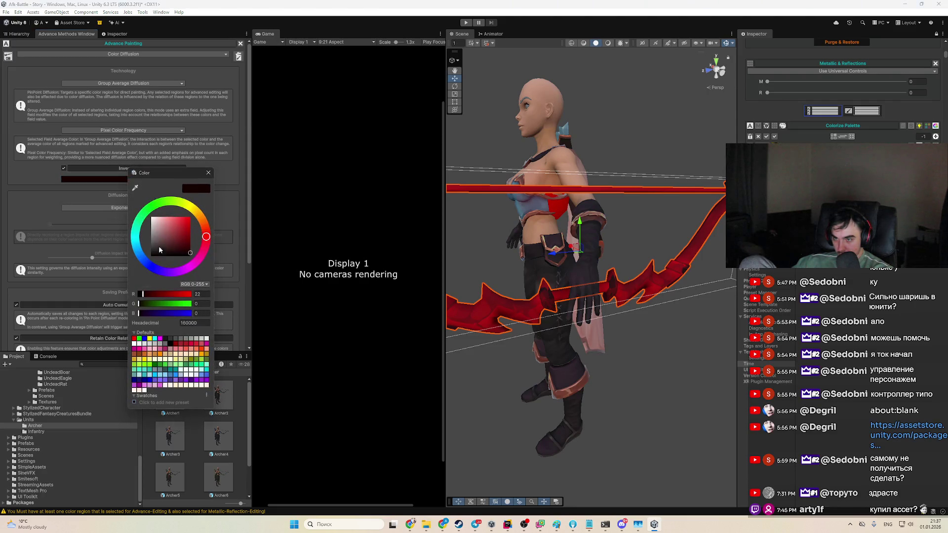
{"action": "left_click_drag", "start_coordinate": [175, 257], "coordinate": [191, 262]}
{"action": "left_click", "coordinate": [113, 244]}
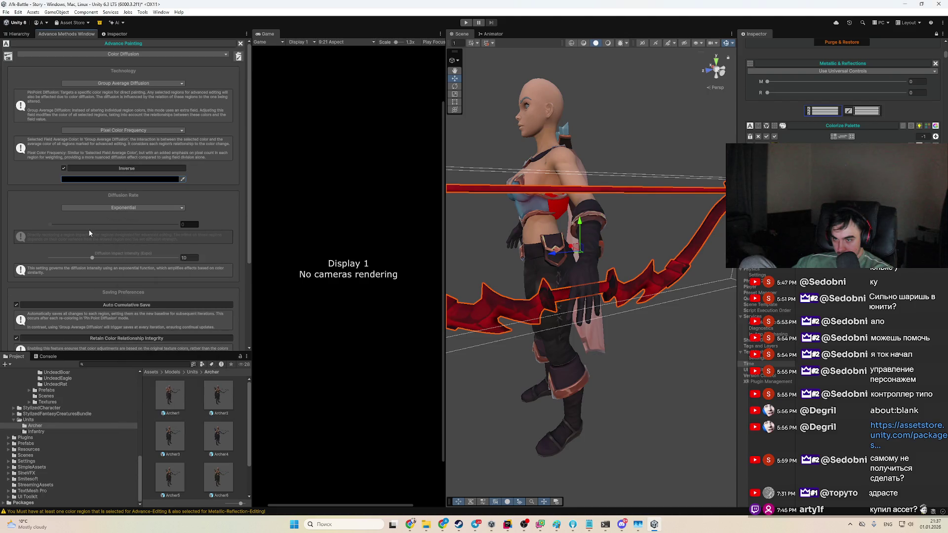
{"action": "left_click", "coordinate": [117, 181]}
{"action": "left_click_drag", "start_coordinate": [184, 260], "coordinate": [159, 267]}
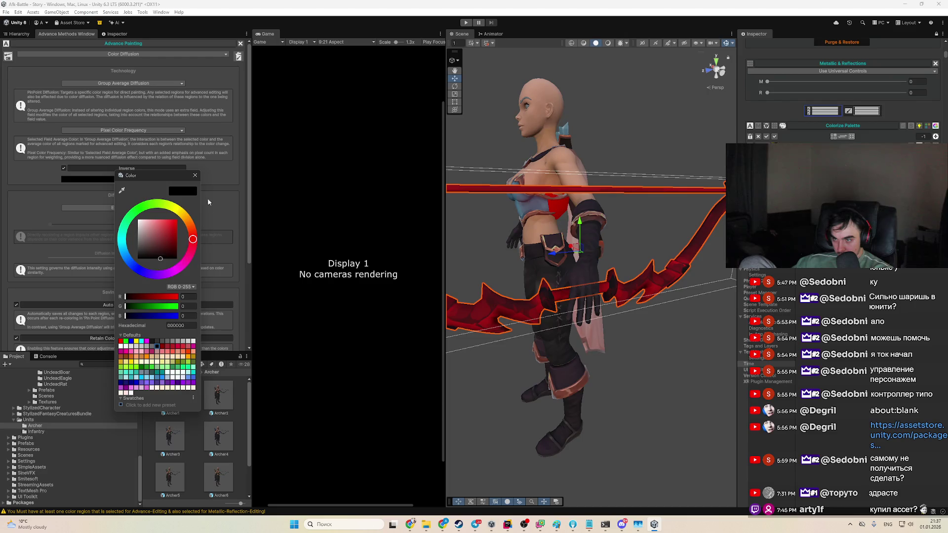
Step: Set the target colour to red-orange, then change it to a softer yellow
{"action": "left_click", "coordinate": [149, 205]}
{"action": "left_click", "coordinate": [84, 220]}
{"action": "left_click", "coordinate": [79, 179]}
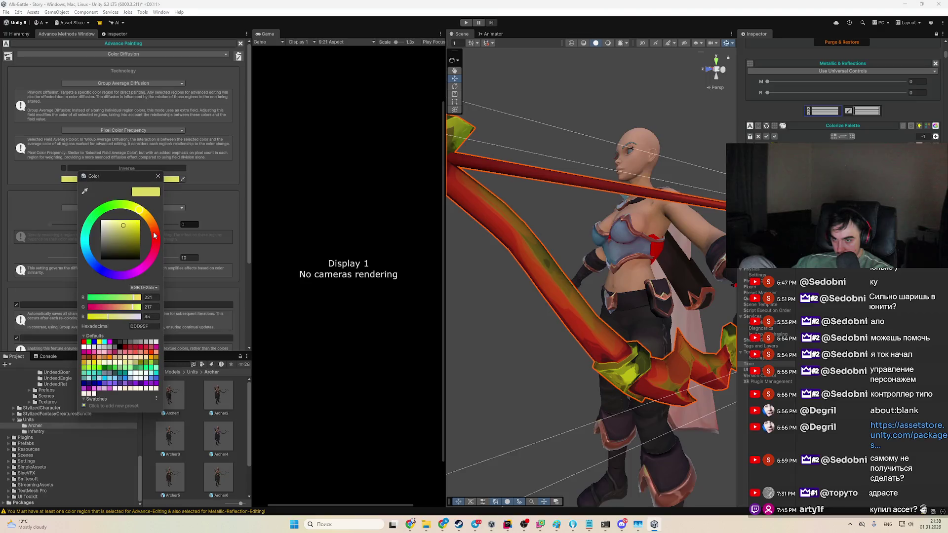
{"action": "left_click", "coordinate": [135, 228]}
{"action": "left_click", "coordinate": [158, 176]}
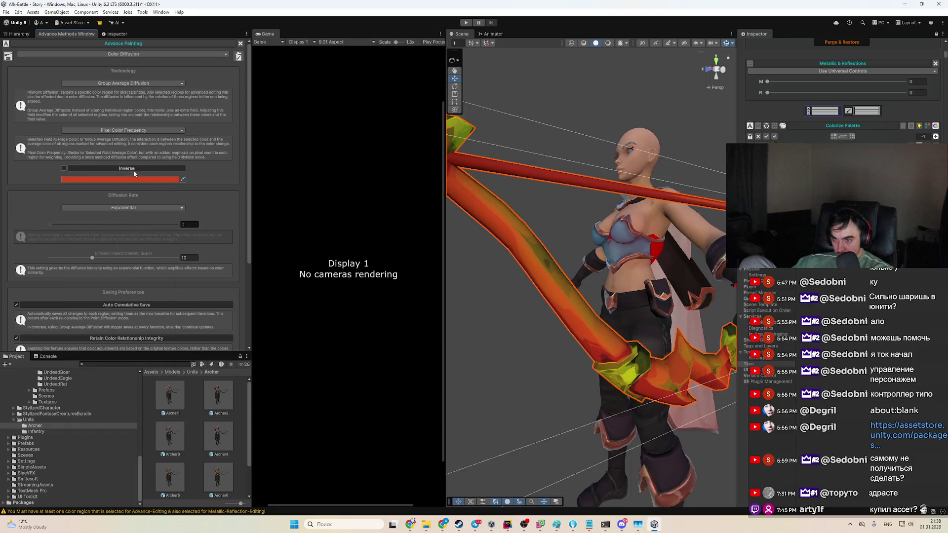
{"action": "left_click", "coordinate": [84, 179]}
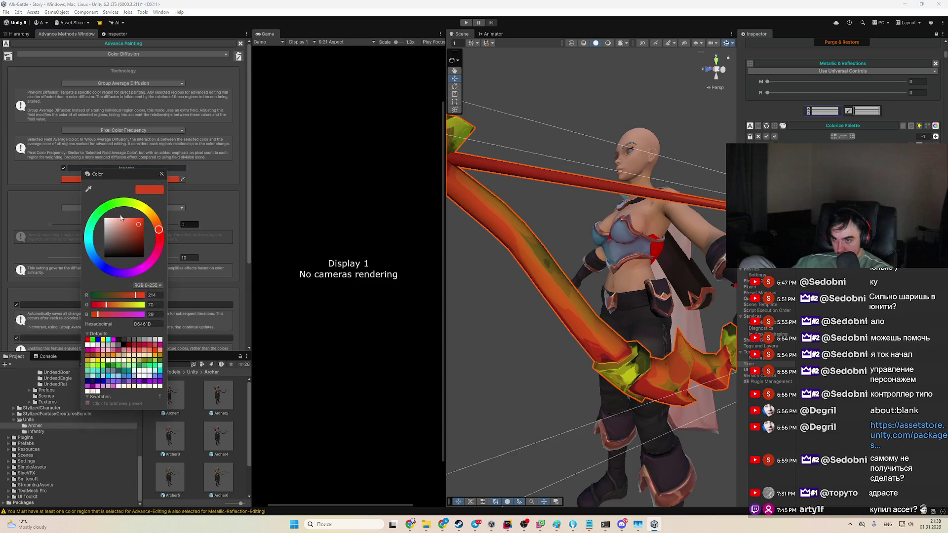
{"action": "left_click", "coordinate": [145, 213]}
{"action": "left_click", "coordinate": [137, 223]}
{"action": "left_click_drag", "start_coordinate": [138, 225], "coordinate": [141, 226]}
{"action": "left_click", "coordinate": [131, 225]}
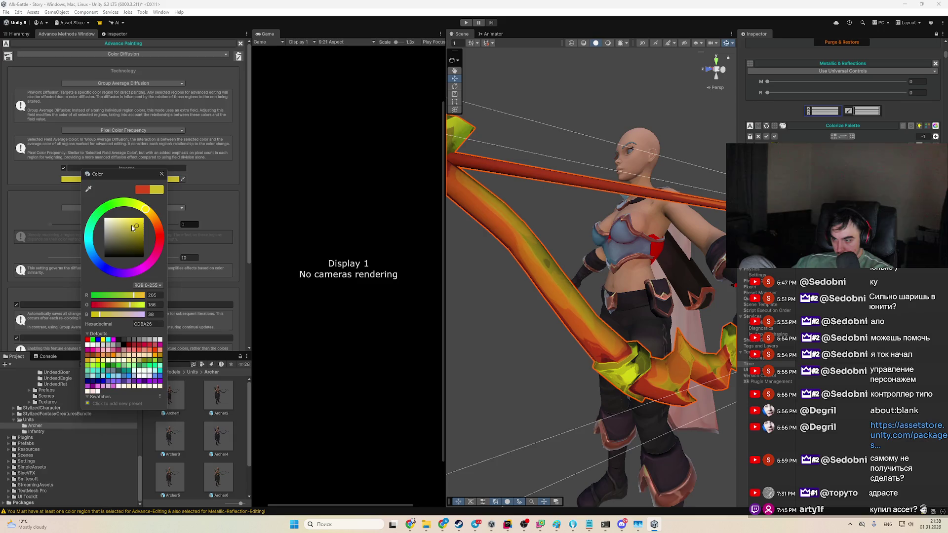
{"action": "key", "text": "Return"}
Step: Untick Inverse, raise the diffusion intensity to about 18, and make the target colour crimson
{"action": "left_click", "coordinate": [63, 168]}
{"action": "left_click_drag", "start_coordinate": [92, 257], "coordinate": [126, 259]}
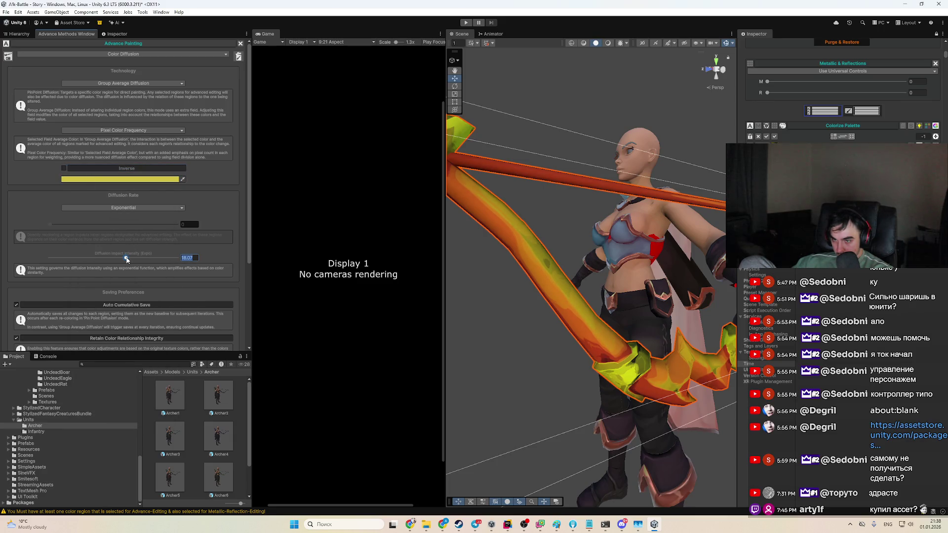
{"action": "left_click", "coordinate": [124, 180]}
{"action": "left_click", "coordinate": [198, 247]}
{"action": "left_click", "coordinate": [178, 233]}
{"action": "left_click", "coordinate": [176, 221]}
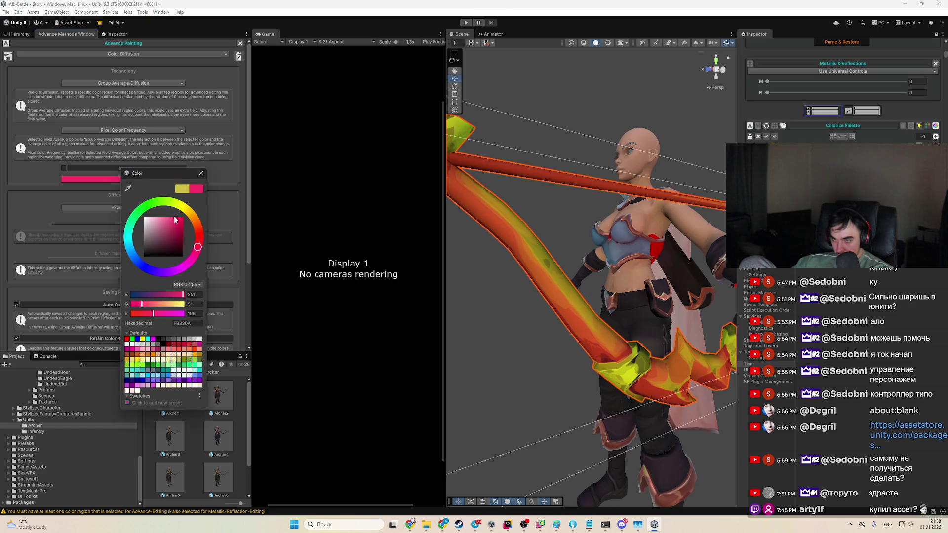
{"action": "left_click_drag", "start_coordinate": [177, 221], "coordinate": [175, 223]}
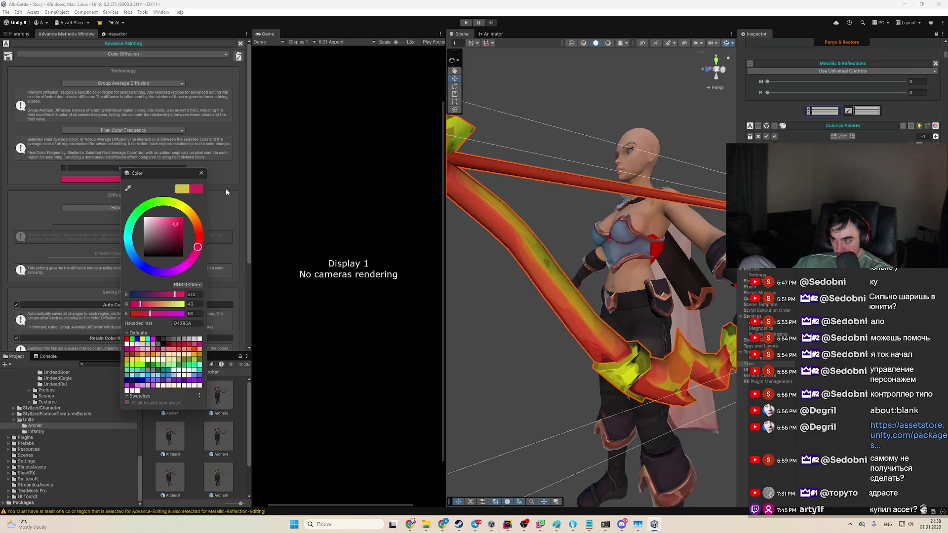
{"action": "left_click", "coordinate": [226, 189]}
{"action": "mouse_move", "coordinate": [543, 276]}
{"action": "left_mouse_down"}
{"action": "mouse_move", "coordinate": [578, 284]}
{"action": "mouse_move", "coordinate": [620, 265]}
{"action": "mouse_move", "coordinate": [635, 275]}
{"action": "mouse_move", "coordinate": [637, 306]}
{"action": "mouse_move", "coordinate": [591, 364]}
{"action": "mouse_move", "coordinate": [618, 328]}
{"action": "mouse_move", "coordinate": [635, 275]}
{"action": "mouse_move", "coordinate": [623, 283]}
{"action": "mouse_move", "coordinate": [612, 274]}
{"action": "left_mouse_up"}
Step: Re-enable Inverse, switch to Pin Point Diffusion, and set the diffusion intensity to 1
{"action": "left_click", "coordinate": [64, 169]}
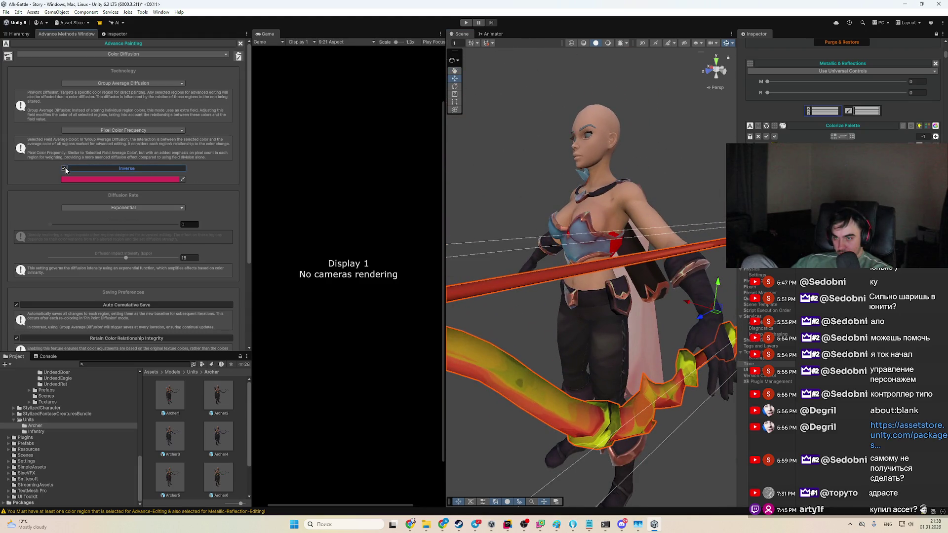
{"action": "left_click", "coordinate": [123, 83]}
{"action": "left_click", "coordinate": [119, 91]}
{"action": "left_click", "coordinate": [102, 203]}
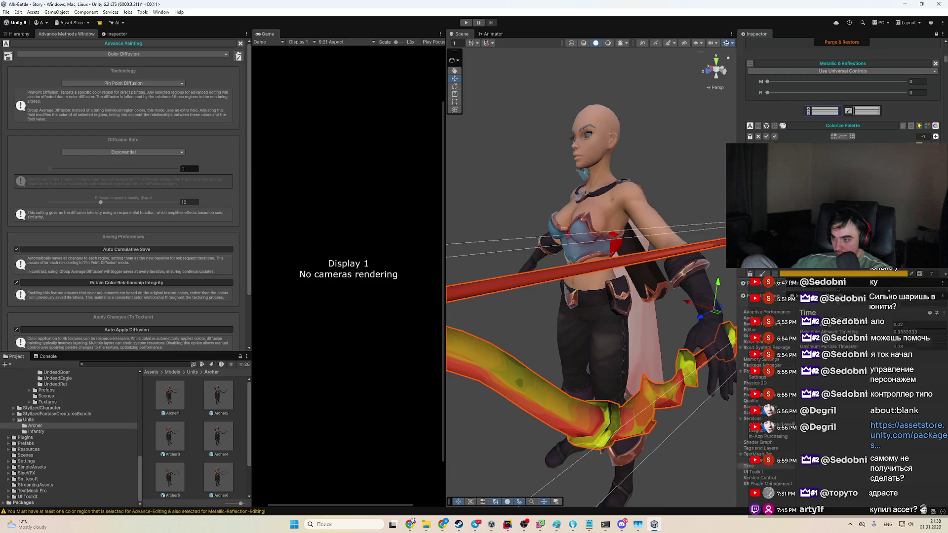
{"action": "mouse_move", "coordinate": [593, 222]}
{"action": "left_mouse_down"}
{"action": "mouse_move", "coordinate": [569, 208]}
{"action": "mouse_move", "coordinate": [561, 214]}
{"action": "left_mouse_up"}
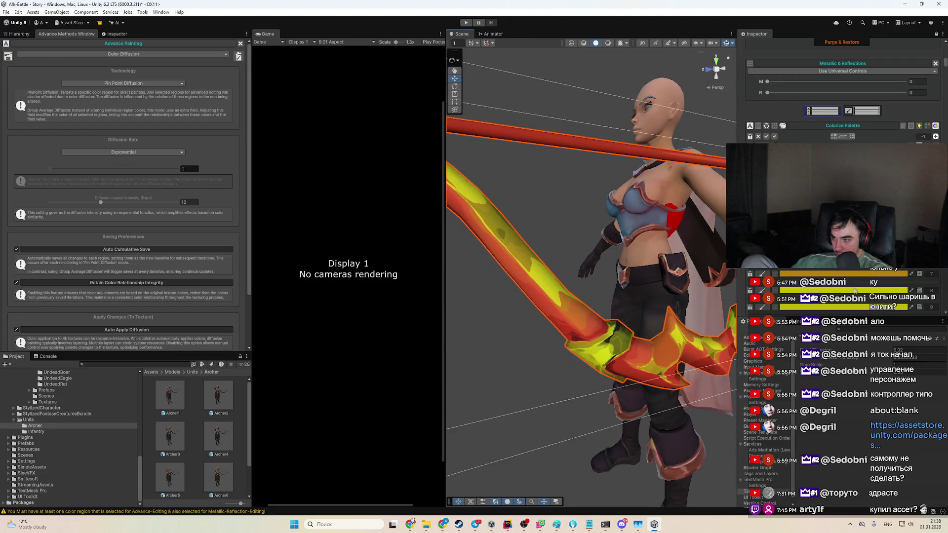
{"action": "scroll", "coordinate": [843, 98], "scroll_direction": "down", "scroll_amount": 3}
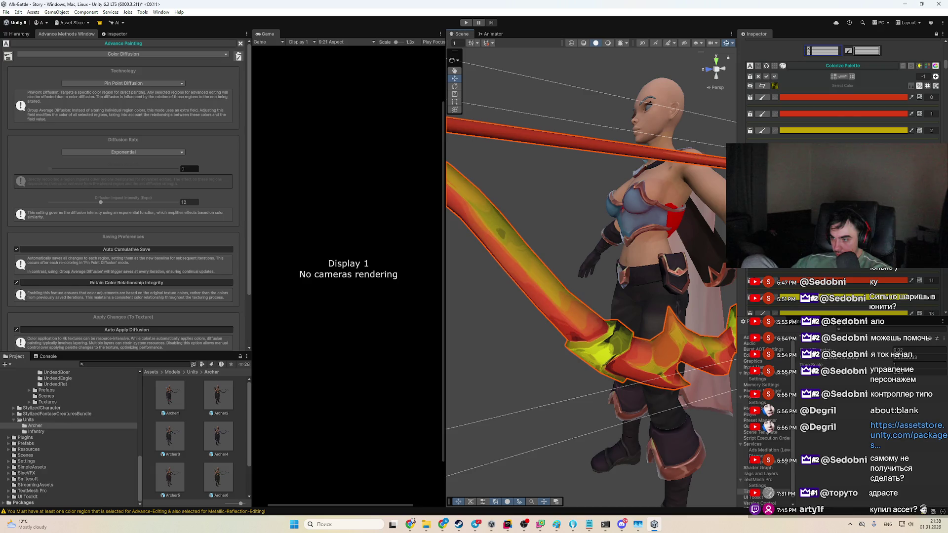
{"action": "scroll", "coordinate": [843, 99], "scroll_direction": "up", "scroll_amount": 3}
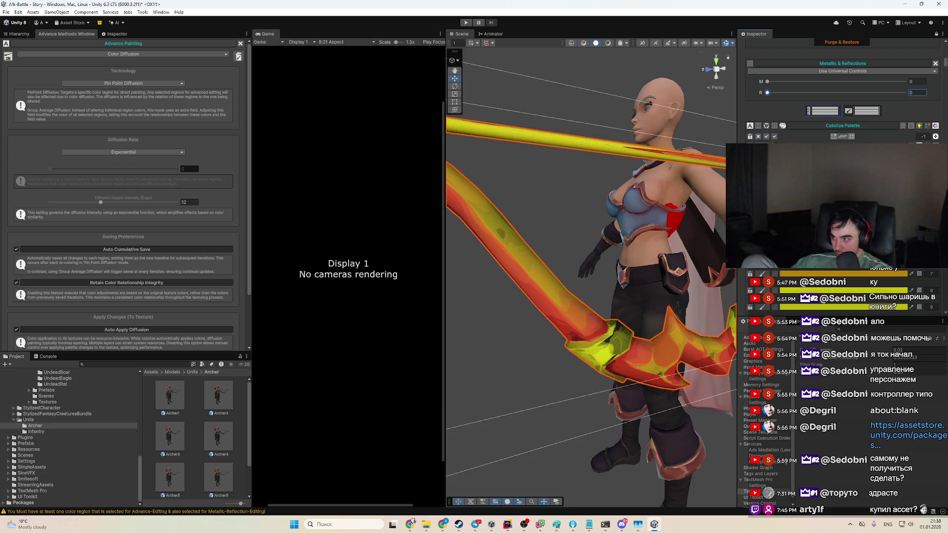
{"action": "double_click", "coordinate": [190, 202]}
{"action": "type", "text": "1"}
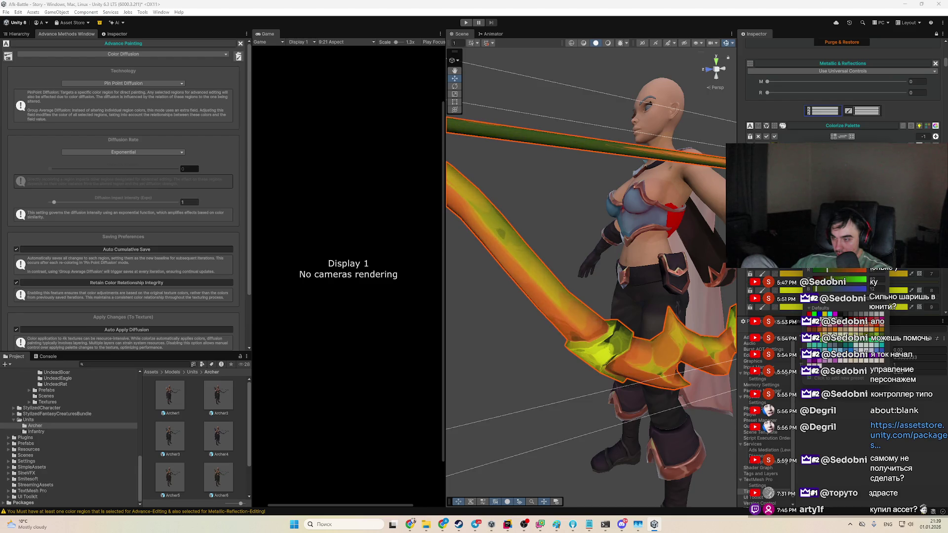
Step: Drop the diffusion intensity to 0 and switch the Diffusion Rate to Linear, then back to Exponential
{"action": "left_click", "coordinate": [190, 202]}
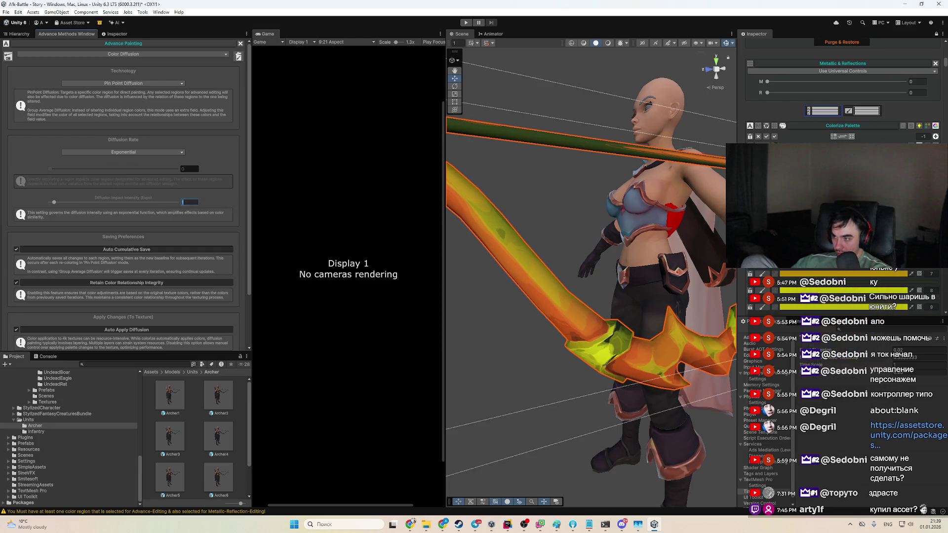
{"action": "left_click", "coordinate": [50, 202]}
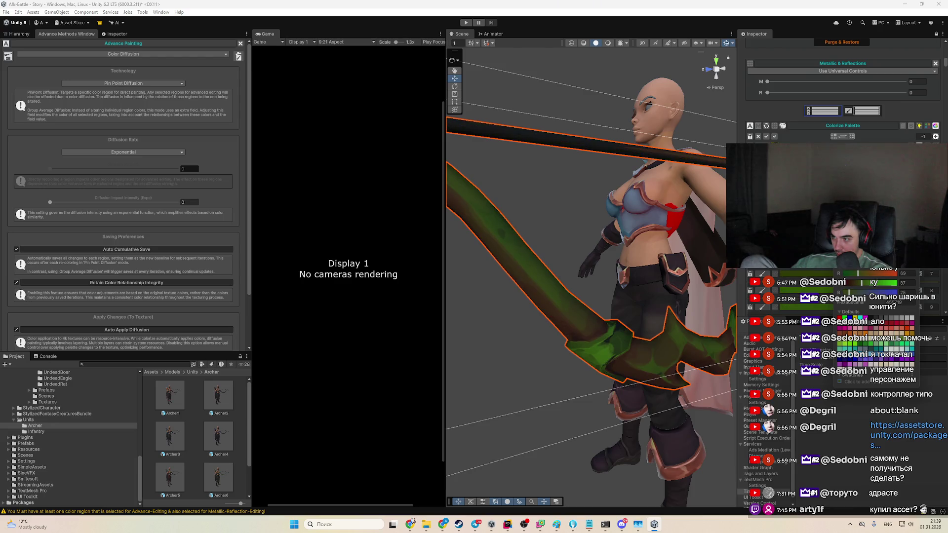
{"action": "left_click", "coordinate": [128, 151]}
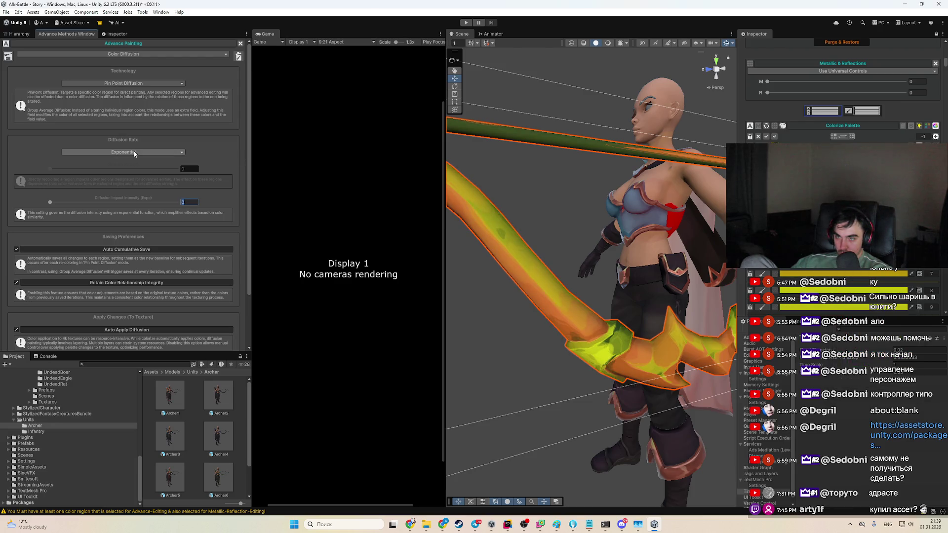
{"action": "left_click", "coordinate": [102, 163]}
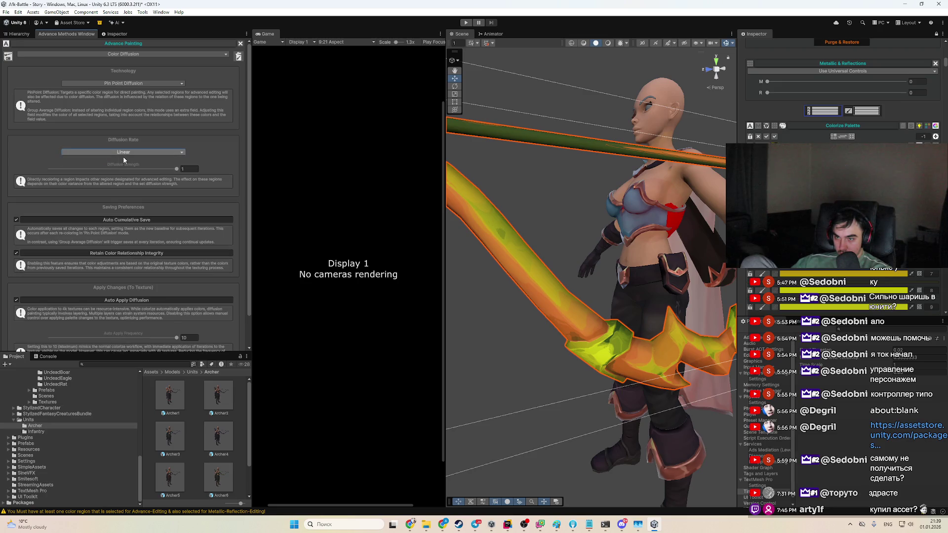
{"action": "left_click", "coordinate": [98, 152]}
{"action": "left_click", "coordinate": [87, 168]}
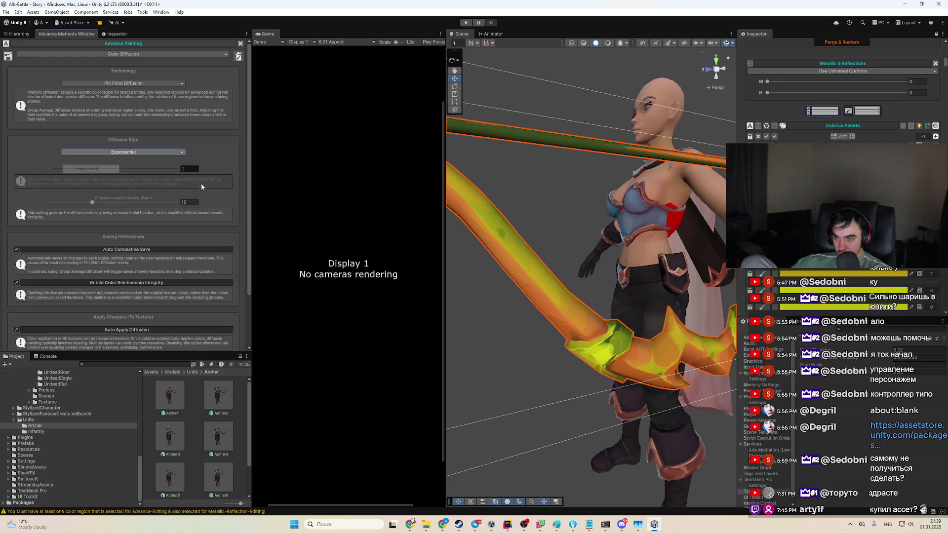
Step: Lower the palette colour's R value to turn the bow red-orange, and set the diffusion rate to 0.076
{"action": "mouse_move", "coordinate": [824, 272]}
{"action": "left_mouse_down"}
{"action": "mouse_move", "coordinate": [815, 272]}
{"action": "mouse_move", "coordinate": [836, 273]}
{"action": "left_mouse_up"}
{"action": "mouse_move", "coordinate": [568, 247]}
{"action": "left_mouse_down"}
{"action": "mouse_move", "coordinate": [630, 263]}
{"action": "mouse_move", "coordinate": [600, 217]}
{"action": "left_mouse_up"}
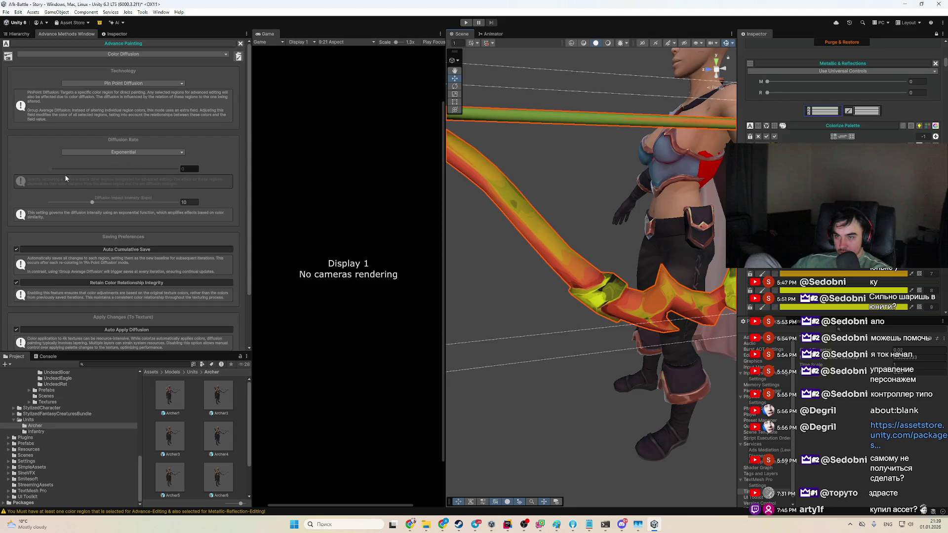
{"action": "left_click_drag", "start_coordinate": [56, 169], "coordinate": [60, 169]}
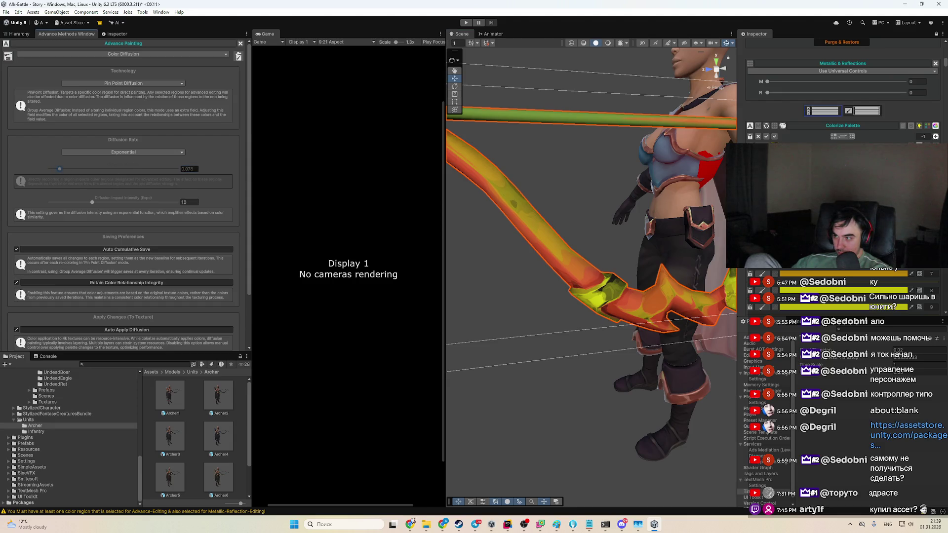
Step: Darken palette colour 7 to deepen the bow's reds and raise the diffusion intensity to about 20
{"action": "left_click", "coordinate": [839, 273]}
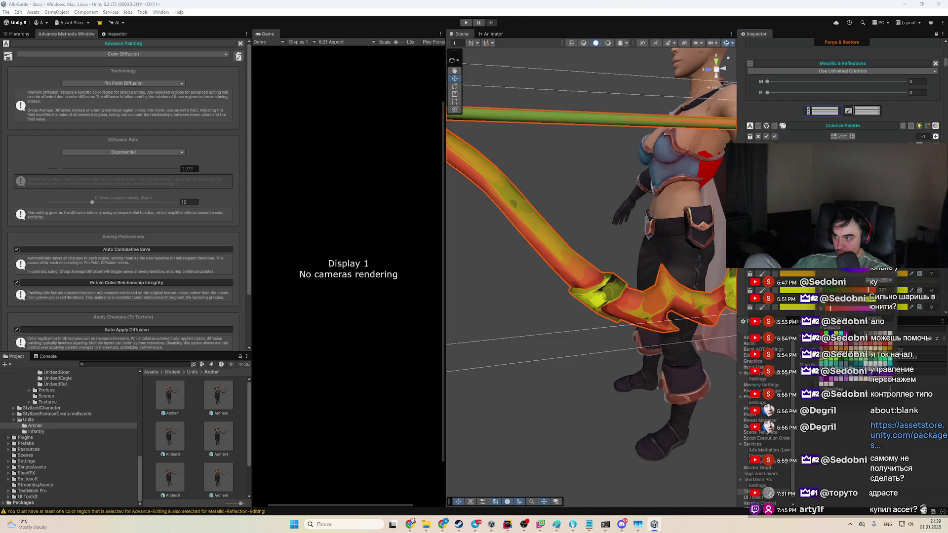
{"action": "mouse_move", "coordinate": [868, 287]}
{"action": "left_mouse_down"}
{"action": "mouse_move", "coordinate": [850, 287]}
{"action": "mouse_move", "coordinate": [871, 287]}
{"action": "left_mouse_up"}
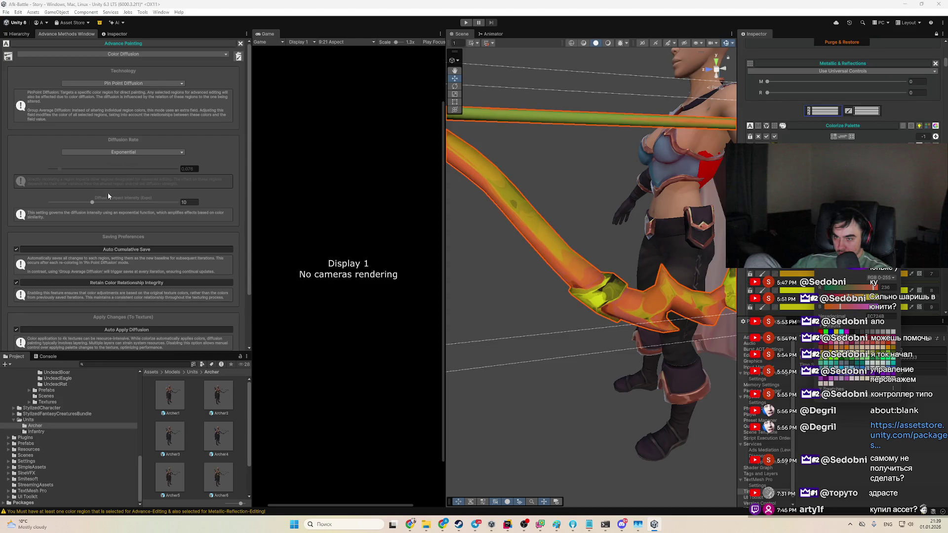
{"action": "left_click_drag", "start_coordinate": [92, 202], "coordinate": [135, 202]}
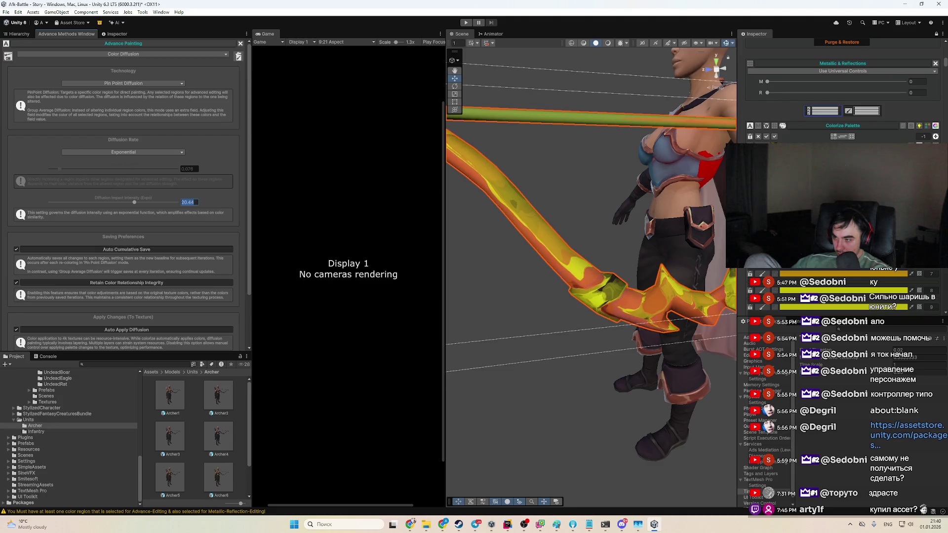
Step: Adjust the yellow palette colour to a brighter orange and set the diffusion intensity to 21
{"action": "left_click", "coordinate": [865, 274]}
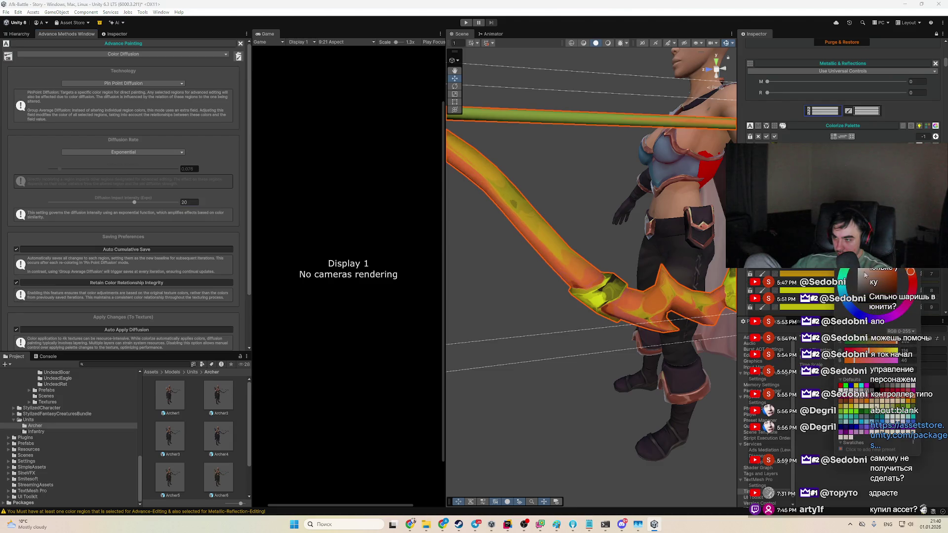
{"action": "left_click", "coordinate": [897, 290]}
{"action": "left_click_drag", "start_coordinate": [891, 279], "coordinate": [880, 273]}
{"action": "left_click", "coordinate": [886, 279]}
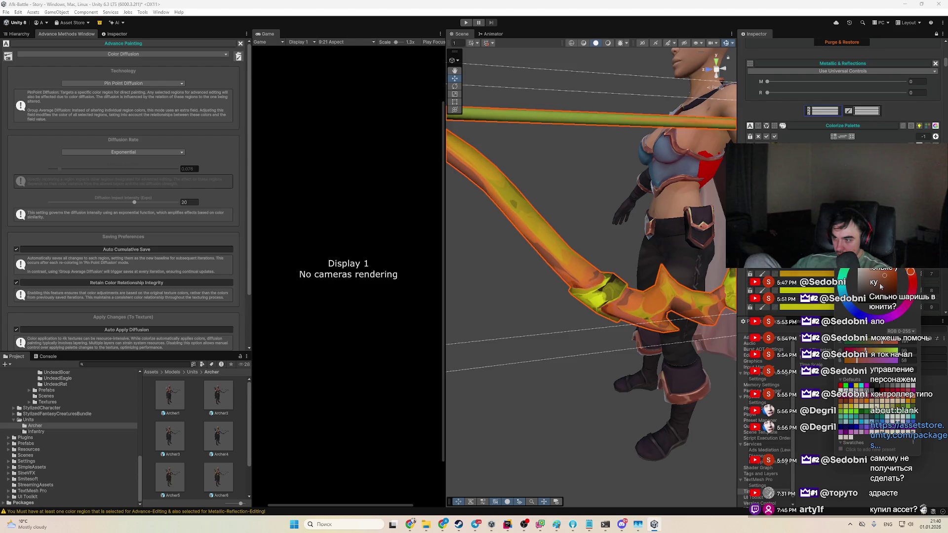
{"action": "mouse_move", "coordinate": [891, 288]}
{"action": "left_mouse_down"}
{"action": "mouse_move", "coordinate": [895, 280]}
{"action": "mouse_move", "coordinate": [881, 271]}
{"action": "left_mouse_up"}
{"action": "left_click", "coordinate": [893, 275]}
{"action": "mouse_move", "coordinate": [617, 222]}
{"action": "left_mouse_down"}
{"action": "mouse_move", "coordinate": [677, 248]}
{"action": "mouse_move", "coordinate": [622, 257]}
{"action": "left_mouse_up"}
{"action": "left_click_drag", "start_coordinate": [150, 202], "coordinate": [139, 202]}
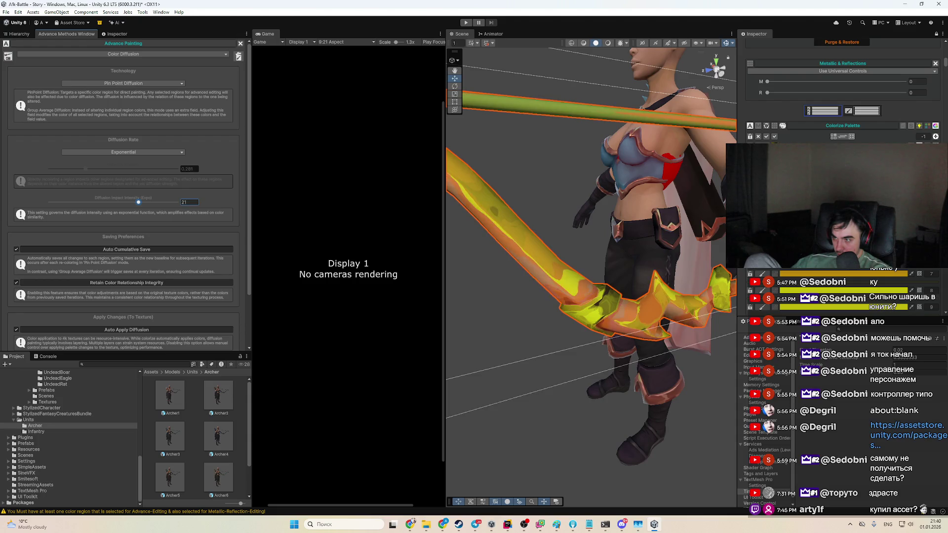
Step: Darken the bow's orange palette colour, then nudge it toward yellow
{"action": "left_click", "coordinate": [839, 273]}
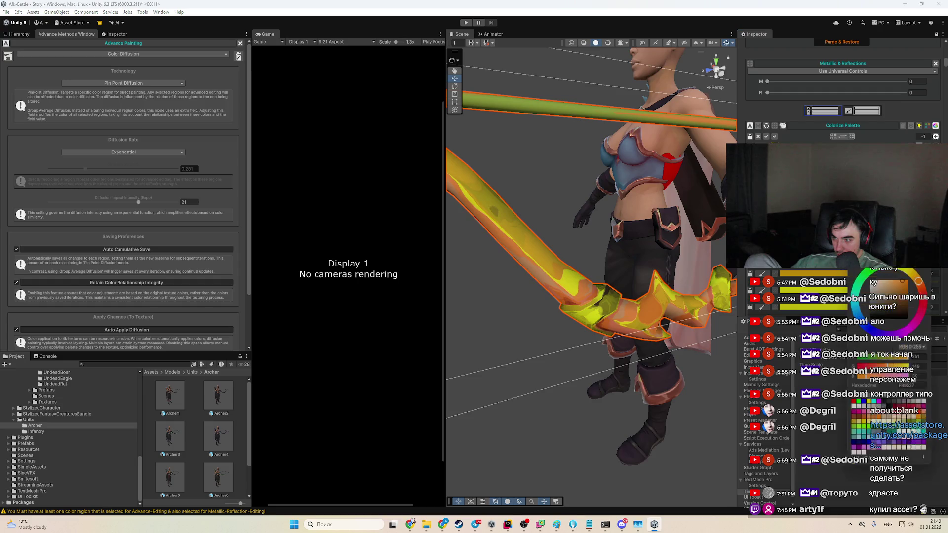
{"action": "mouse_move", "coordinate": [904, 278]}
{"action": "left_mouse_down"}
{"action": "mouse_move", "coordinate": [900, 294]}
{"action": "mouse_move", "coordinate": [873, 300]}
{"action": "mouse_move", "coordinate": [887, 272]}
{"action": "mouse_move", "coordinate": [895, 290]}
{"action": "mouse_move", "coordinate": [880, 283]}
{"action": "mouse_move", "coordinate": [902, 282]}
{"action": "left_mouse_up"}
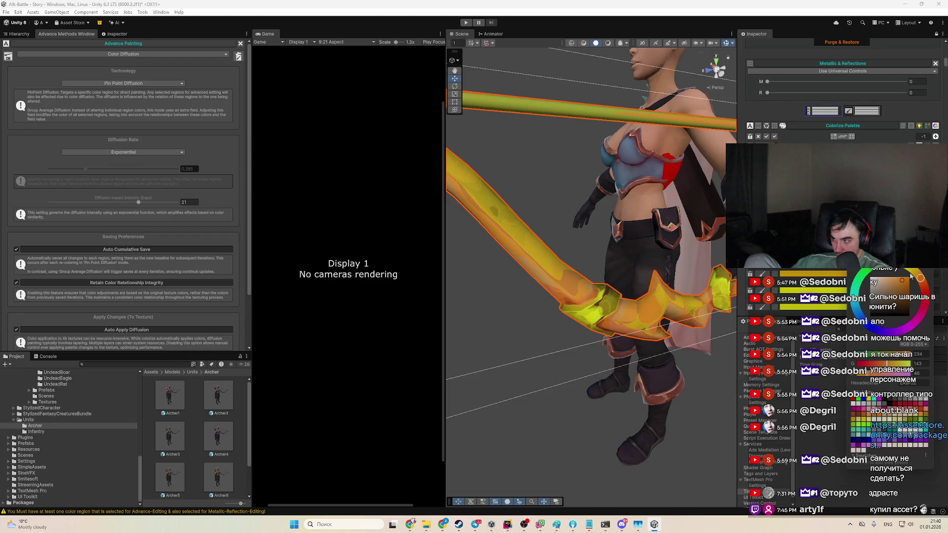
{"action": "left_click", "coordinate": [917, 275]}
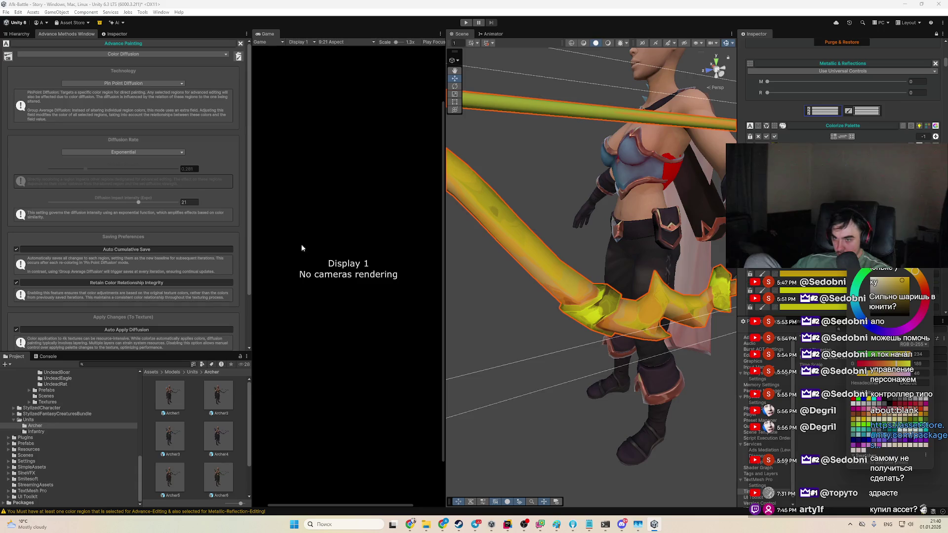
Step: Set the Diffusion Rate to 0.719 and try the palette colour as red, orange and yellow
{"action": "left_click", "coordinate": [129, 186]}
{"action": "left_click", "coordinate": [142, 171]}
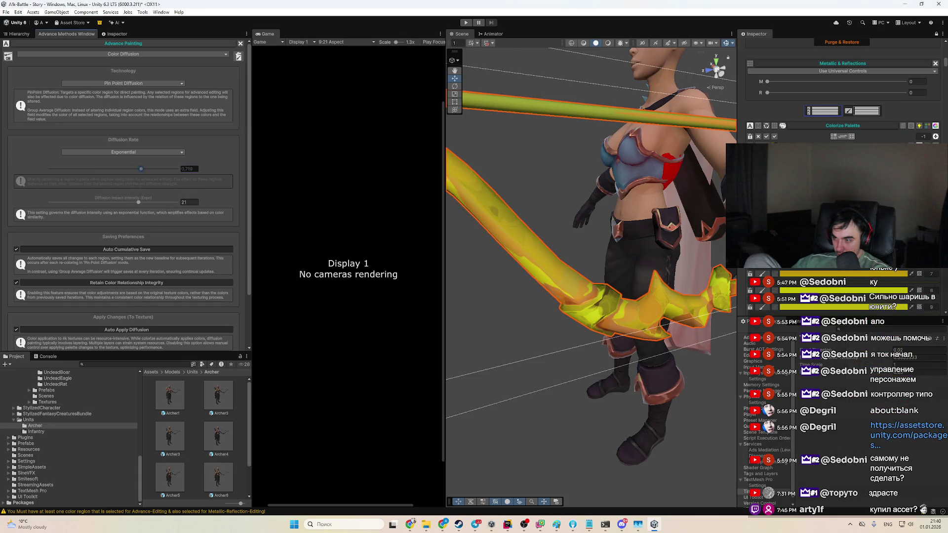
{"action": "left_click", "coordinate": [907, 274]}
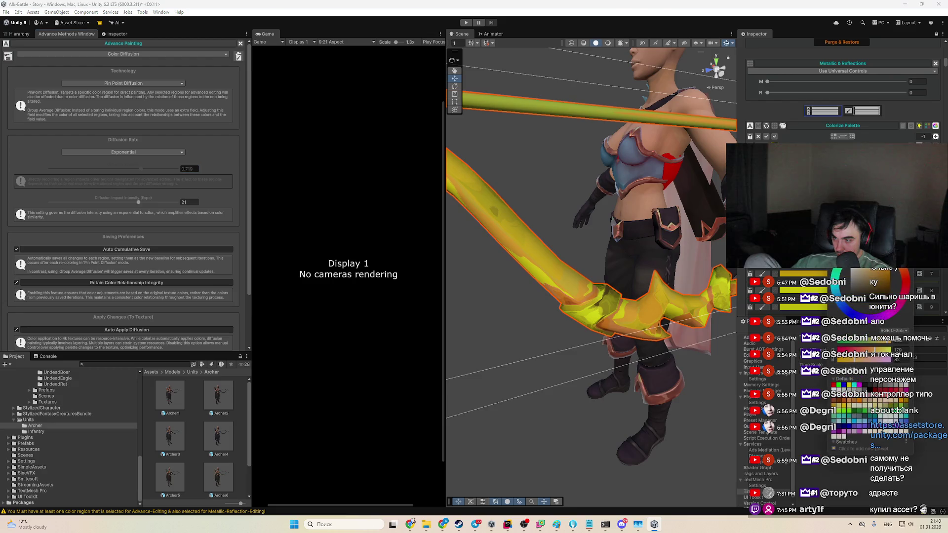
{"action": "left_click", "coordinate": [906, 280]}
{"action": "left_click", "coordinate": [885, 273]}
{"action": "left_click_drag", "start_coordinate": [874, 273], "coordinate": [881, 287]}
{"action": "left_click", "coordinate": [887, 272]}
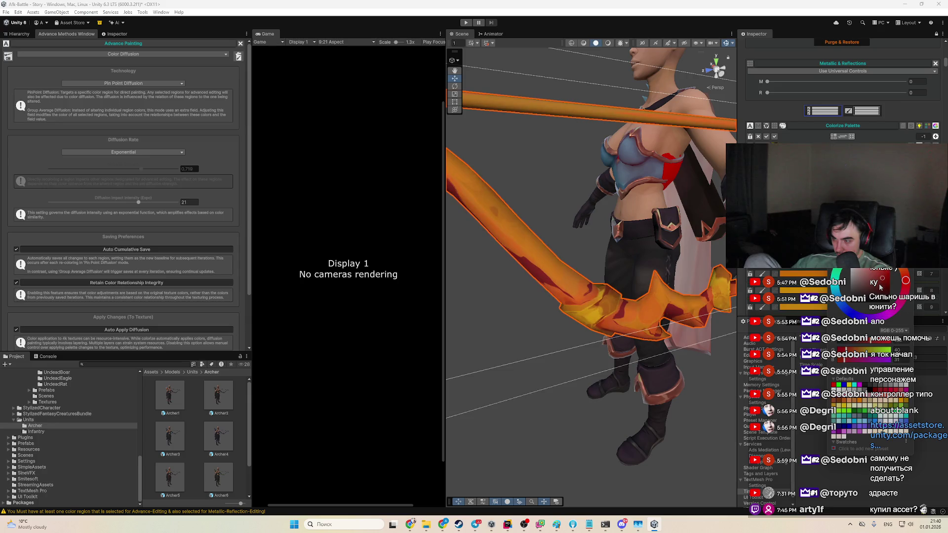
{"action": "left_click_drag", "start_coordinate": [879, 282], "coordinate": [875, 275]}
{"action": "mouse_move", "coordinate": [553, 247]}
{"action": "left_mouse_down"}
{"action": "mouse_move", "coordinate": [573, 254]}
{"action": "mouse_move", "coordinate": [511, 236]}
{"action": "left_mouse_up"}
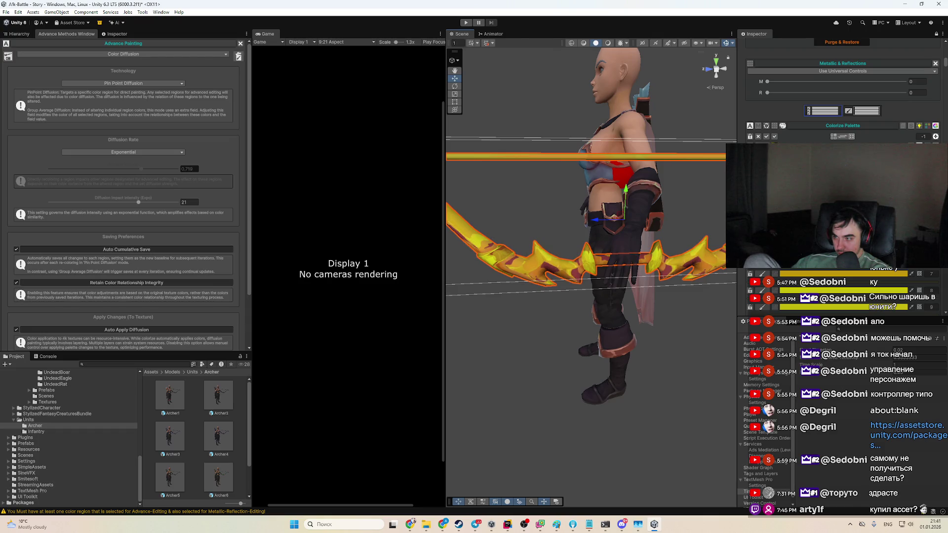
Step: Lower Diffusion Impact Intensity to 9 and tune the palette colour to a deep orange
{"action": "left_click", "coordinate": [882, 274]}
{"action": "mouse_move", "coordinate": [884, 281]}
{"action": "left_mouse_down"}
{"action": "mouse_move", "coordinate": [874, 291]}
{"action": "mouse_move", "coordinate": [871, 279]}
{"action": "mouse_move", "coordinate": [882, 301]}
{"action": "mouse_move", "coordinate": [876, 291]}
{"action": "left_mouse_up"}
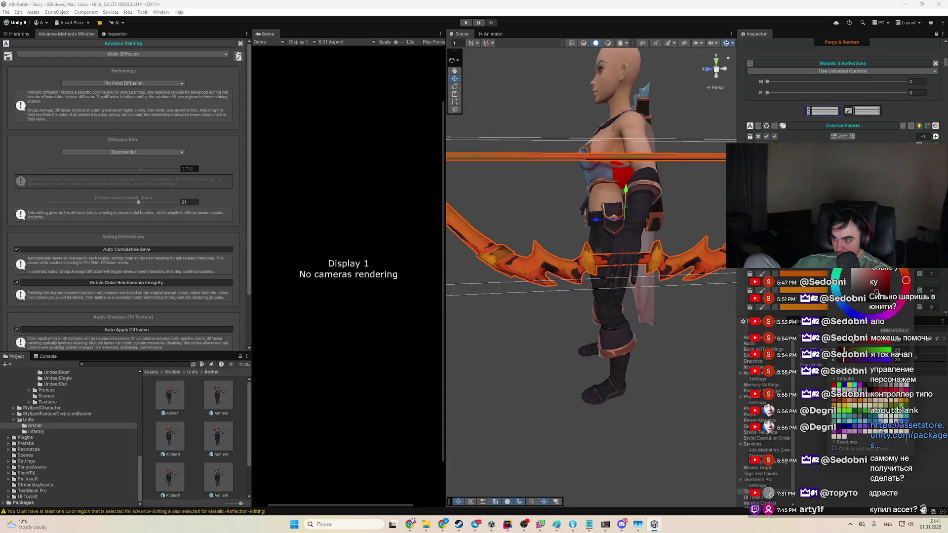
{"action": "left_click", "coordinate": [88, 202]}
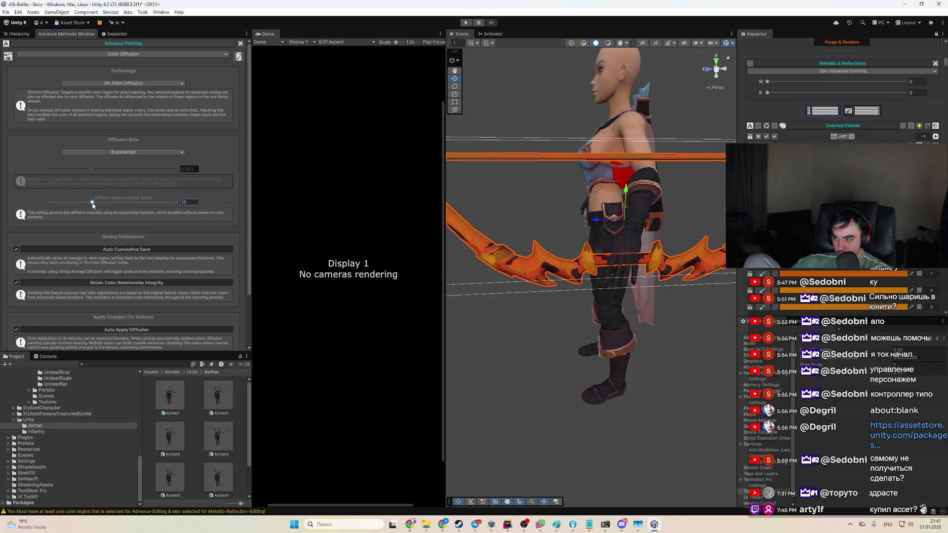
{"action": "left_click", "coordinate": [839, 273]}
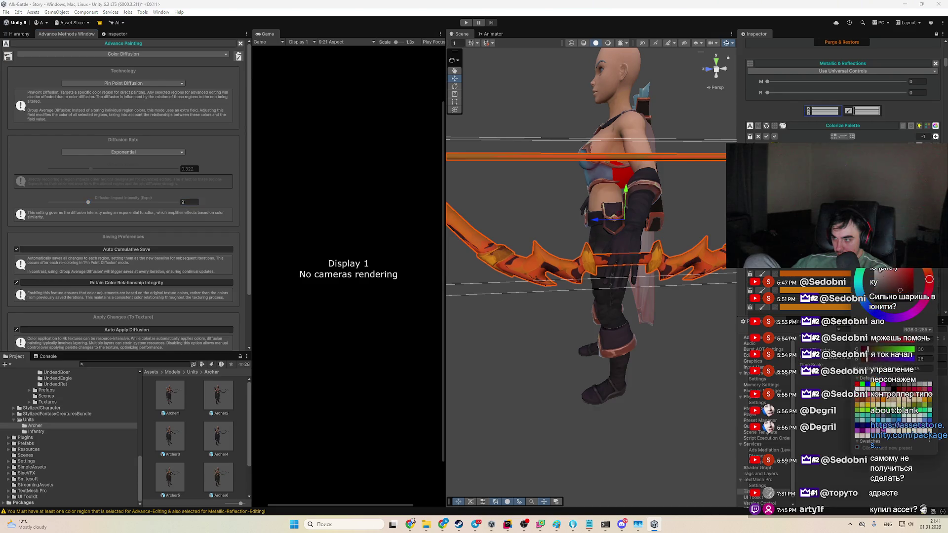
{"action": "left_click", "coordinate": [900, 289]}
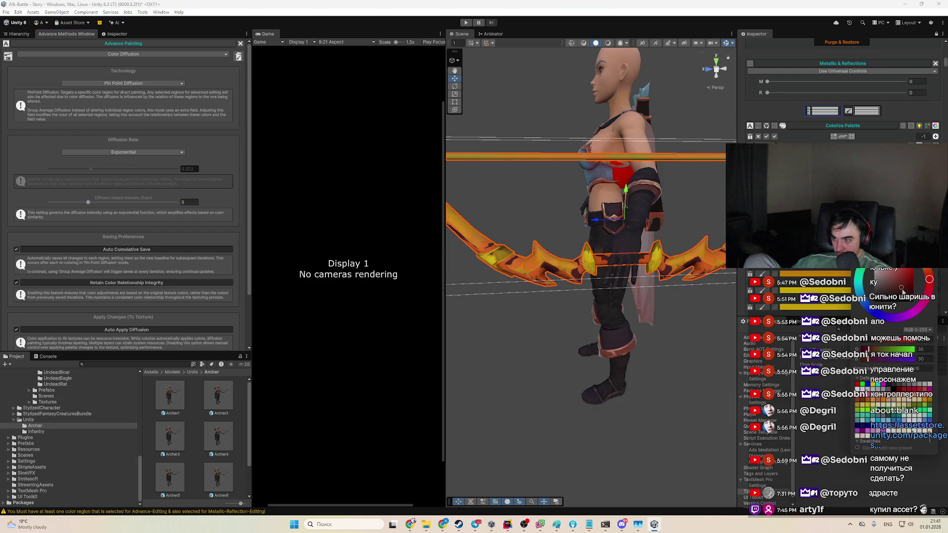
{"action": "left_click", "coordinate": [904, 281]}
{"action": "left_click_drag", "start_coordinate": [903, 286], "coordinate": [903, 285]}
{"action": "left_click", "coordinate": [904, 285]}
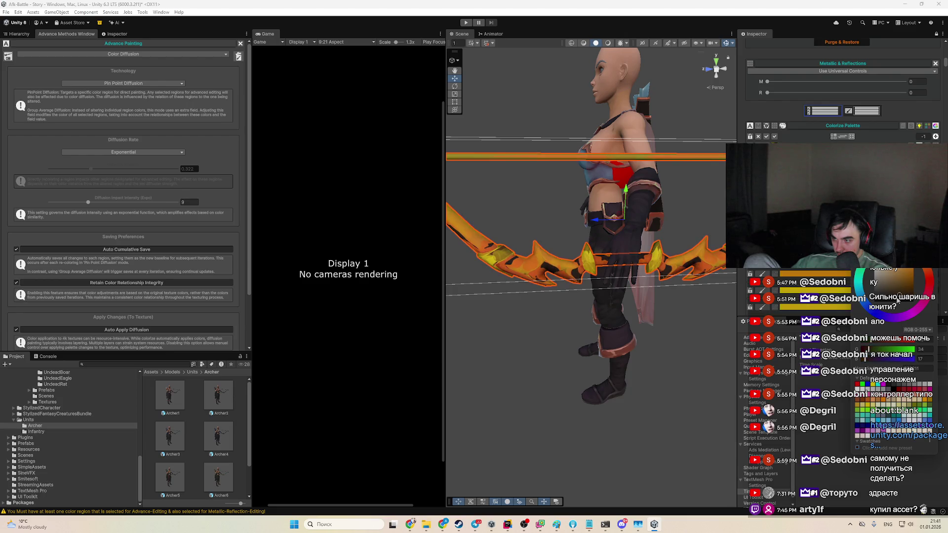
{"action": "mouse_move", "coordinate": [542, 318]}
{"action": "left_mouse_down"}
{"action": "mouse_move", "coordinate": [555, 324]}
{"action": "mouse_move", "coordinate": [607, 308]}
{"action": "left_mouse_up"}
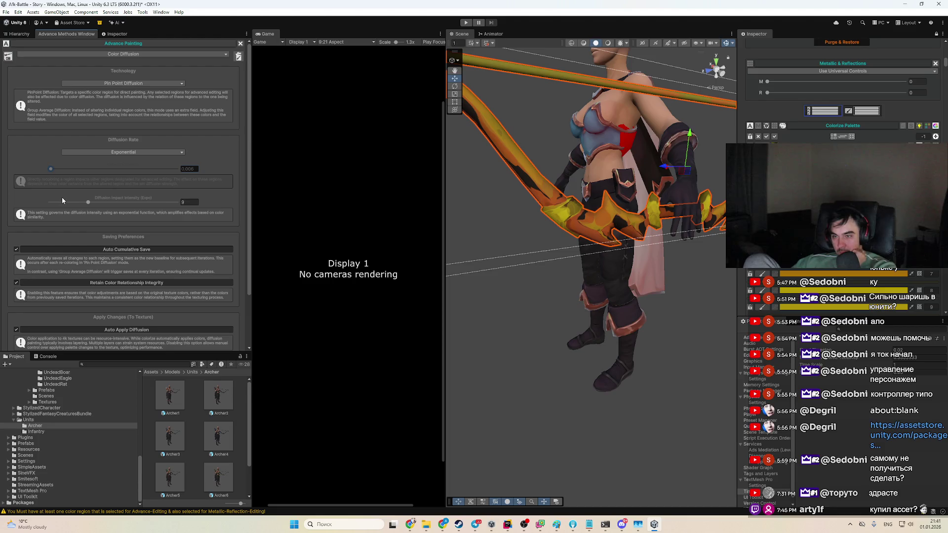
Step: Drop the Diffusion Rate to 0.006 and recolour the palette colour bright yellow
{"action": "left_click", "coordinate": [50, 169]}
{"action": "left_click", "coordinate": [799, 290]}
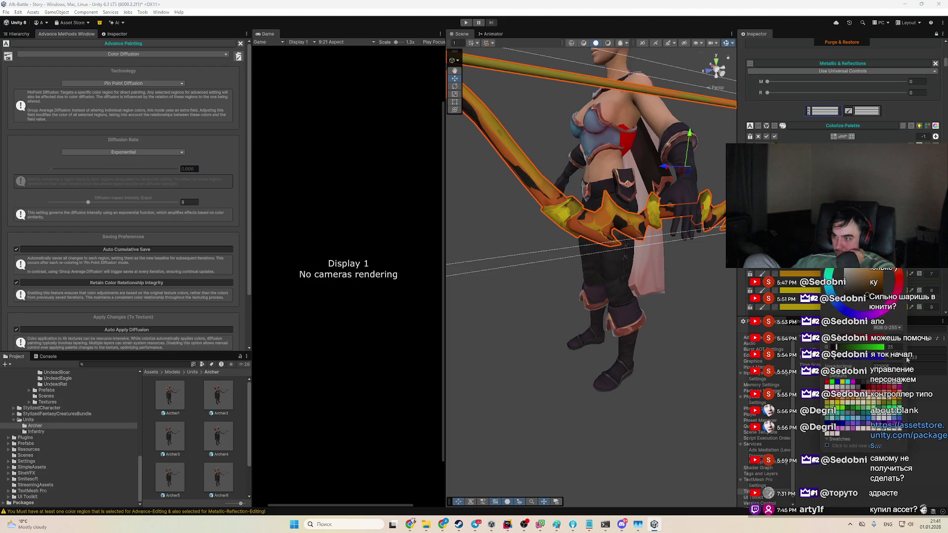
{"action": "left_click_drag", "start_coordinate": [867, 288], "coordinate": [866, 275]}
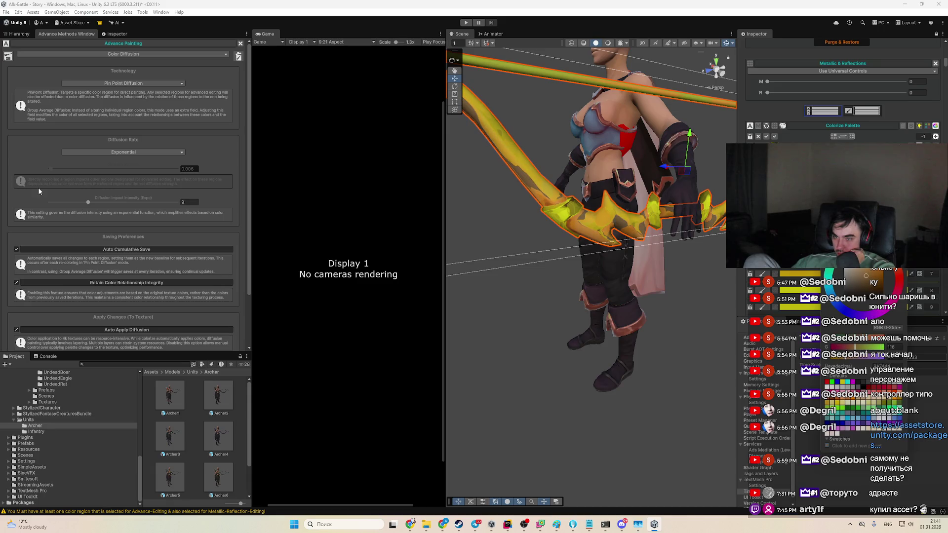
Step: Enter 2 for Diffusion Impact Intensity and brighten the palette yellow further
{"action": "left_click", "coordinate": [58, 203]}
{"action": "type", "text": "2.37"}
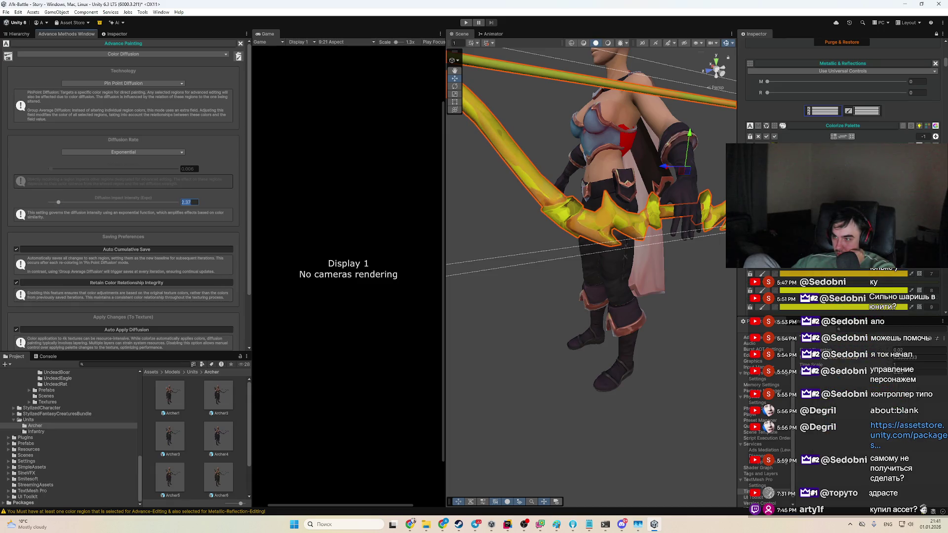
{"action": "left_click", "coordinate": [888, 274]}
{"action": "mouse_move", "coordinate": [874, 271]}
{"action": "left_mouse_down"}
{"action": "mouse_move", "coordinate": [894, 275]}
{"action": "mouse_move", "coordinate": [870, 279]}
{"action": "left_mouse_up"}
{"action": "mouse_move", "coordinate": [588, 231]}
{"action": "left_mouse_down"}
{"action": "mouse_move", "coordinate": [650, 247]}
{"action": "mouse_move", "coordinate": [595, 250]}
{"action": "mouse_move", "coordinate": [601, 206]}
{"action": "left_mouse_up"}
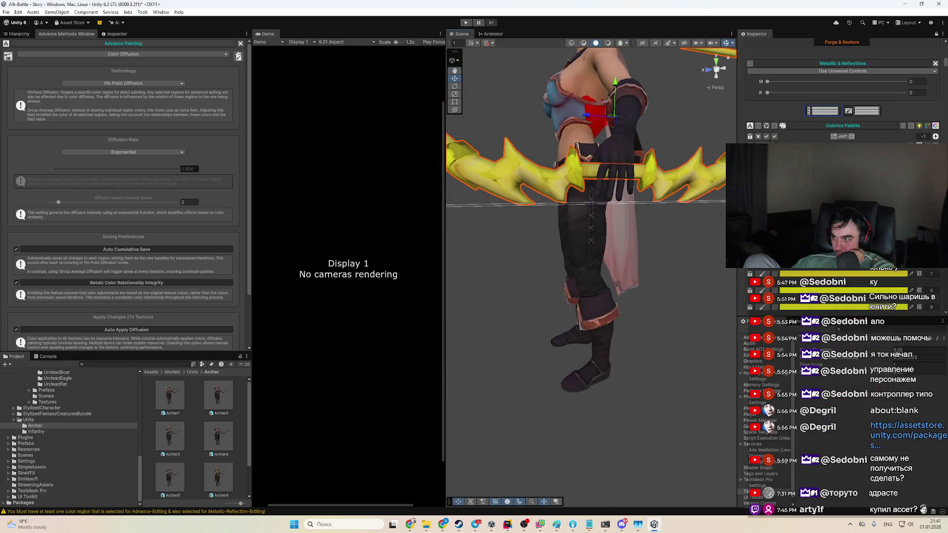
{"action": "scroll", "coordinate": [843, 99], "scroll_direction": "down", "scroll_amount": 2}
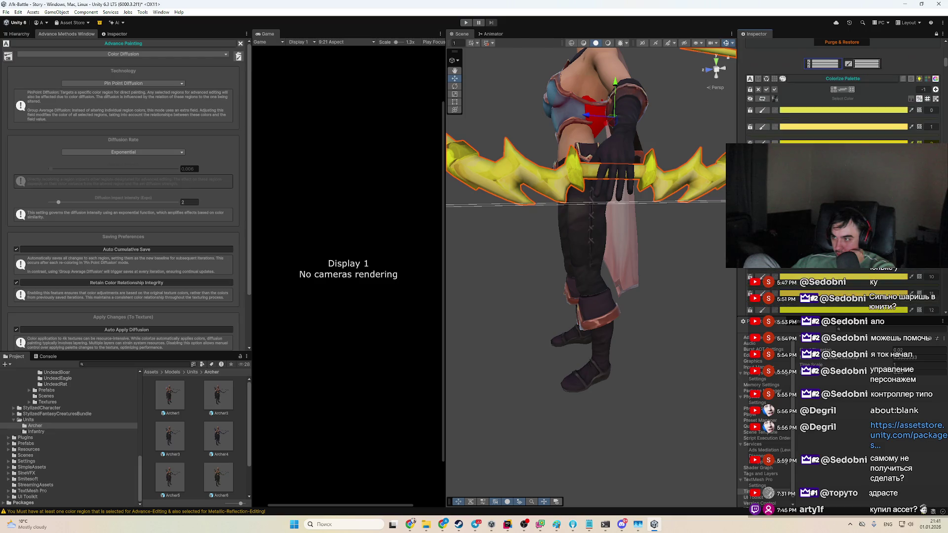
{"action": "scroll", "coordinate": [779, 106], "scroll_direction": "up", "scroll_amount": 2}
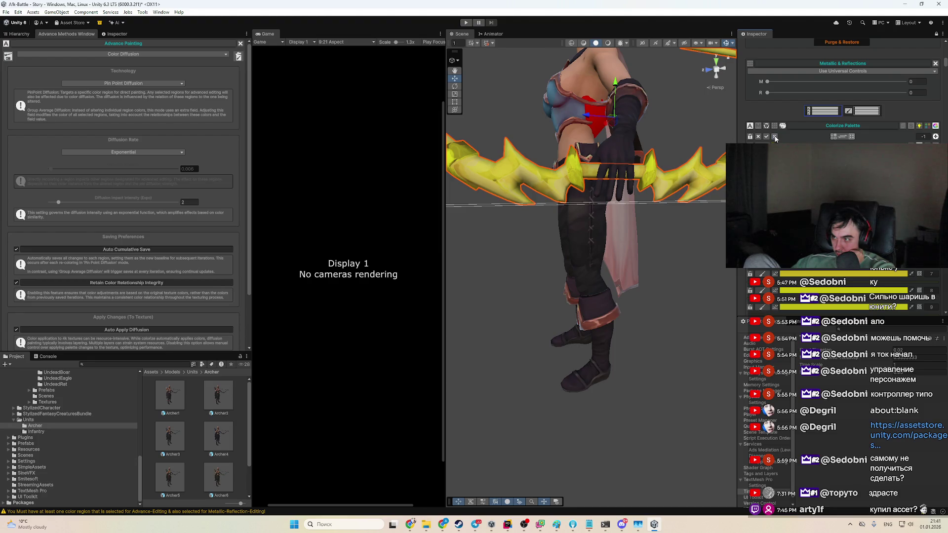
{"action": "scroll", "coordinate": [775, 136], "scroll_direction": "up", "scroll_amount": 3}
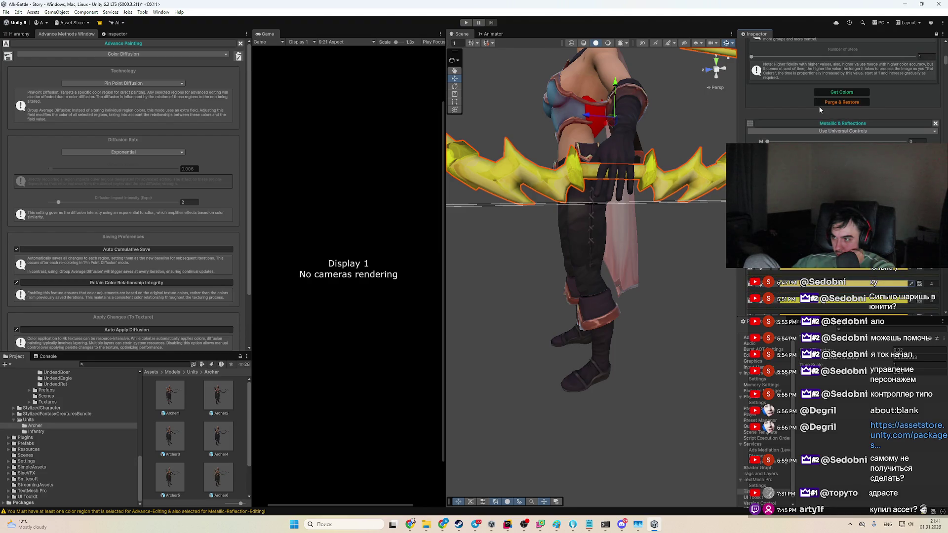
Step: Review the bow in the Scene view, then change Technology from Pin Point Diffusion to Group Average Diffusion
{"action": "left_click_drag", "start_coordinate": [592, 247], "coordinate": [543, 257]}
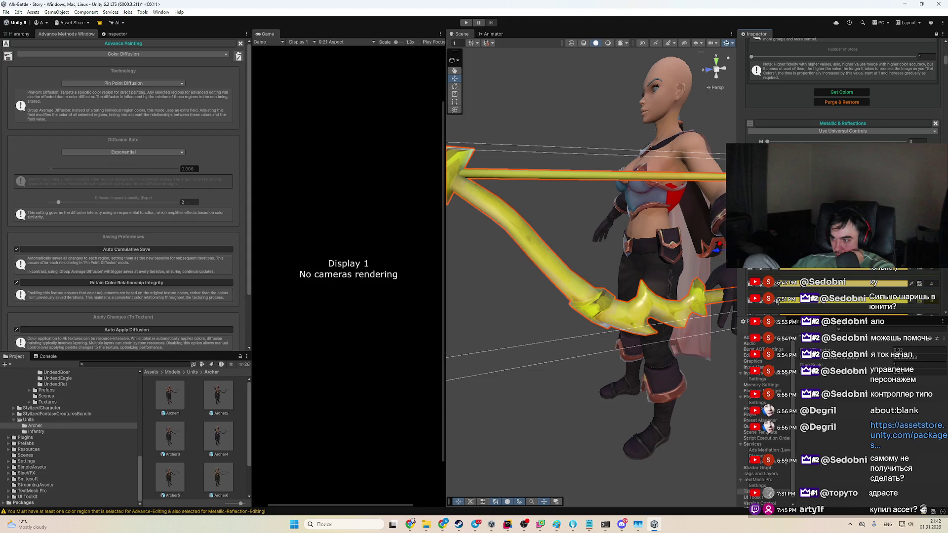
{"action": "scroll", "coordinate": [778, 292], "scroll_direction": "down", "scroll_amount": 2}
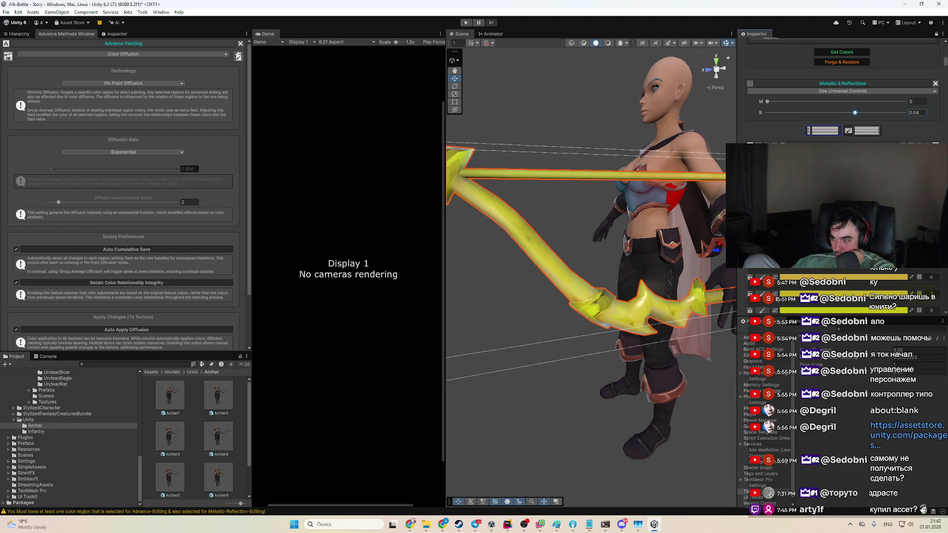
{"action": "scroll", "coordinate": [775, 310], "scroll_direction": "down", "scroll_amount": 3}
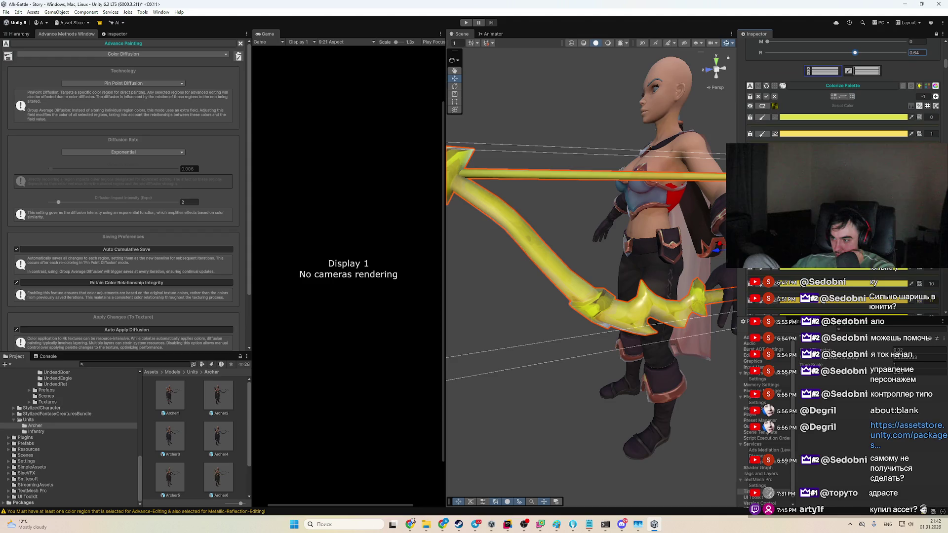
{"action": "scroll", "coordinate": [777, 306], "scroll_direction": "down", "scroll_amount": 3}
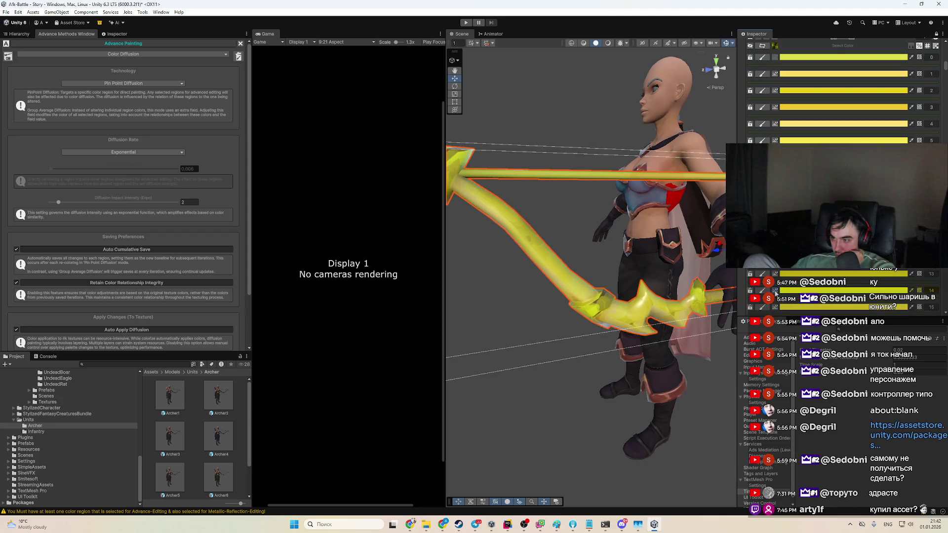
{"action": "scroll", "coordinate": [775, 294], "scroll_direction": "down", "scroll_amount": 2}
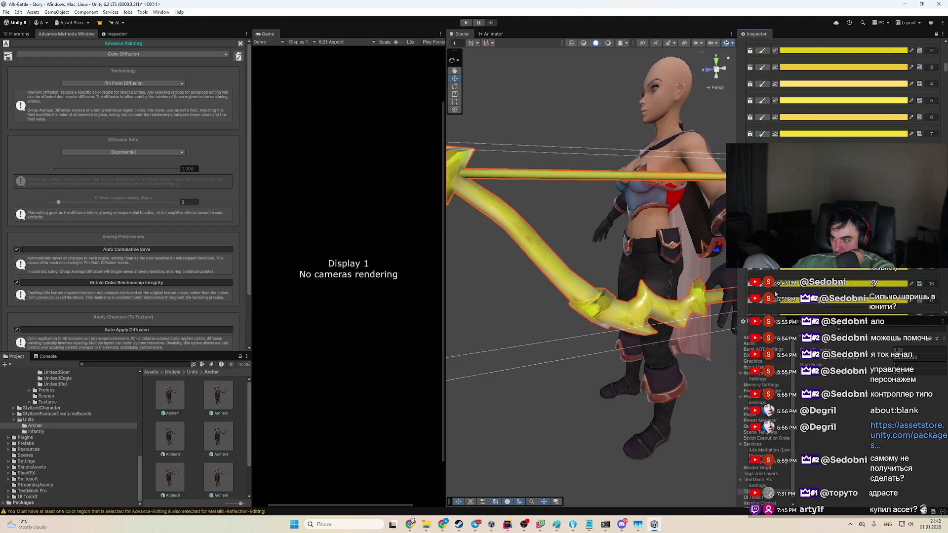
{"action": "left_click_drag", "start_coordinate": [609, 220], "coordinate": [663, 284]}
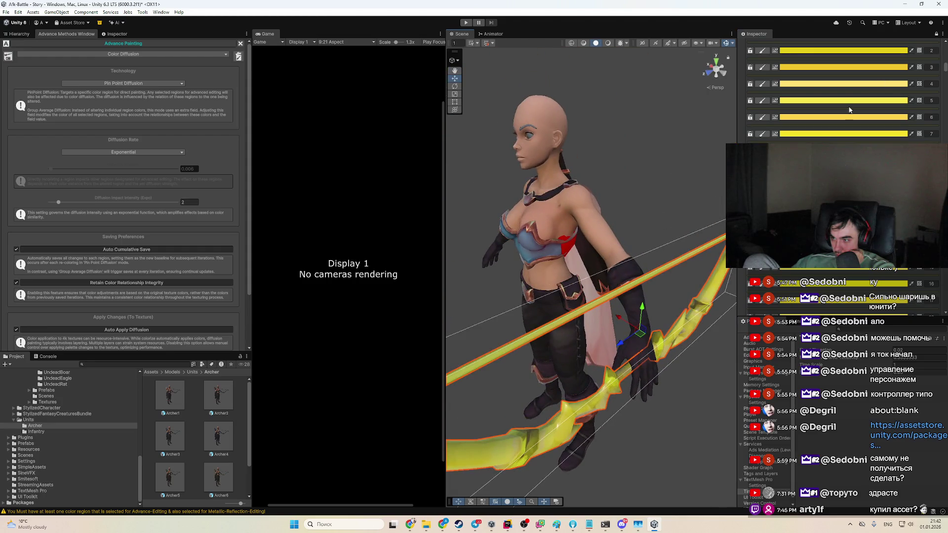
{"action": "scroll", "coordinate": [866, 89], "scroll_direction": "up", "scroll_amount": 9}
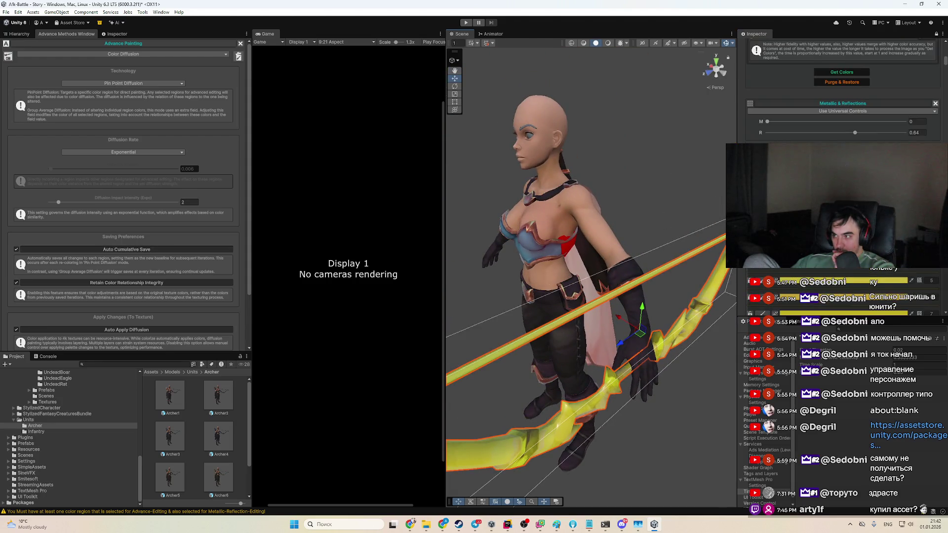
{"action": "left_click", "coordinate": [124, 83]}
{"action": "left_click", "coordinate": [123, 103]}
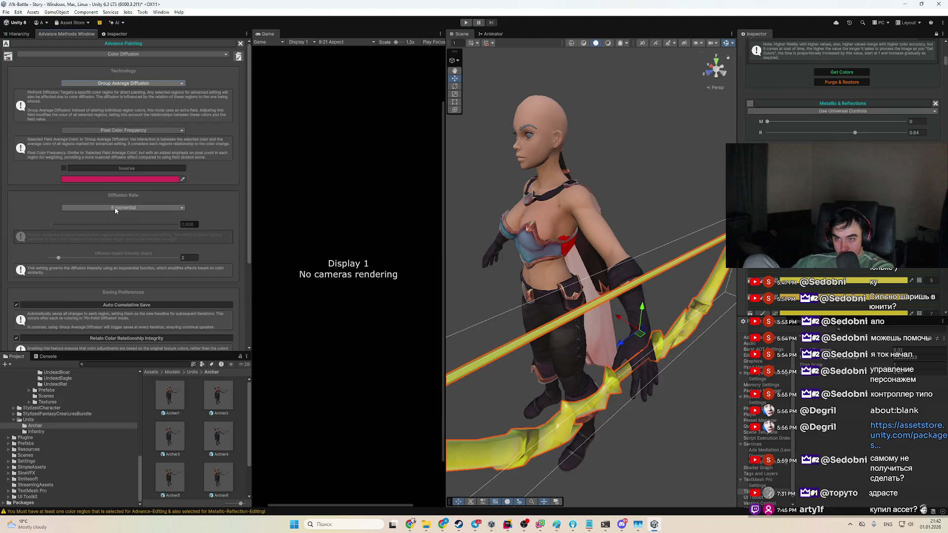
Step: Adjust the pink target colour, ending on a deep crimson
{"action": "left_click", "coordinate": [103, 180]}
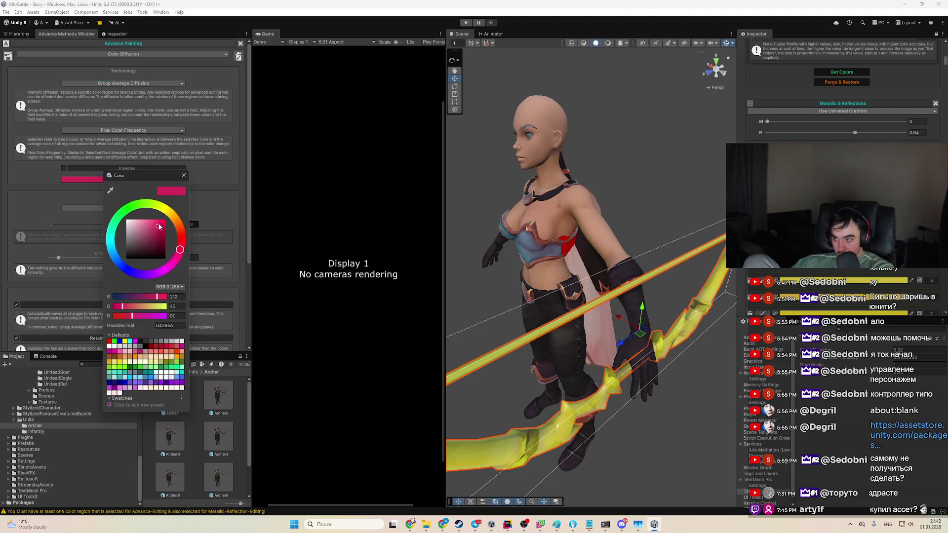
{"action": "left_click", "coordinate": [159, 225]}
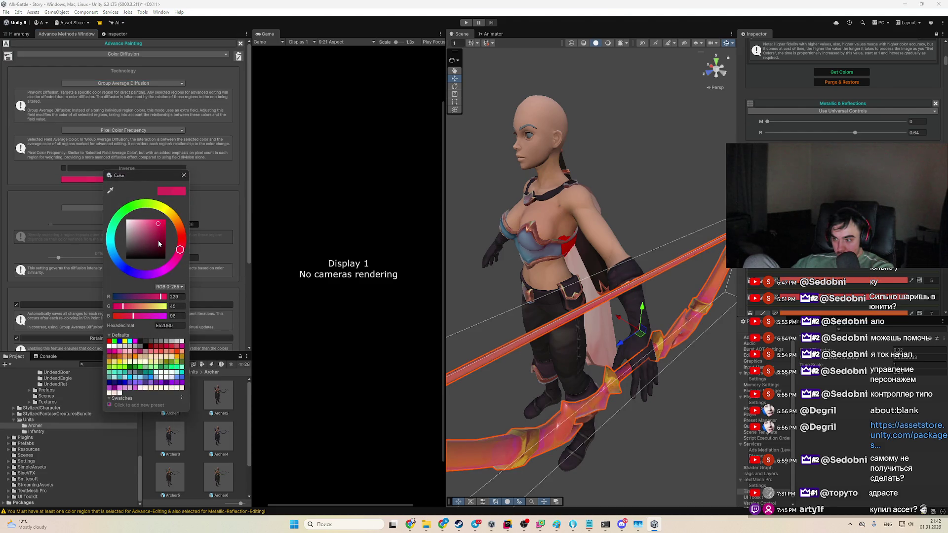
{"action": "left_click", "coordinate": [158, 243]}
{"action": "scroll", "coordinate": [611, 226], "scroll_direction": "up", "scroll_amount": 5}
{"action": "mouse_move", "coordinate": [610, 226]}
{"action": "left_mouse_down"}
{"action": "mouse_move", "coordinate": [499, 203]}
{"action": "mouse_move", "coordinate": [499, 192]}
{"action": "mouse_move", "coordinate": [485, 212]}
{"action": "mouse_move", "coordinate": [257, 190]}
{"action": "left_mouse_up"}
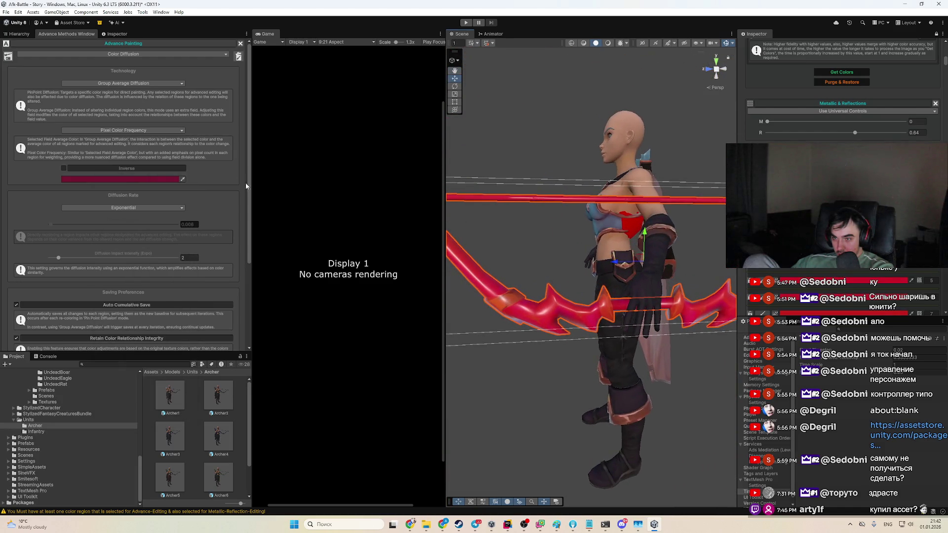
Step: Enable Inverse and set the diffusion colour to yellow
{"action": "left_click", "coordinate": [64, 168]}
{"action": "left_click", "coordinate": [104, 178]}
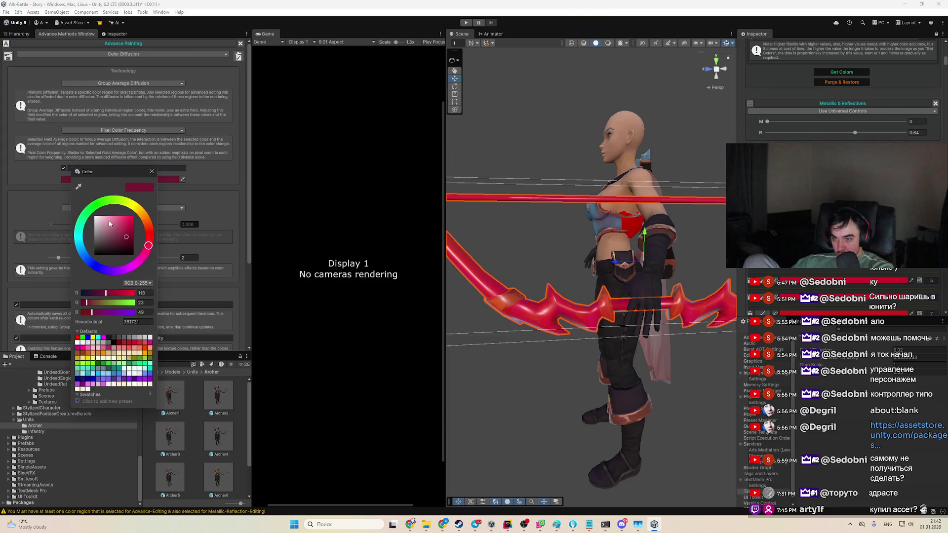
{"action": "left_click_drag", "start_coordinate": [127, 222], "coordinate": [130, 215]}
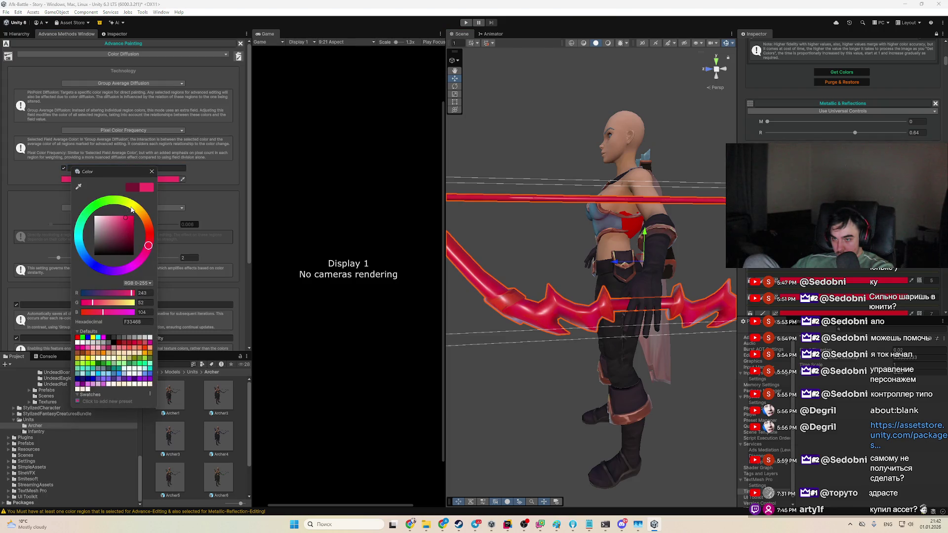
{"action": "left_click", "coordinate": [131, 209]}
{"action": "left_click", "coordinate": [207, 232]}
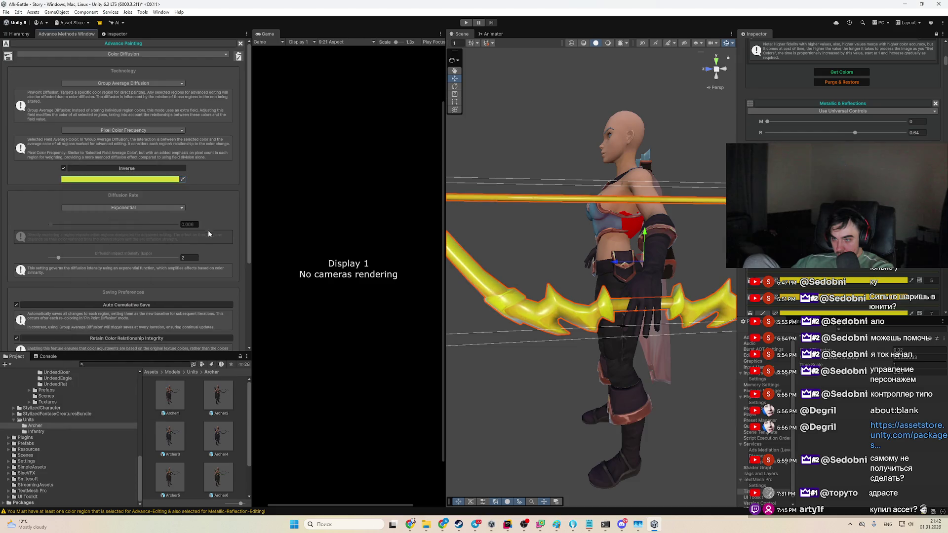
Step: Try a Linear diffusion rate, then set it back to Exponential
{"action": "left_click", "coordinate": [113, 207]}
{"action": "left_click", "coordinate": [99, 217]}
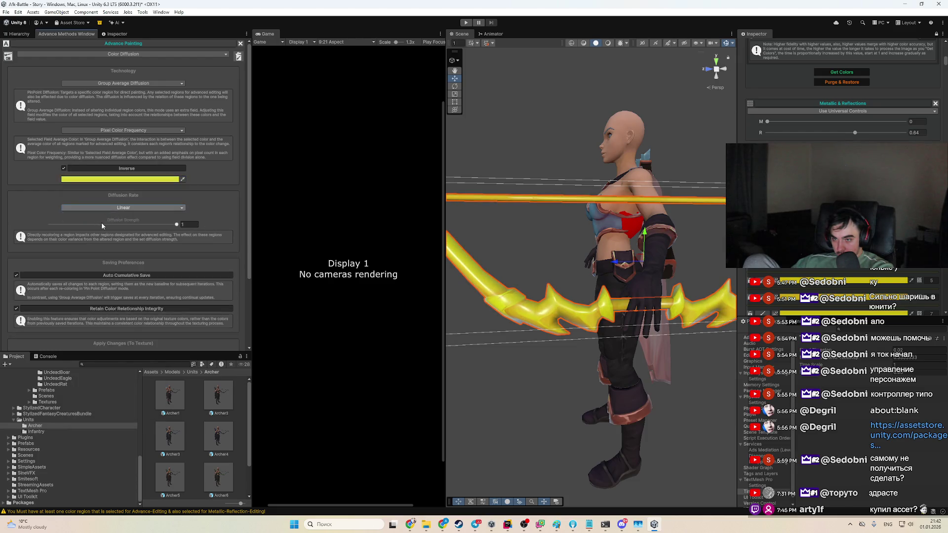
{"action": "left_click", "coordinate": [124, 208]}
{"action": "left_click", "coordinate": [94, 221]}
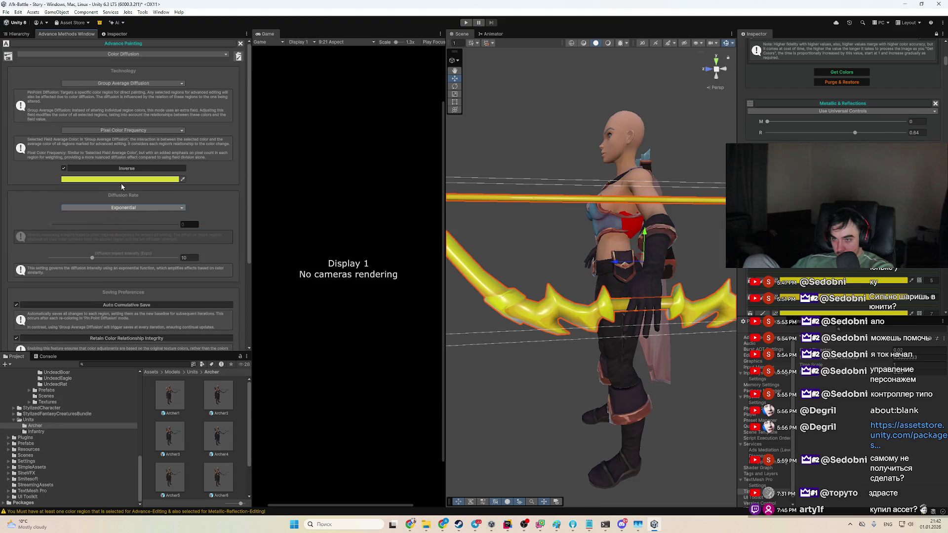
Step: Change the diffusion colour to red CD242C and set Technology to Pin Point Diffusion
{"action": "left_click", "coordinate": [121, 179]}
{"action": "left_click", "coordinate": [148, 220]}
{"action": "left_click", "coordinate": [130, 226]}
{"action": "left_click", "coordinate": [152, 234]}
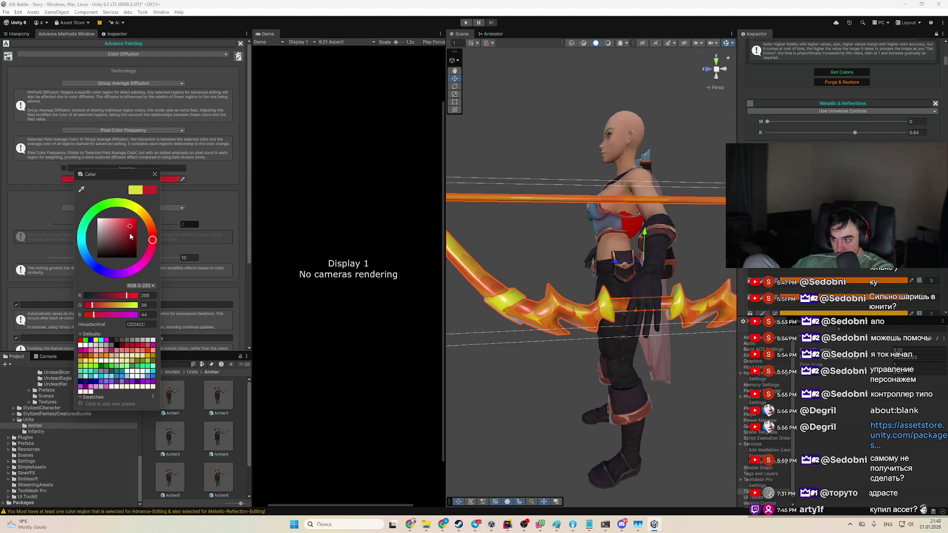
{"action": "left_click", "coordinate": [562, 349]}
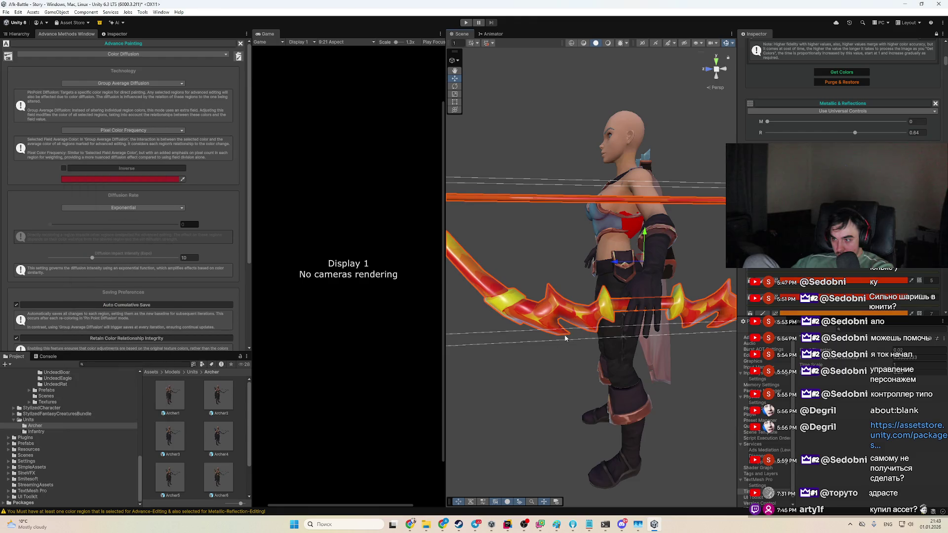
{"action": "mouse_move", "coordinate": [495, 364]}
{"action": "left_mouse_down"}
{"action": "mouse_move", "coordinate": [481, 353]}
{"action": "mouse_move", "coordinate": [515, 345]}
{"action": "mouse_move", "coordinate": [511, 354]}
{"action": "left_mouse_up"}
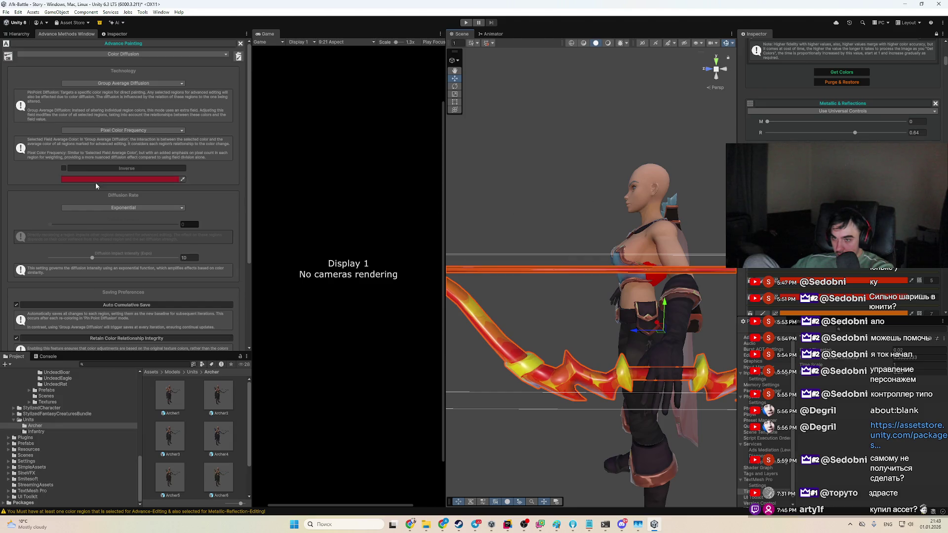
{"action": "left_click", "coordinate": [124, 83]}
{"action": "left_click", "coordinate": [128, 89]}
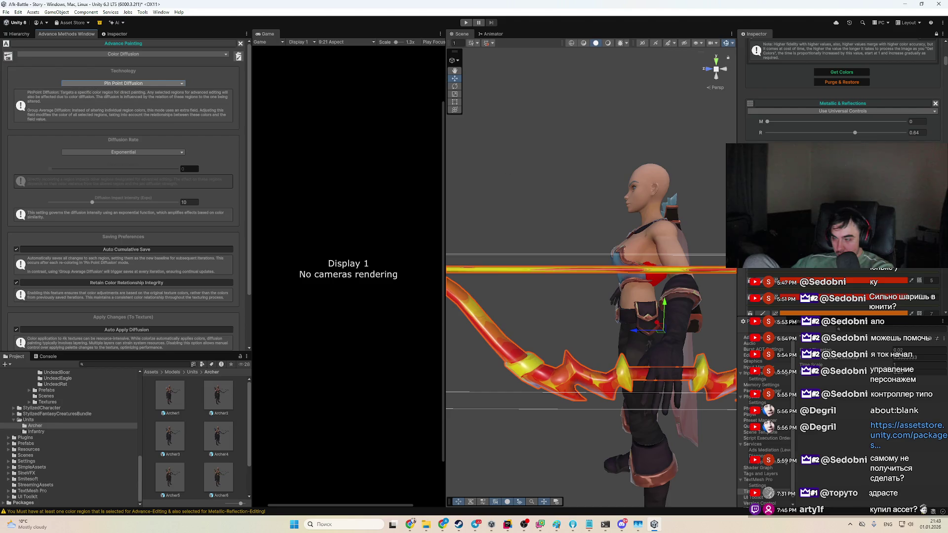
Step: Darken the orange colour to near-black and pan the Scene view
{"action": "left_click", "coordinate": [886, 274]}
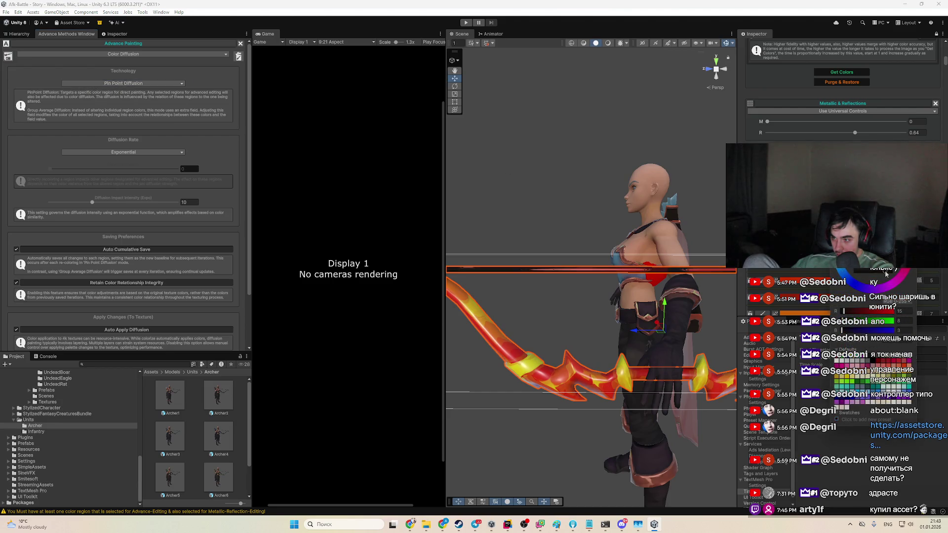
{"action": "key", "text": "Escape"}
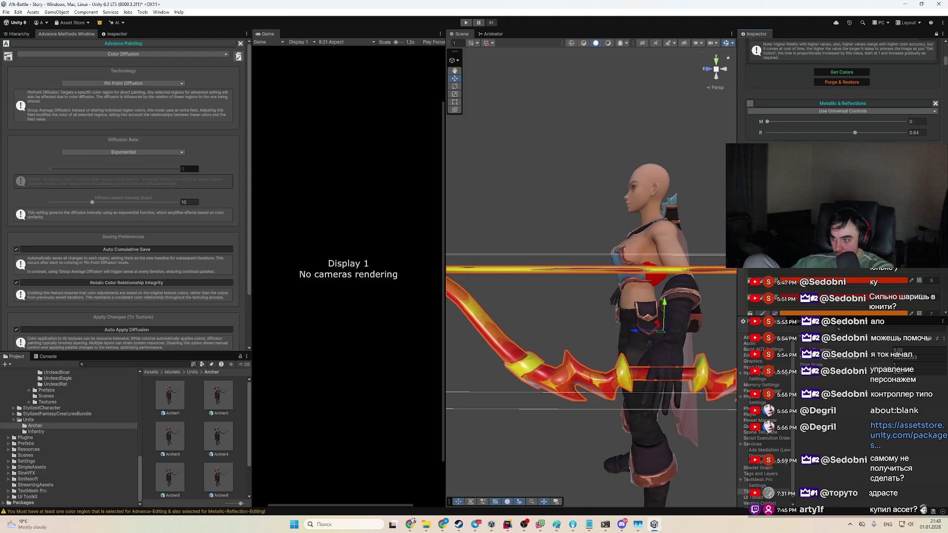
{"action": "key", "text": "q"}
{"action": "left_click_drag", "start_coordinate": [600, 424], "coordinate": [637, 481]}
{"action": "key", "text": "w"}
{"action": "scroll", "coordinate": [868, 288], "scroll_direction": "down", "scroll_amount": 3}
{"action": "scroll", "coordinate": [868, 288], "scroll_direction": "down", "scroll_amount": 2}
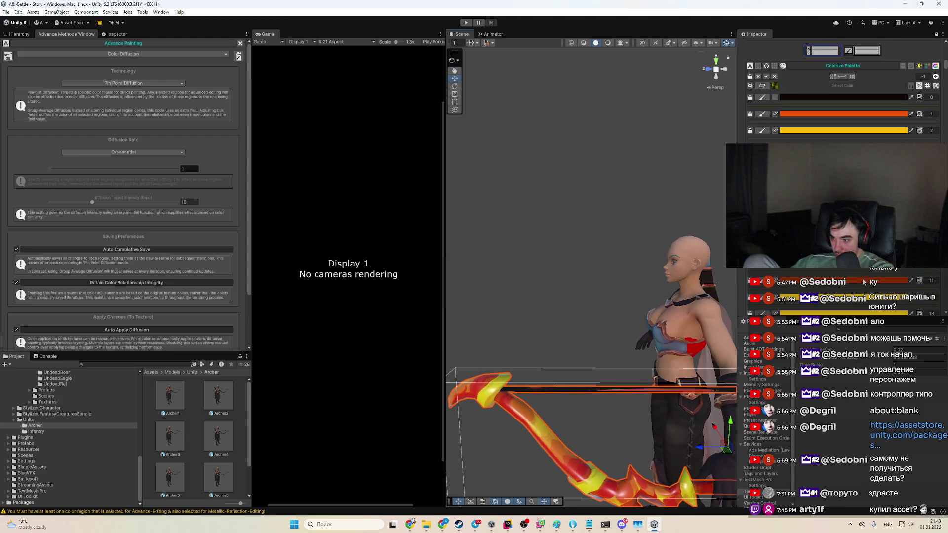
Step: Darken Colorize Palette colour 0 and frame the view on the archer
{"action": "left_click", "coordinate": [862, 280]}
{"action": "left_click_drag", "start_coordinate": [898, 347], "coordinate": [892, 350]}
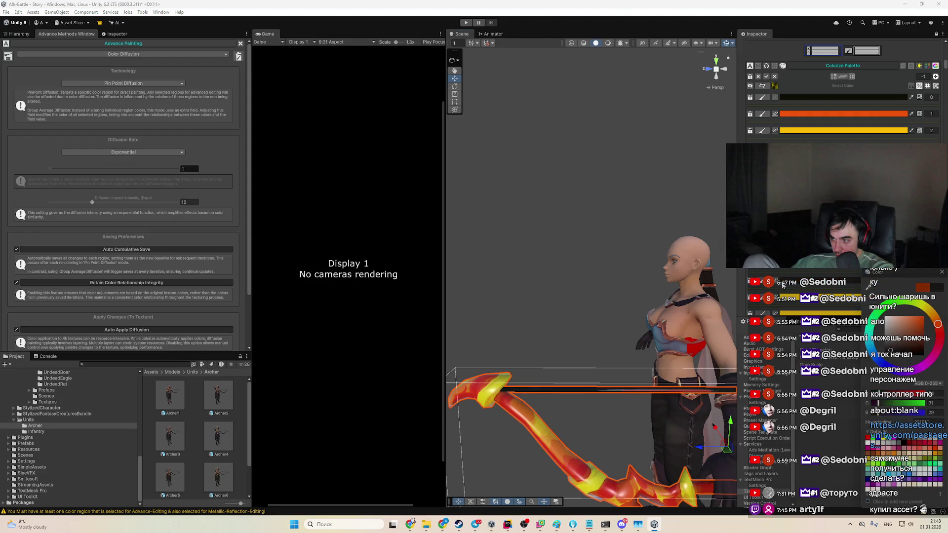
{"action": "left_click", "coordinate": [775, 282]}
{"action": "key", "text": "f"}
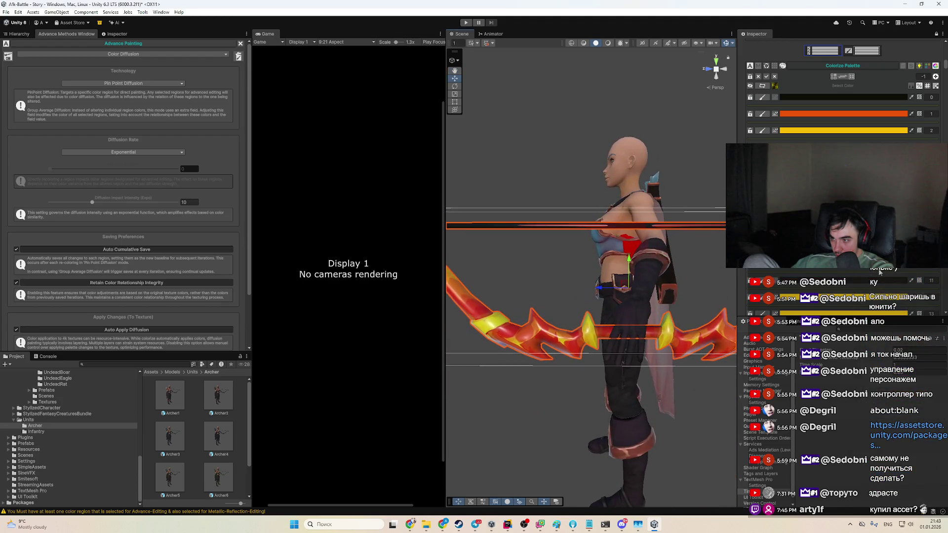
Step: Darken another Colorize Palette entry's colour toward brown
{"action": "scroll", "coordinate": [852, 289], "scroll_direction": "down", "scroll_amount": 2}
{"action": "scroll", "coordinate": [852, 290], "scroll_direction": "down", "scroll_amount": 2}
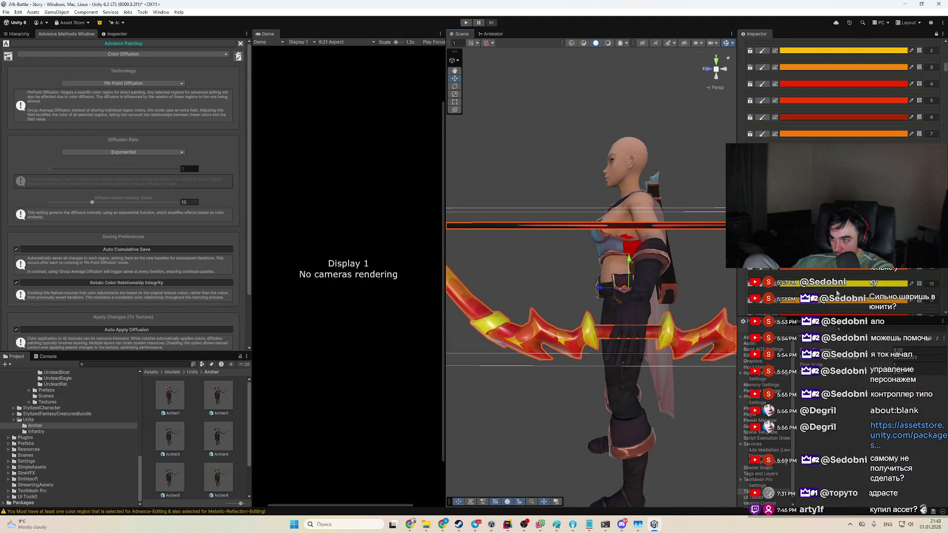
{"action": "scroll", "coordinate": [836, 292], "scroll_direction": "down", "scroll_amount": 10}
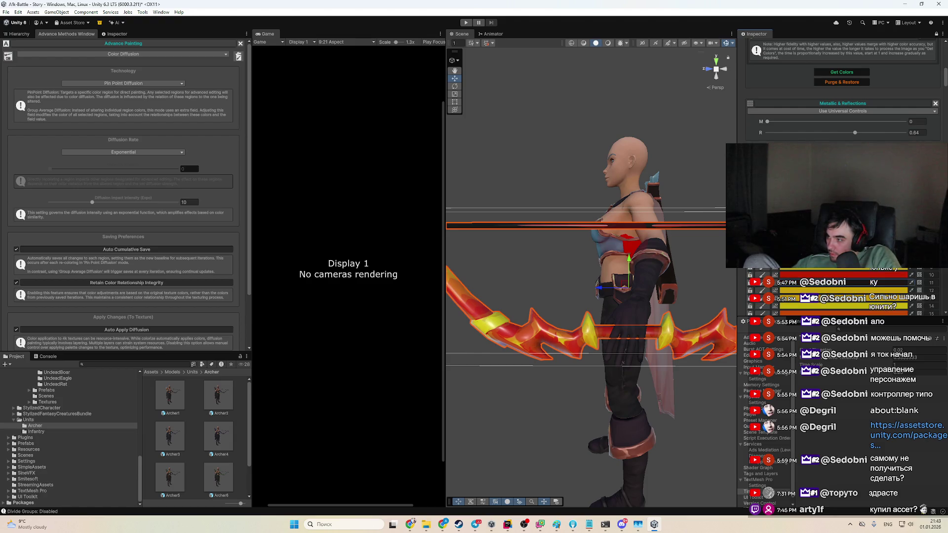
{"action": "scroll", "coordinate": [843, 123], "scroll_direction": "down", "scroll_amount": 3}
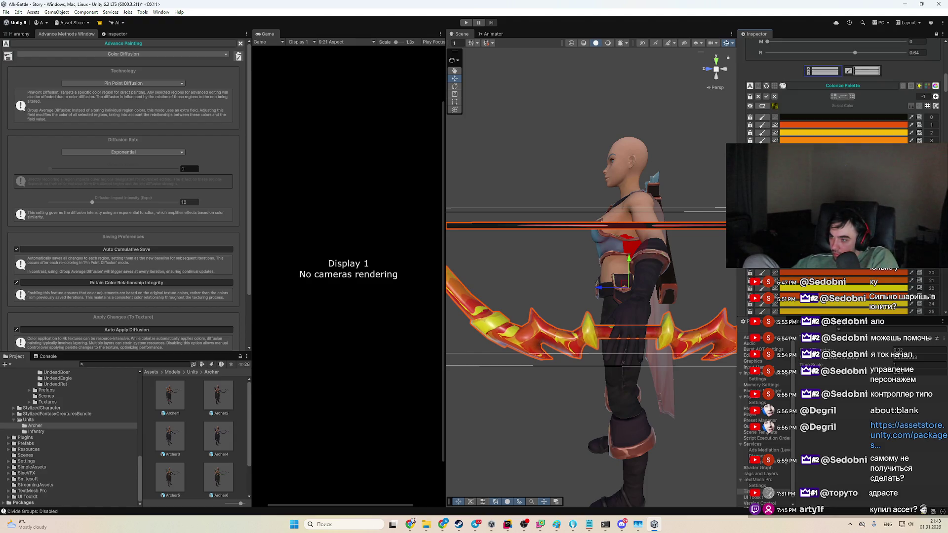
{"action": "left_click", "coordinate": [854, 344]}
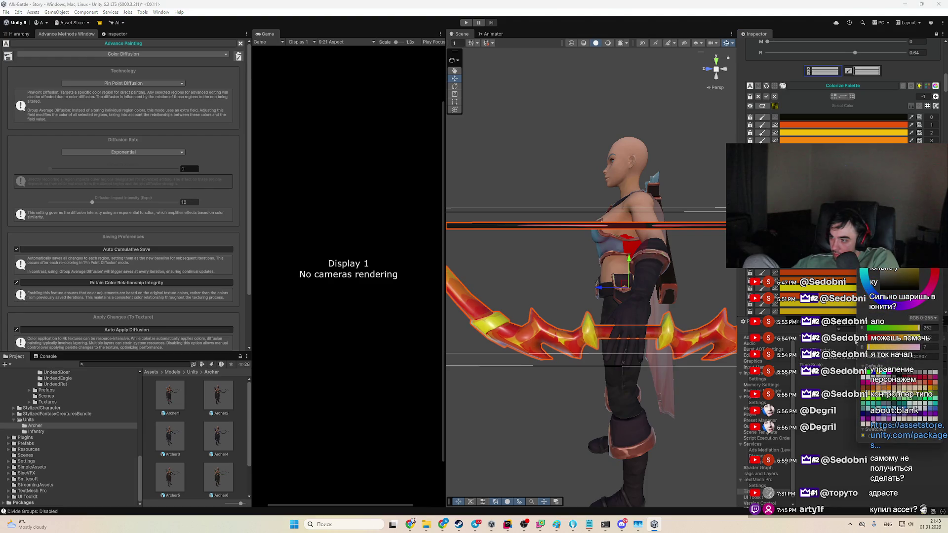
{"action": "left_click", "coordinate": [902, 270]}
{"action": "mouse_move", "coordinate": [913, 278]}
{"action": "left_mouse_down"}
{"action": "mouse_move", "coordinate": [899, 264]}
{"action": "mouse_move", "coordinate": [903, 274]}
{"action": "mouse_move", "coordinate": [881, 261]}
{"action": "mouse_move", "coordinate": [864, 264]}
{"action": "left_mouse_up"}
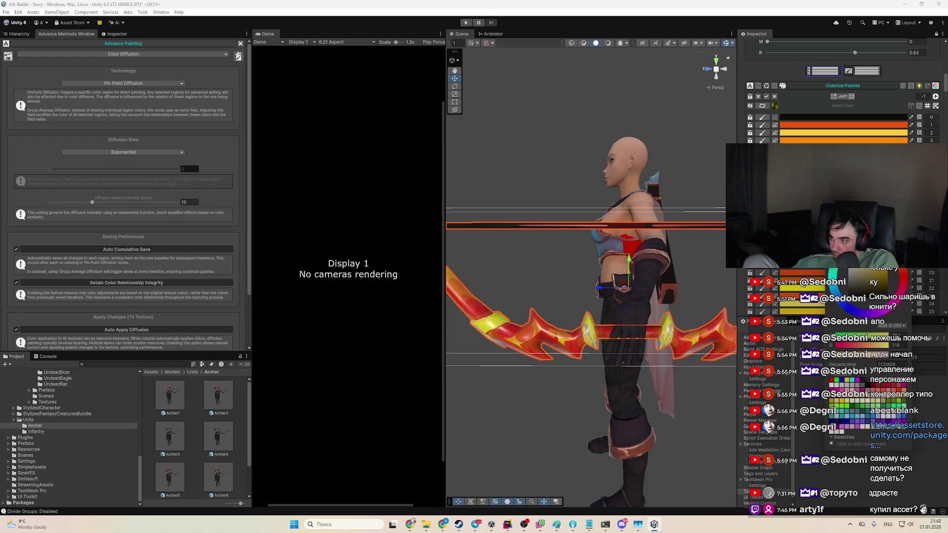
{"action": "key", "text": "Return"}
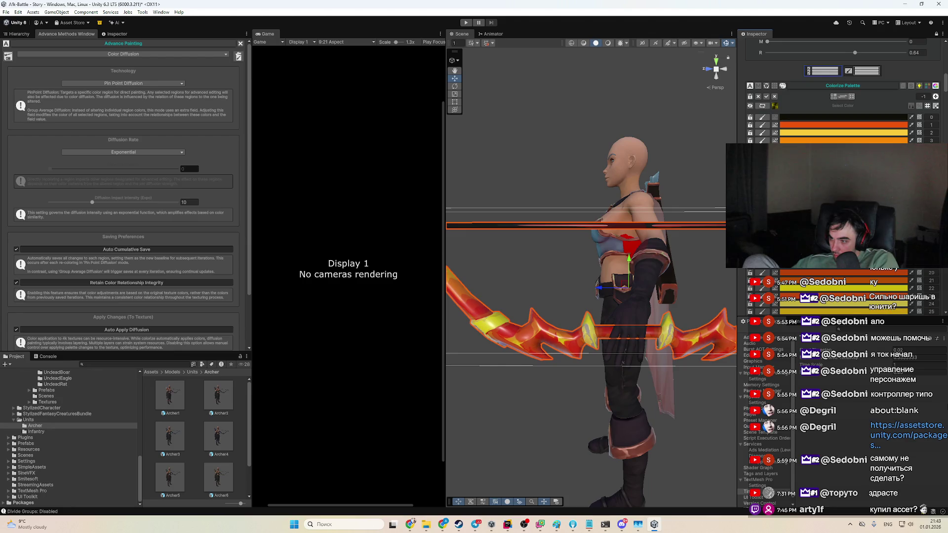
Step: Change palette colour 2 from bright yellow to a darker olive
{"action": "left_click", "coordinate": [867, 275]}
{"action": "left_click", "coordinate": [855, 284]}
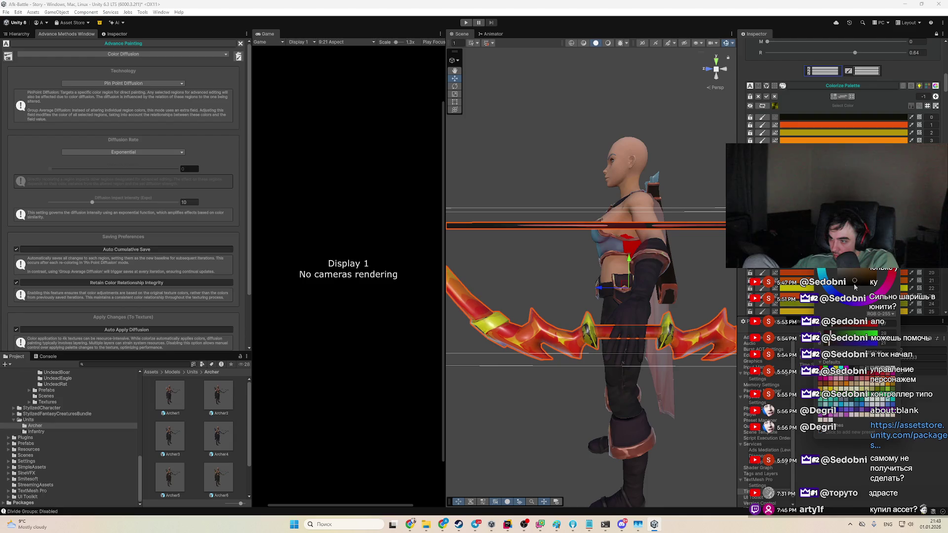
{"action": "mouse_move", "coordinate": [651, 390]}
{"action": "left_mouse_down"}
{"action": "mouse_move", "coordinate": [637, 385]}
{"action": "mouse_move", "coordinate": [661, 400]}
{"action": "left_mouse_up"}
{"action": "scroll", "coordinate": [665, 401], "scroll_direction": "up", "scroll_amount": 5}
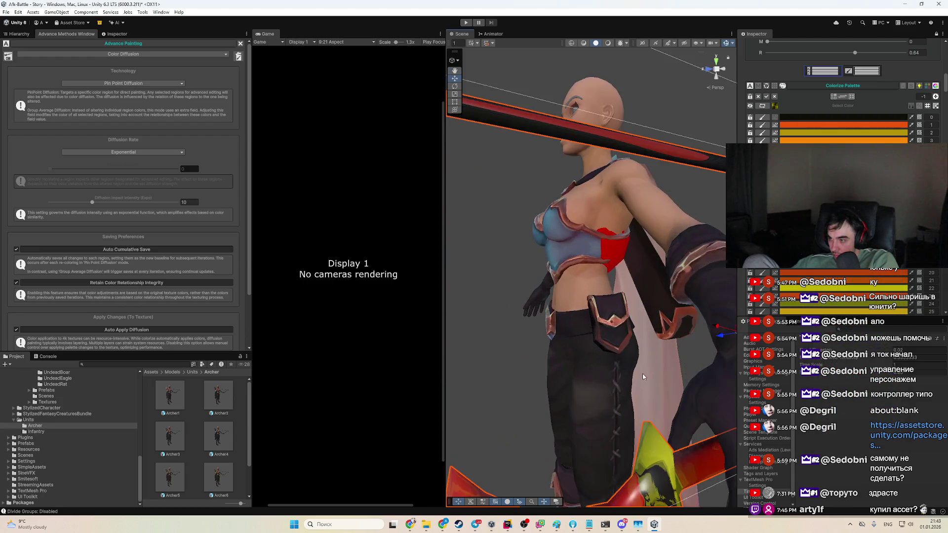
{"action": "scroll", "coordinate": [665, 402], "scroll_direction": "down", "scroll_amount": 4}
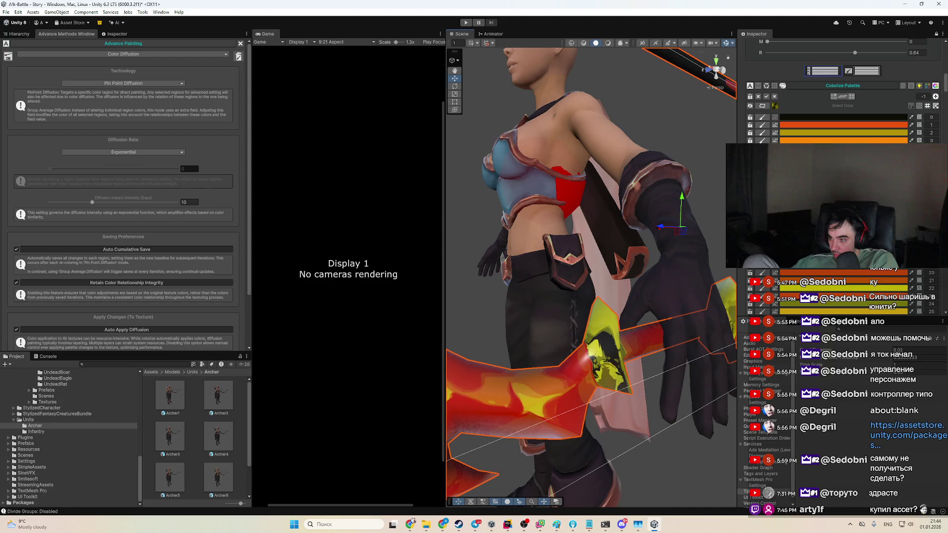
{"action": "scroll", "coordinate": [634, 290], "scroll_direction": "down", "scroll_amount": 2}
{"action": "left_click_drag", "start_coordinate": [633, 286], "coordinate": [584, 297]}
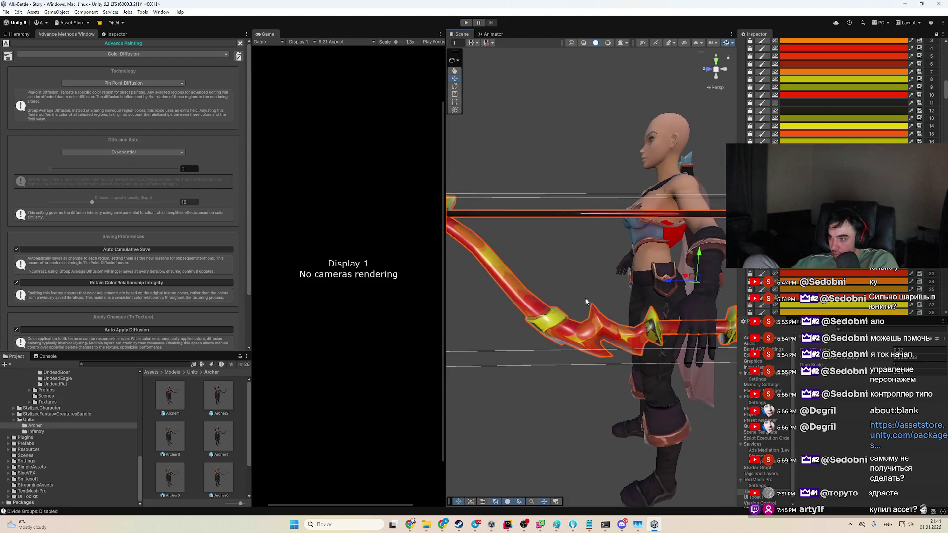
{"action": "left_click", "coordinate": [862, 103]}
{"action": "left_click", "coordinate": [862, 104]}
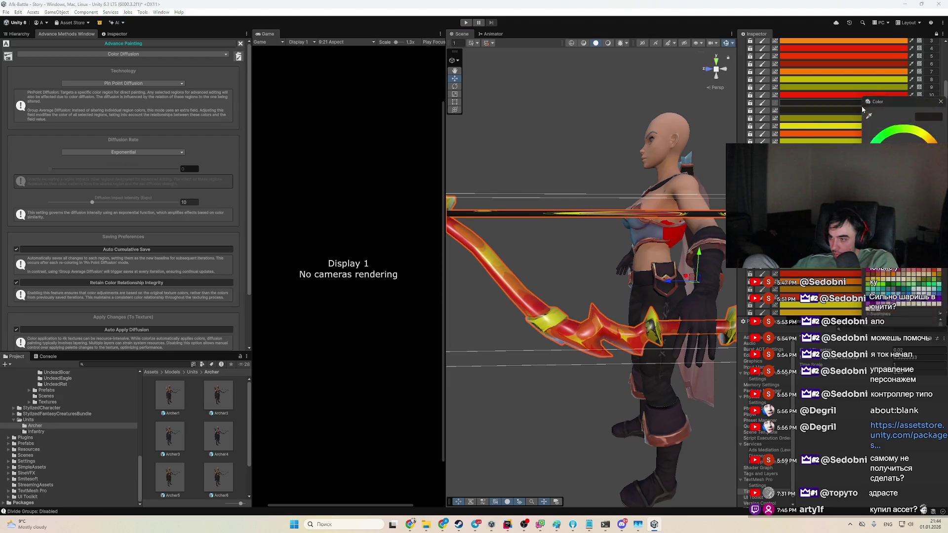
{"action": "key", "text": "Escape"}
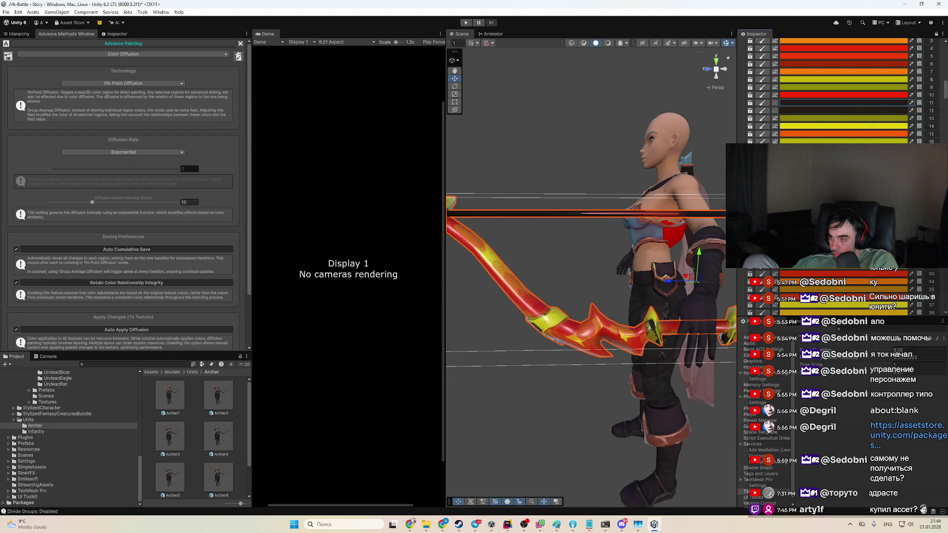
{"action": "scroll", "coordinate": [844, 89], "scroll_direction": "down", "scroll_amount": 3}
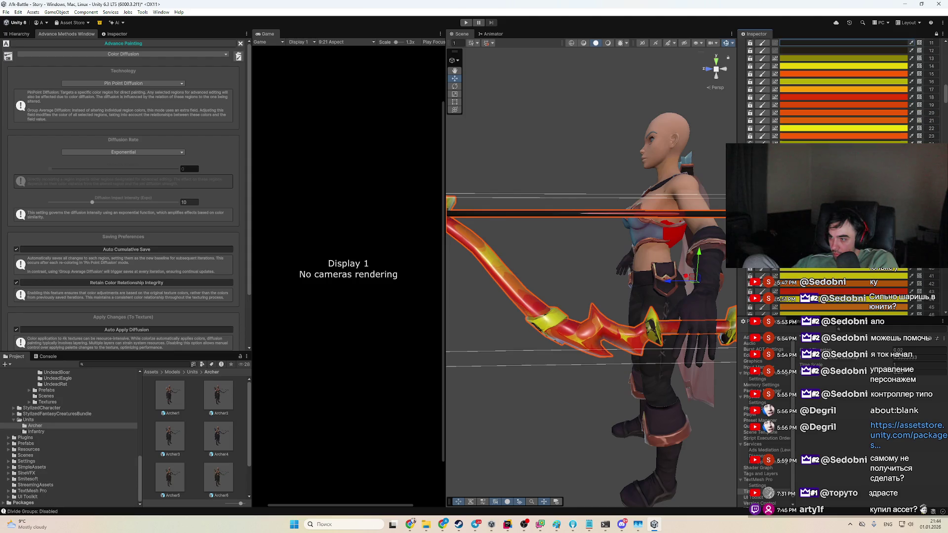
{"action": "scroll", "coordinate": [844, 89], "scroll_direction": "down", "scroll_amount": 6}
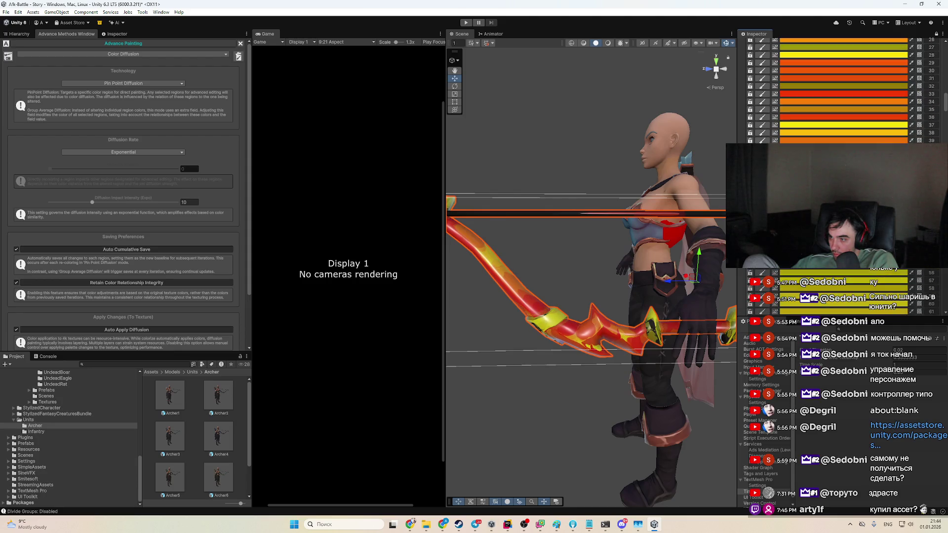
{"action": "scroll", "coordinate": [843, 90], "scroll_direction": "down", "scroll_amount": 5}
{"action": "scroll", "coordinate": [865, 274], "scroll_direction": "down", "scroll_amount": 10}
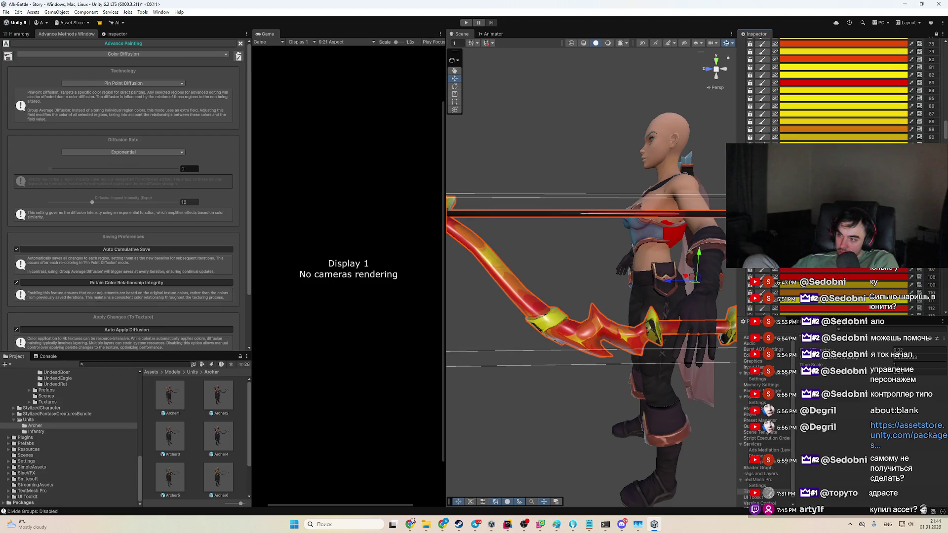
{"action": "mouse_move", "coordinate": [945, 130]}
{"action": "left_mouse_down"}
{"action": "mouse_move", "coordinate": [946, 68]}
{"action": "mouse_move", "coordinate": [947, 85]}
{"action": "left_mouse_up"}
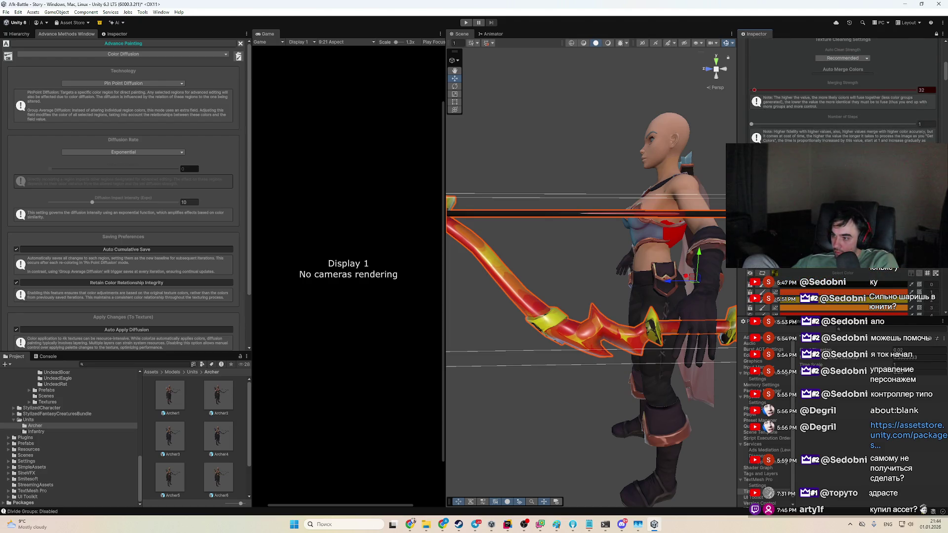
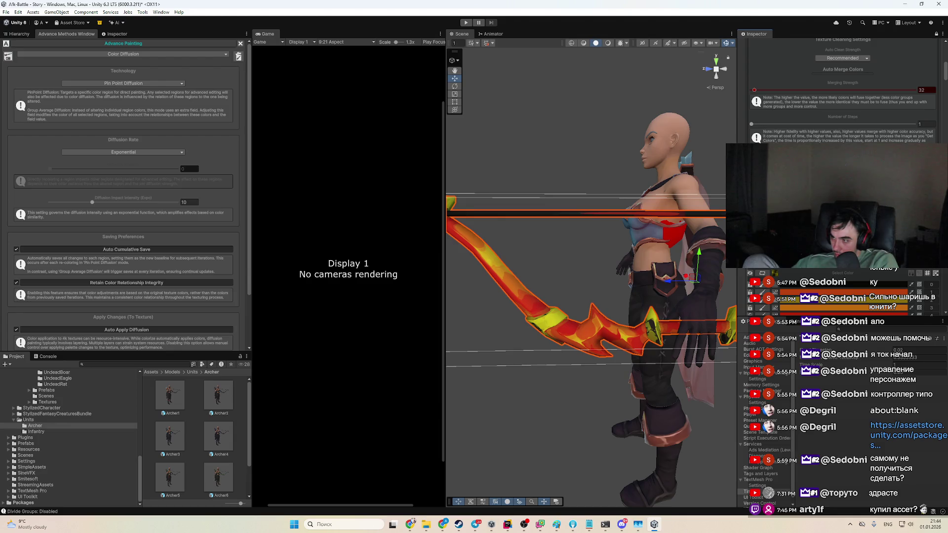
Step: Darken the bow's long shaft from red-orange to a near-black dark brown and frame the bow
{"action": "mouse_move", "coordinate": [642, 316]}
{"action": "left_mouse_down"}
{"action": "mouse_move", "coordinate": [627, 335]}
{"action": "mouse_move", "coordinate": [666, 316]}
{"action": "left_mouse_up"}
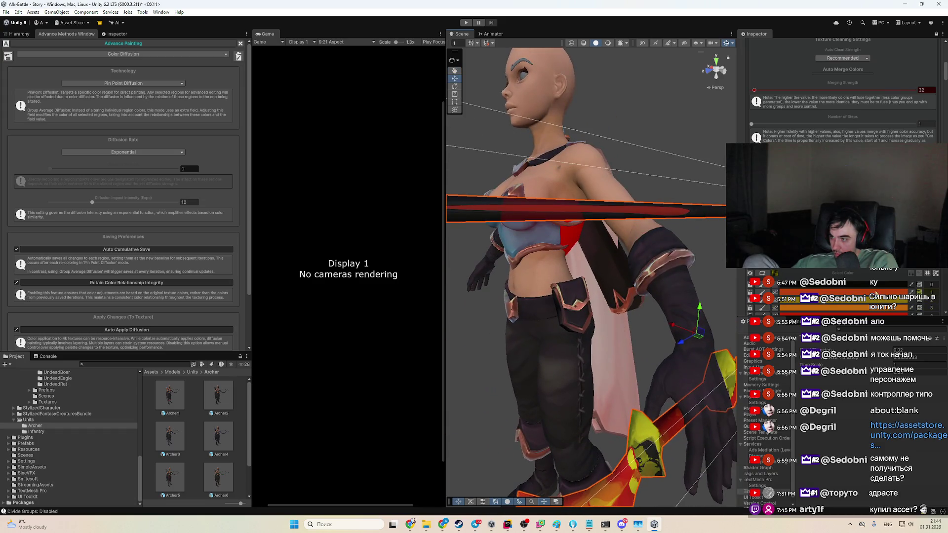
{"action": "scroll", "coordinate": [849, 291], "scroll_direction": "down", "scroll_amount": 2}
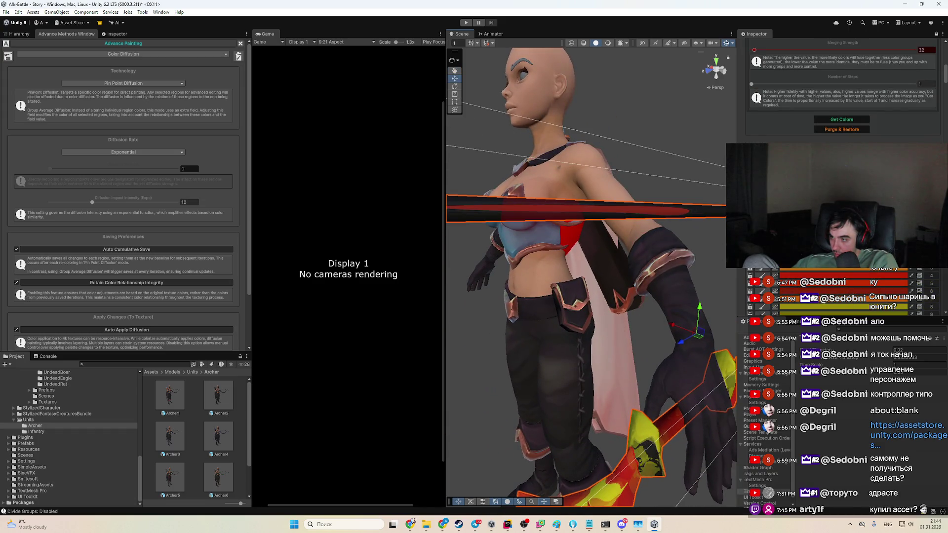
{"action": "left_click", "coordinate": [839, 291]}
{"action": "left_click_drag", "start_coordinate": [907, 337], "coordinate": [875, 349]}
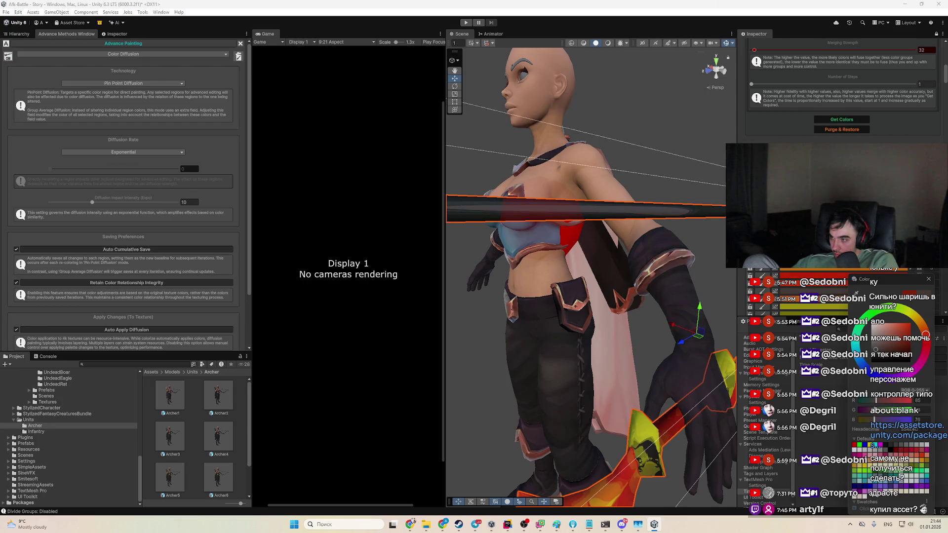
{"action": "key", "text": "f"}
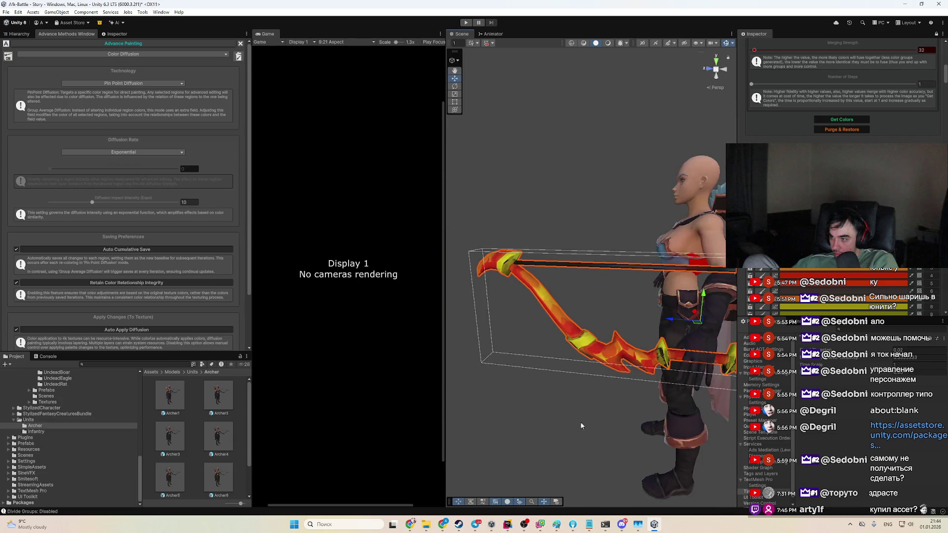
{"action": "scroll", "coordinate": [578, 428], "scroll_direction": "up", "scroll_amount": 3}
{"action": "scroll", "coordinate": [578, 433], "scroll_direction": "down", "scroll_amount": 2}
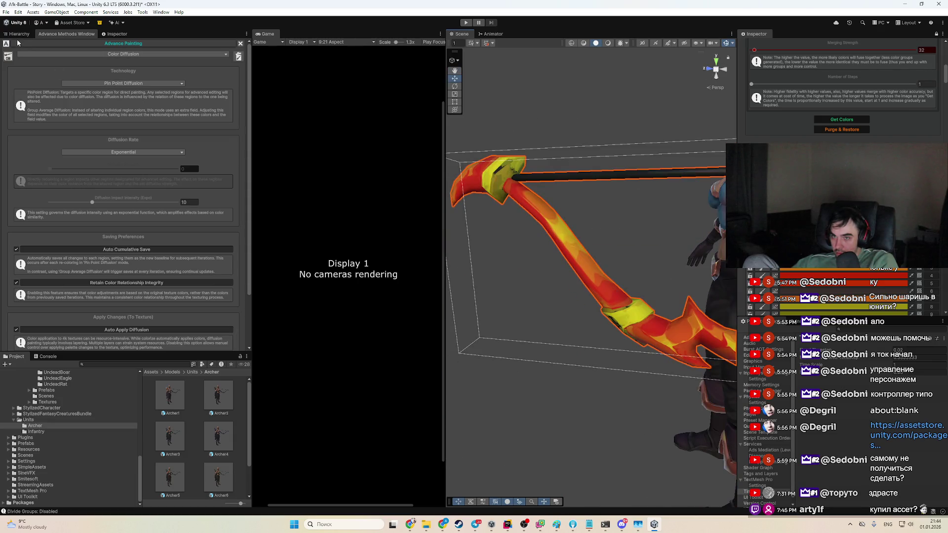
Step: Show the Hierarchy, collapse the character's object tree and deselect the bow
{"action": "left_click", "coordinate": [19, 34]}
{"action": "left_click", "coordinate": [25, 84]}
{"action": "left_click", "coordinate": [116, 224]}
{"action": "scroll", "coordinate": [593, 297], "scroll_direction": "down", "scroll_amount": 3}
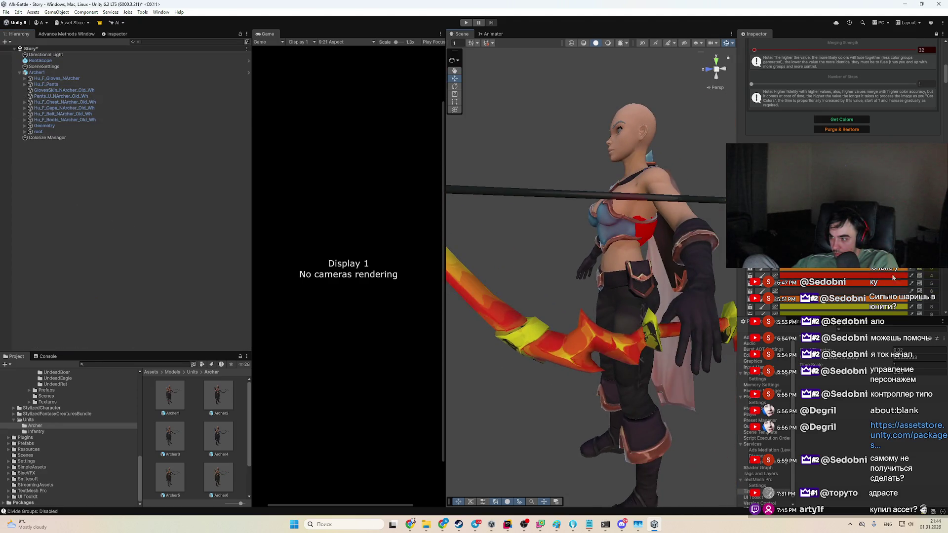
Step: Darken the bow's shaft colour even further
{"action": "left_click", "coordinate": [844, 291]}
{"action": "left_click", "coordinate": [898, 358]}
{"action": "left_click", "coordinate": [626, 418]}
{"action": "left_click_drag", "start_coordinate": [632, 428], "coordinate": [558, 424]}
Step: Tint another bow colour region olive tan and return to the Advance Painting settings
{"action": "left_click", "coordinate": [840, 291]}
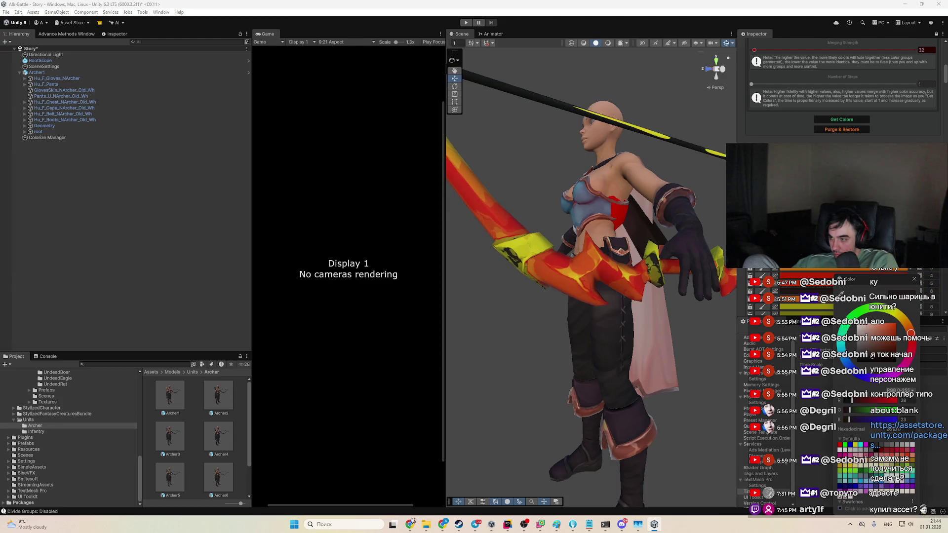
{"action": "scroll", "coordinate": [842, 99], "scroll_direction": "down", "scroll_amount": 2}
{"action": "left_click_drag", "start_coordinate": [839, 279], "coordinate": [810, 280]}
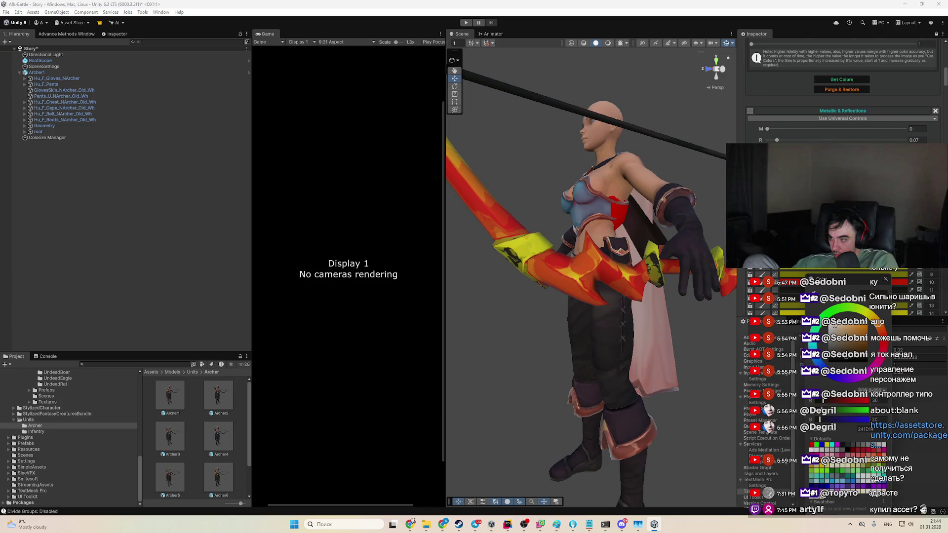
{"action": "left_click_drag", "start_coordinate": [853, 350], "coordinate": [871, 317]}
{"action": "left_click", "coordinate": [851, 341]}
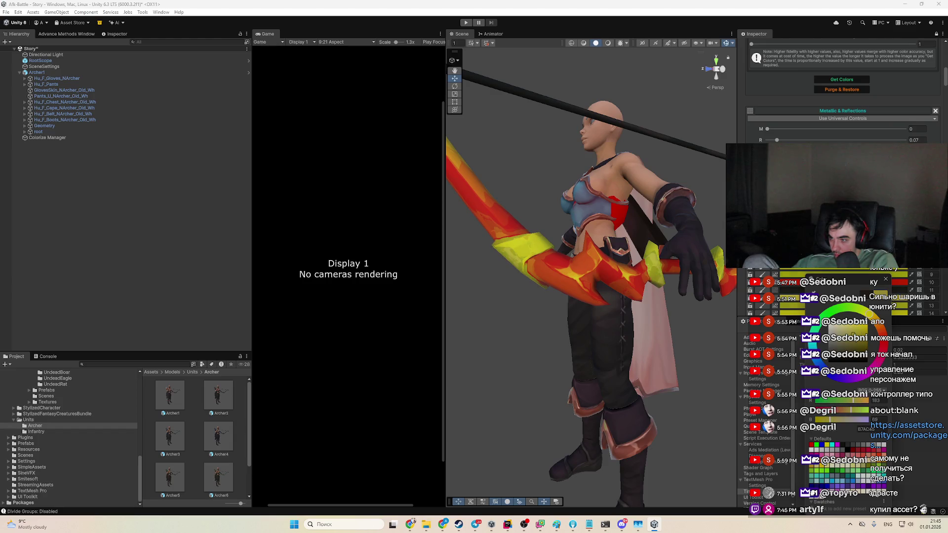
{"action": "left_click", "coordinate": [614, 373]}
{"action": "mouse_move", "coordinate": [615, 373]}
{"action": "left_mouse_down"}
{"action": "mouse_move", "coordinate": [656, 380]}
{"action": "mouse_move", "coordinate": [660, 405]}
{"action": "mouse_move", "coordinate": [586, 393]}
{"action": "left_mouse_up"}
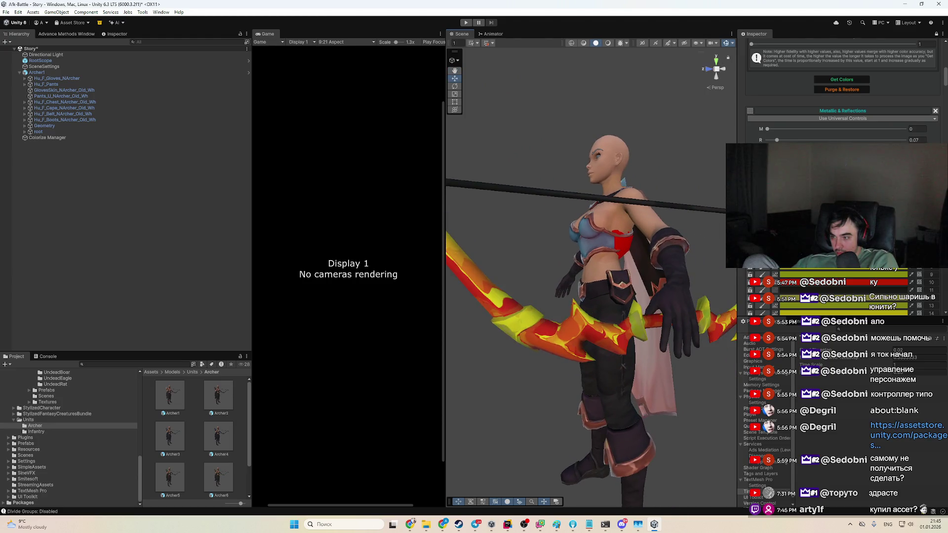
{"action": "left_click", "coordinate": [880, 274]}
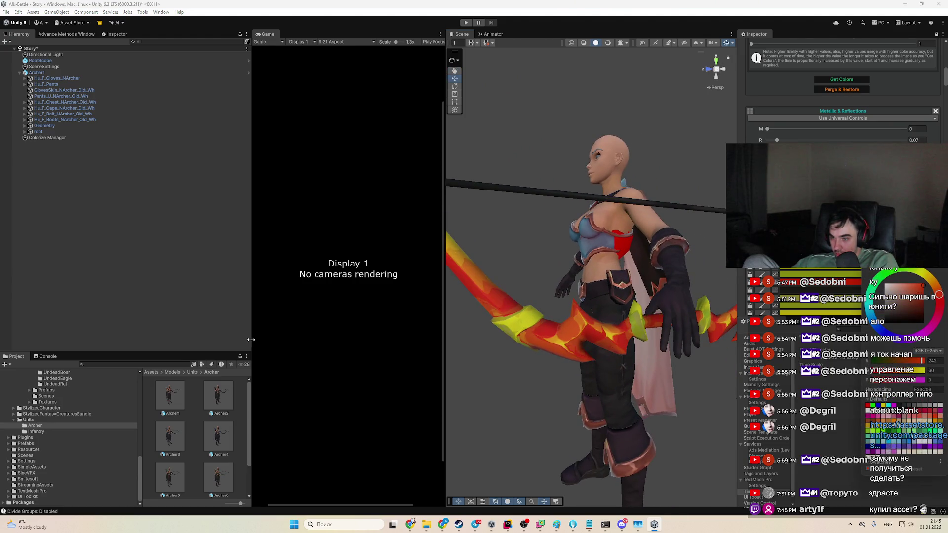
{"action": "left_click", "coordinate": [88, 38]}
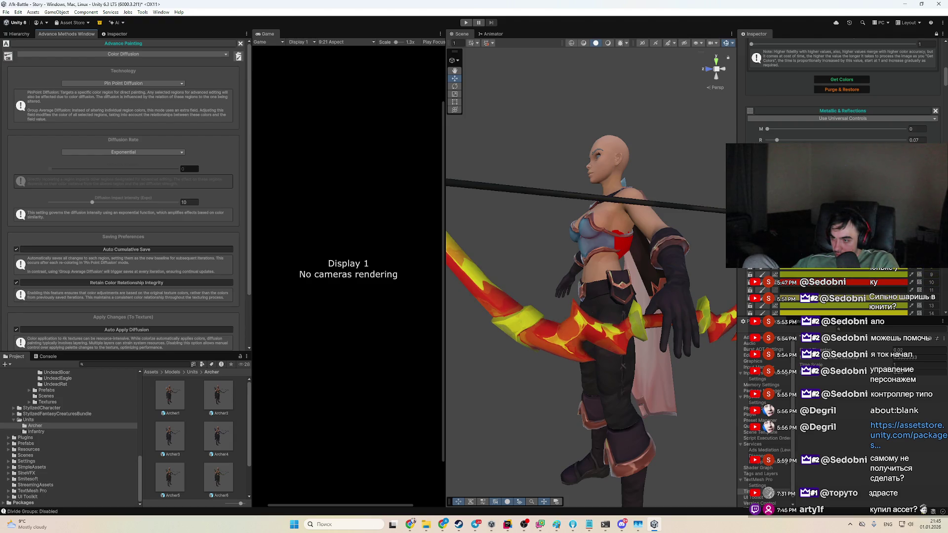
Step: Try green, teal, pale white-grey, yellow and light blue on the bow's orange regions
{"action": "left_click", "coordinate": [852, 276]}
{"action": "left_click_drag", "start_coordinate": [907, 315], "coordinate": [905, 313]}
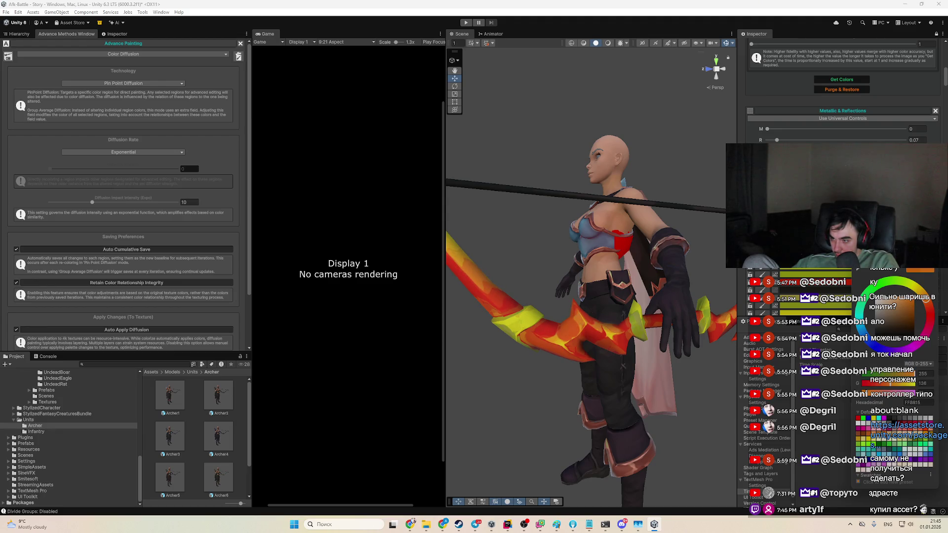
{"action": "left_click", "coordinate": [861, 304]}
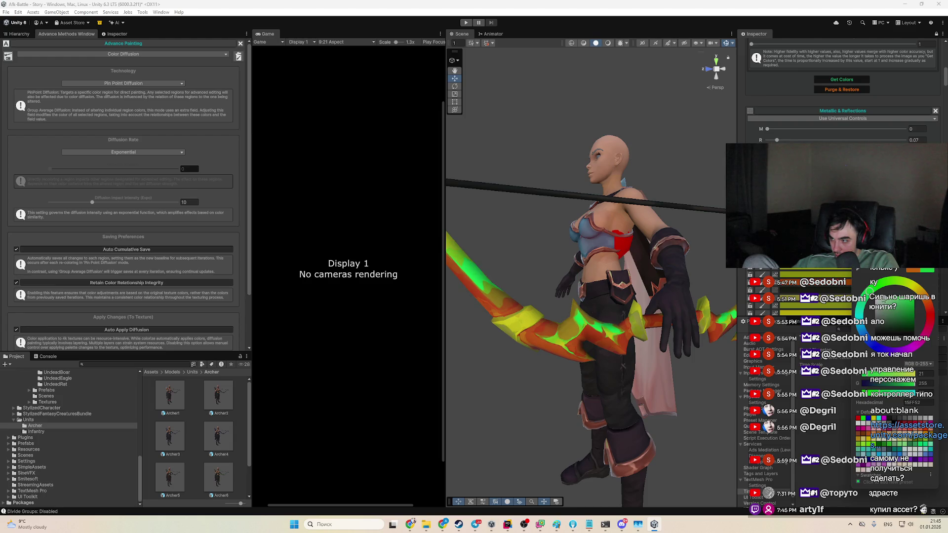
{"action": "left_click", "coordinate": [896, 308]}
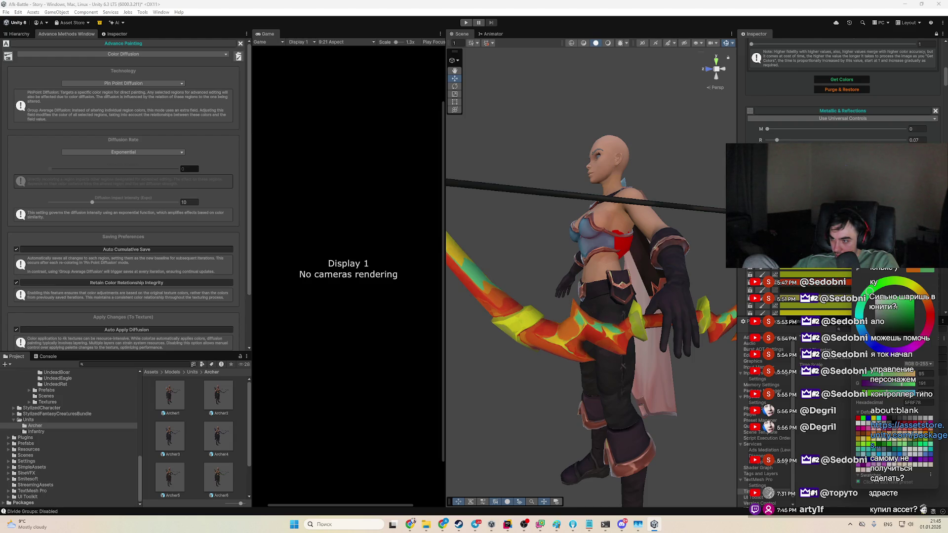
{"action": "left_click", "coordinate": [895, 307]}
{"action": "left_click", "coordinate": [899, 315]}
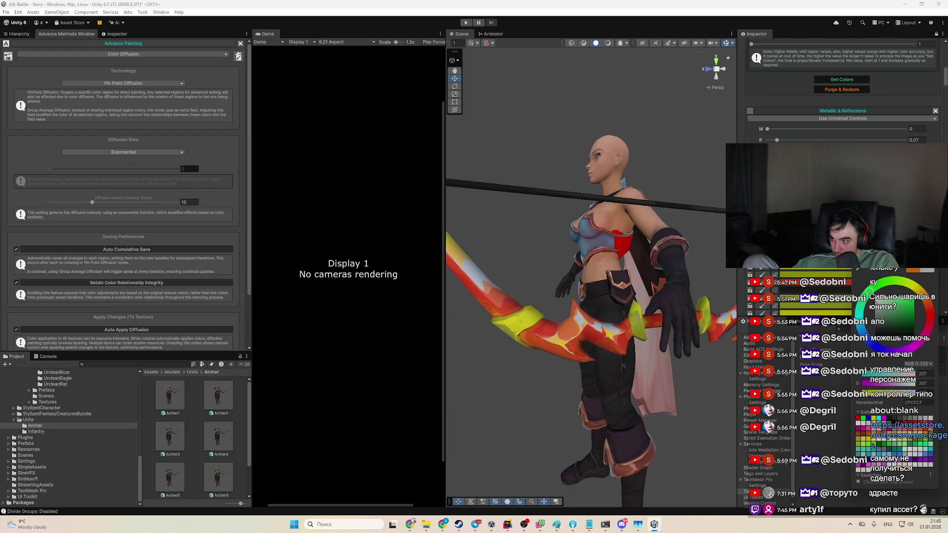
{"action": "left_click", "coordinate": [900, 306]}
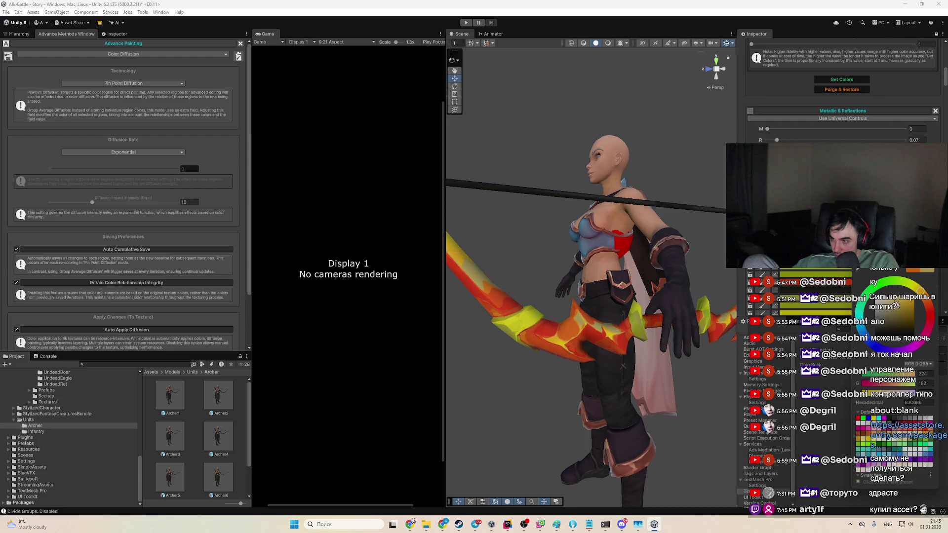
{"action": "left_click", "coordinate": [896, 305]}
{"action": "left_click", "coordinate": [879, 348]}
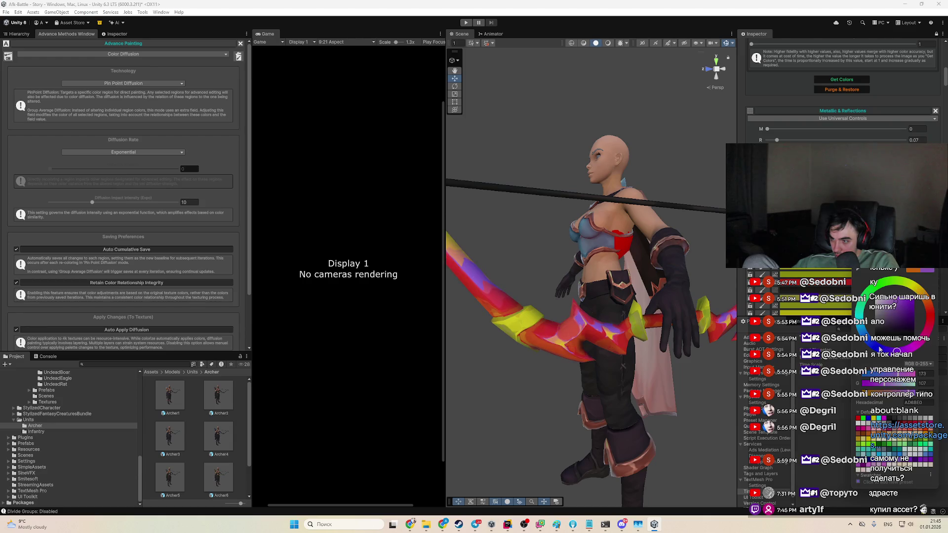
{"action": "left_click", "coordinate": [865, 336]}
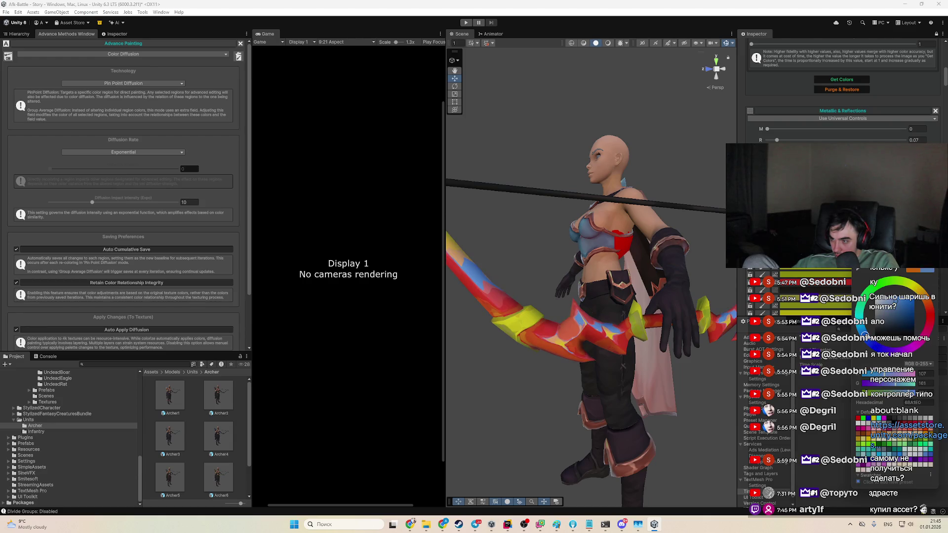
Step: Settle the bow's orange regions on a deep red-orange, FF8109
{"action": "left_click", "coordinate": [922, 302]}
{"action": "left_click", "coordinate": [915, 301]}
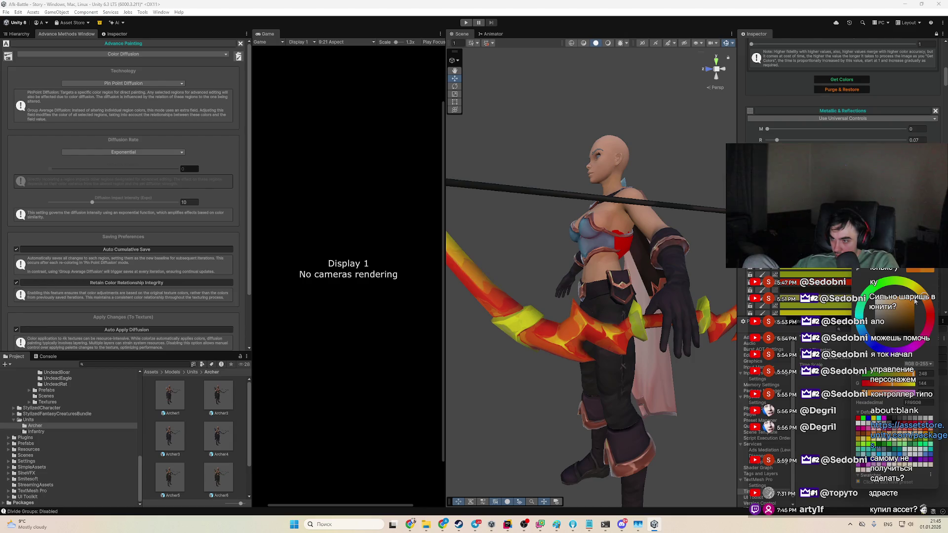
{"action": "left_click", "coordinate": [921, 293]}
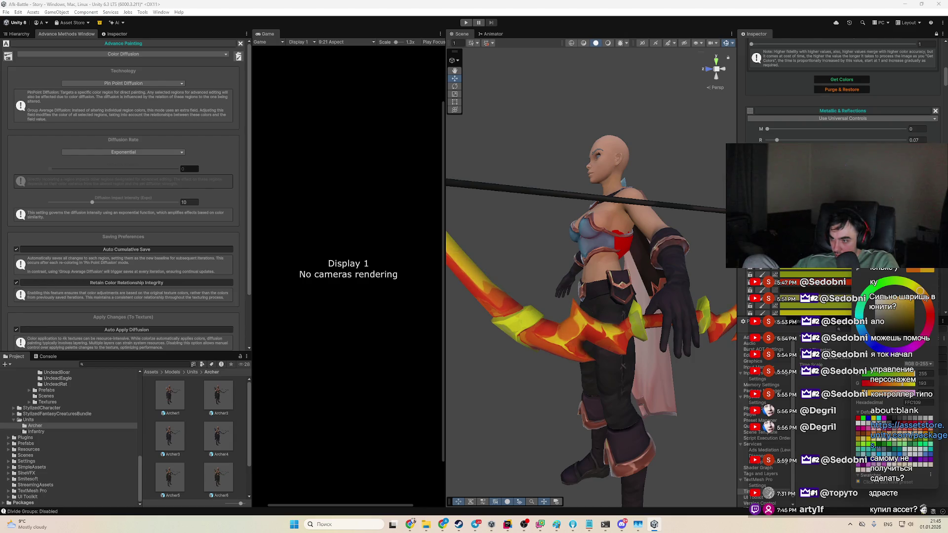
{"action": "left_click", "coordinate": [928, 303]}
{"action": "left_click", "coordinate": [930, 305]}
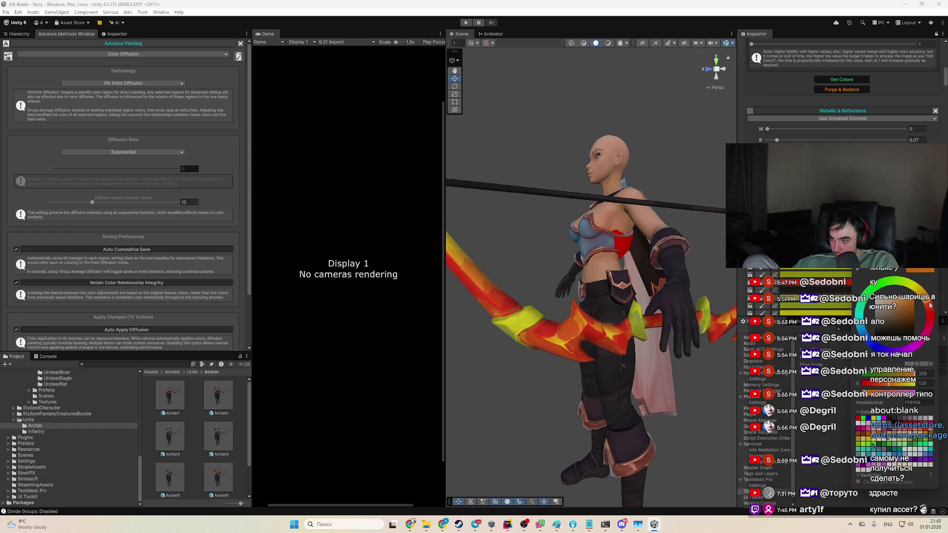
{"action": "mouse_move", "coordinate": [544, 297]}
{"action": "left_mouse_down"}
{"action": "mouse_move", "coordinate": [499, 303]}
{"action": "mouse_move", "coordinate": [516, 294]}
{"action": "left_mouse_up"}
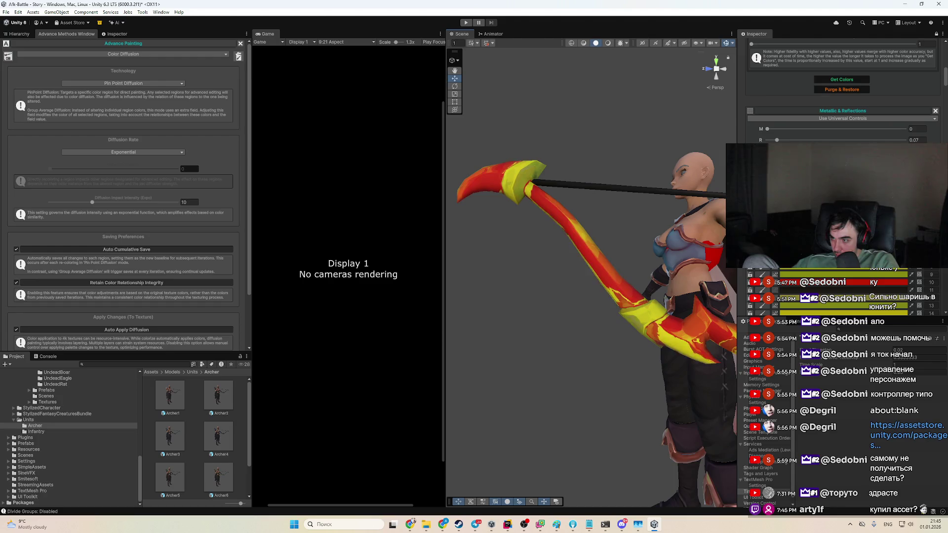
Step: Raise the Diffusion Impact Intensity to 13
{"action": "scroll", "coordinate": [818, 287], "scroll_direction": "down", "scroll_amount": 3}
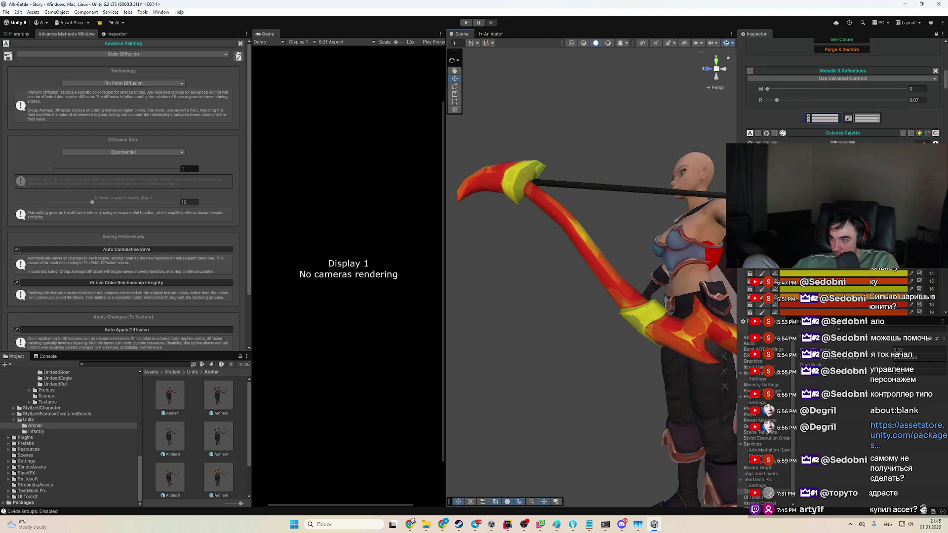
{"action": "scroll", "coordinate": [839, 99], "scroll_direction": "down", "scroll_amount": 3}
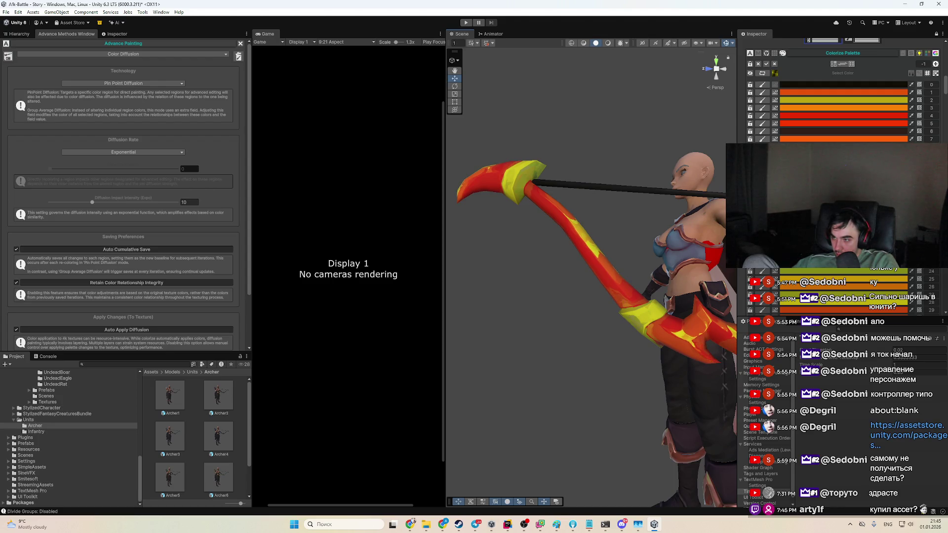
{"action": "left_click", "coordinate": [843, 260]}
{"action": "left_click", "coordinate": [105, 202]}
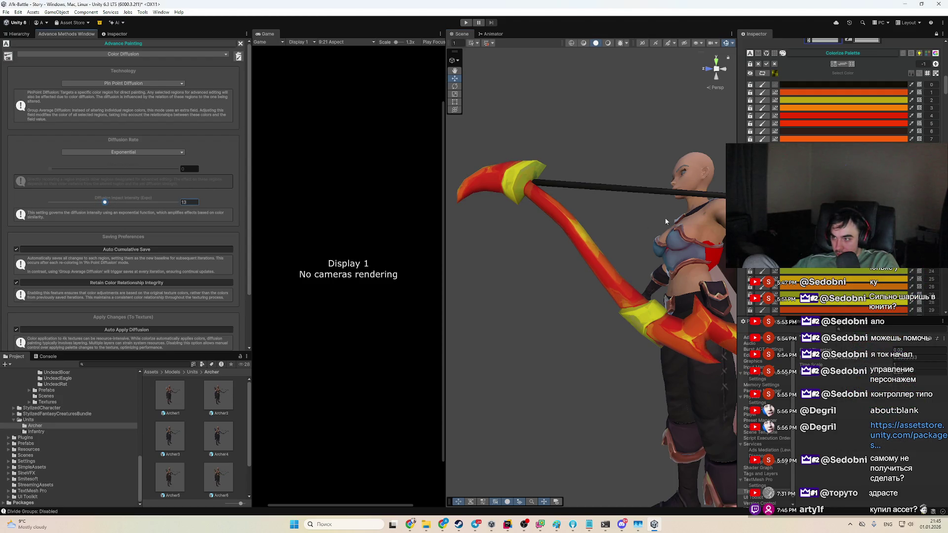
Step: Darken palette row 7's colour to a deep brown
{"action": "left_click", "coordinate": [892, 279]}
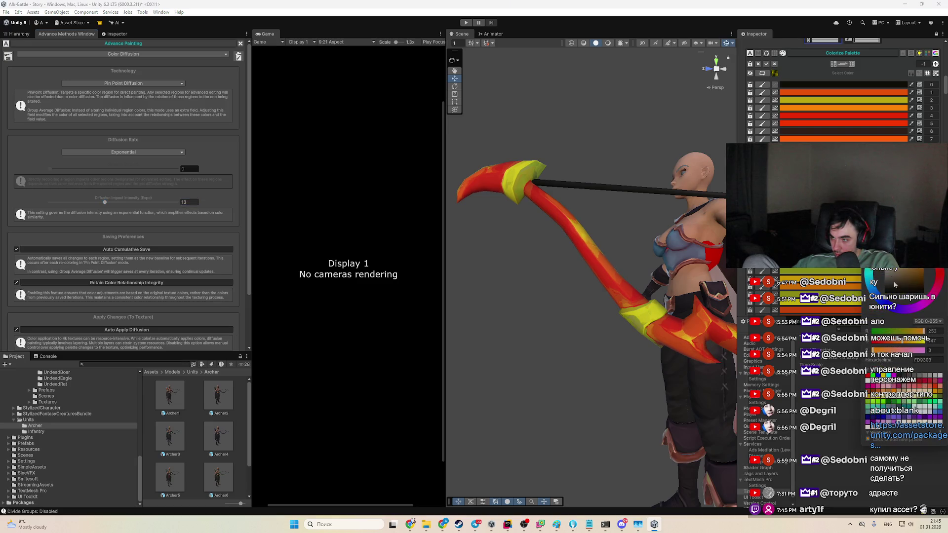
{"action": "left_click", "coordinate": [920, 270]}
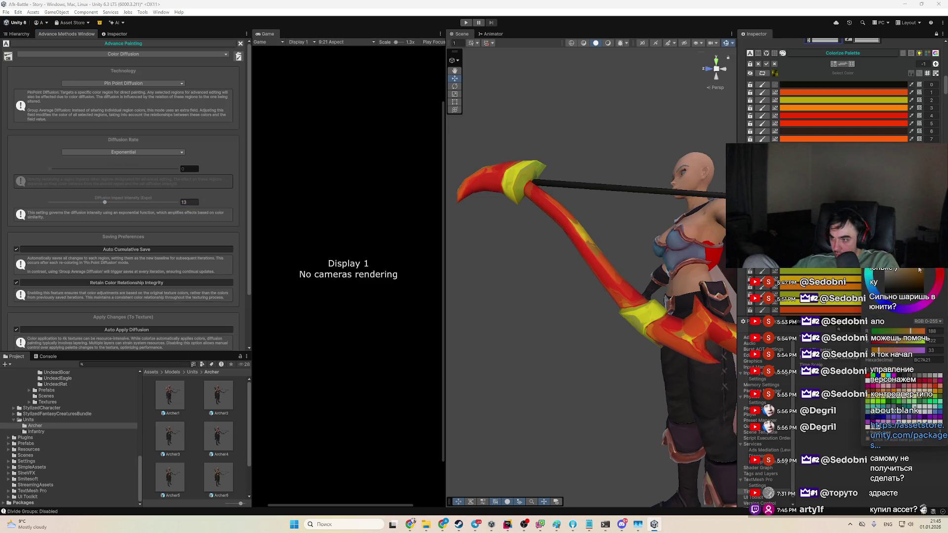
{"action": "mouse_move", "coordinate": [922, 274]}
{"action": "left_mouse_down"}
{"action": "mouse_move", "coordinate": [914, 272]}
{"action": "mouse_move", "coordinate": [924, 265]}
{"action": "mouse_move", "coordinate": [919, 286]}
{"action": "mouse_move", "coordinate": [903, 254]}
{"action": "left_mouse_up"}
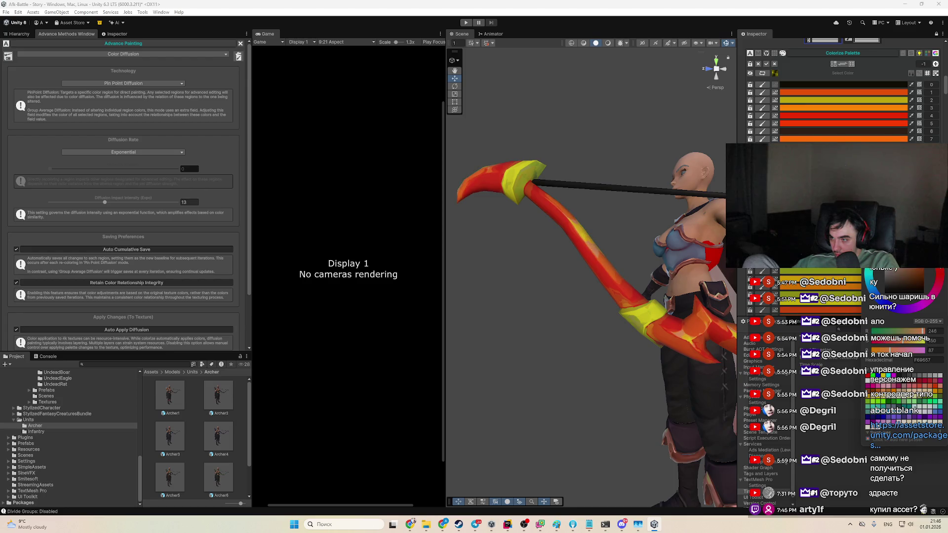
{"action": "left_click_drag", "start_coordinate": [628, 309], "coordinate": [691, 305]}
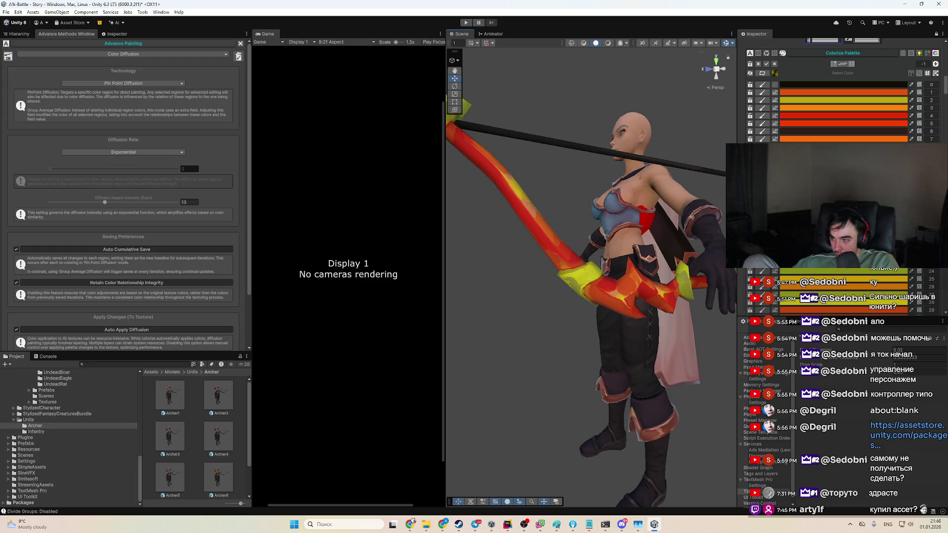
Step: Try pinkish and orange-red hues on a bow palette colour, settling on bright red BA1C0A
{"action": "left_click", "coordinate": [839, 294]}
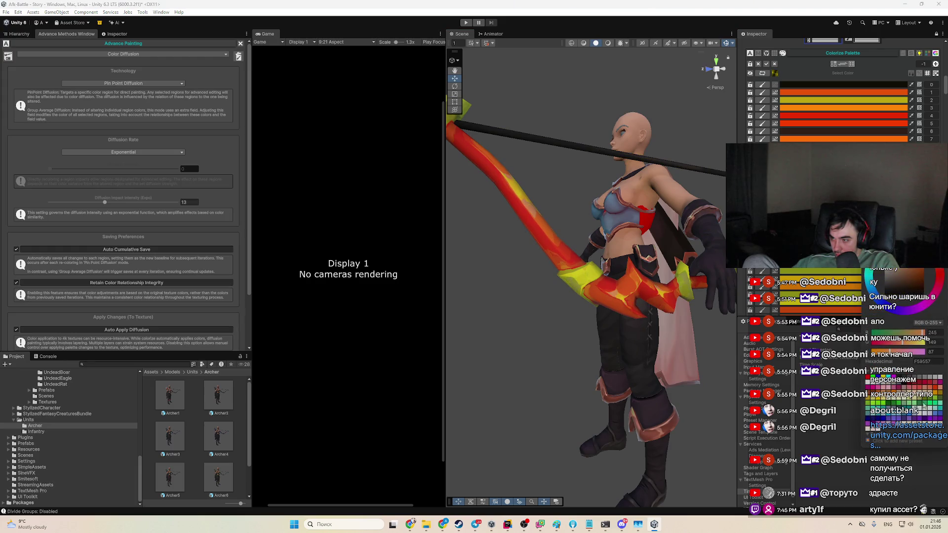
{"action": "left_click", "coordinate": [940, 275]}
{"action": "left_click_drag", "start_coordinate": [944, 280], "coordinate": [944, 281]}
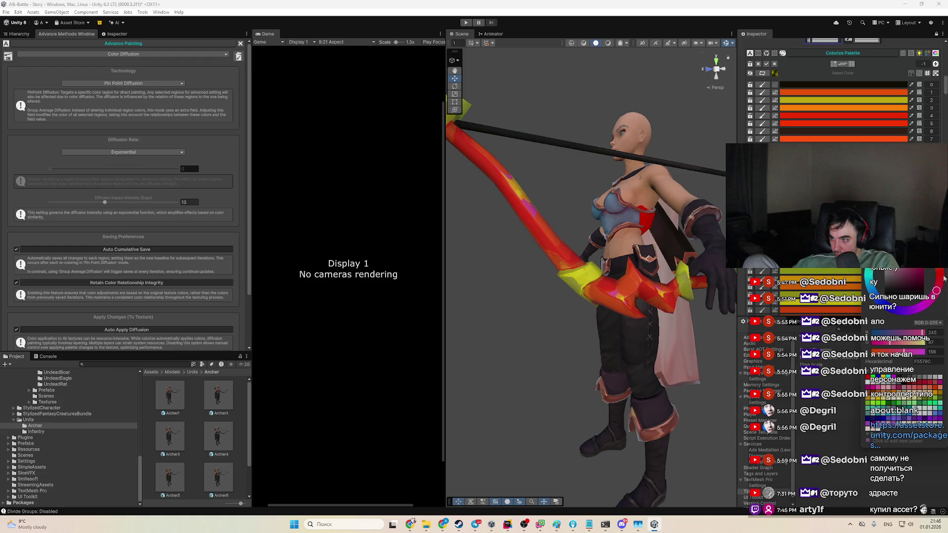
{"action": "mouse_move", "coordinate": [944, 279]}
{"action": "left_mouse_down"}
{"action": "mouse_move", "coordinate": [937, 268]}
{"action": "mouse_move", "coordinate": [896, 281]}
{"action": "mouse_move", "coordinate": [944, 278]}
{"action": "mouse_move", "coordinate": [914, 271]}
{"action": "mouse_move", "coordinate": [925, 271]}
{"action": "left_mouse_up"}
{"action": "left_click", "coordinate": [920, 276]}
{"action": "left_click", "coordinate": [922, 270]}
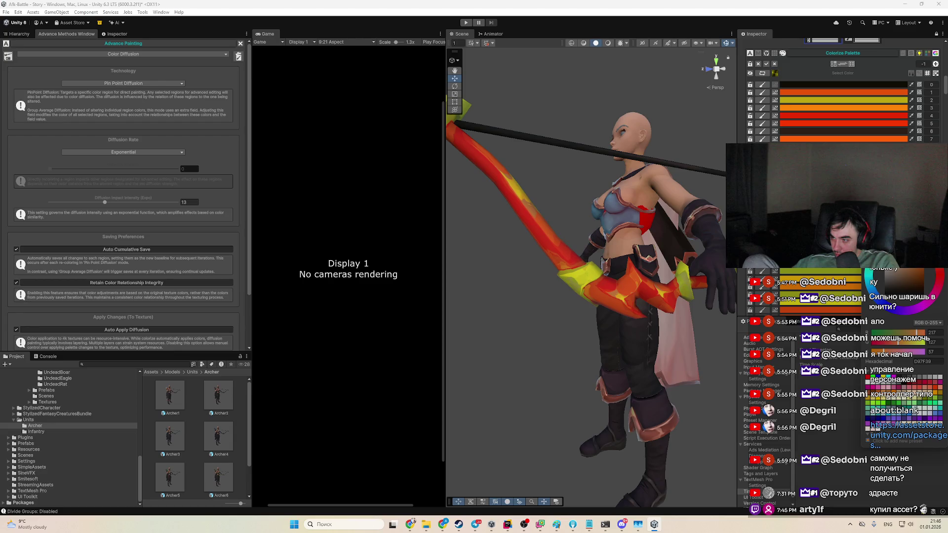
{"action": "mouse_move", "coordinate": [693, 322]}
{"action": "left_mouse_down"}
{"action": "mouse_move", "coordinate": [497, 313]}
{"action": "mouse_move", "coordinate": [582, 397]}
{"action": "left_mouse_up"}
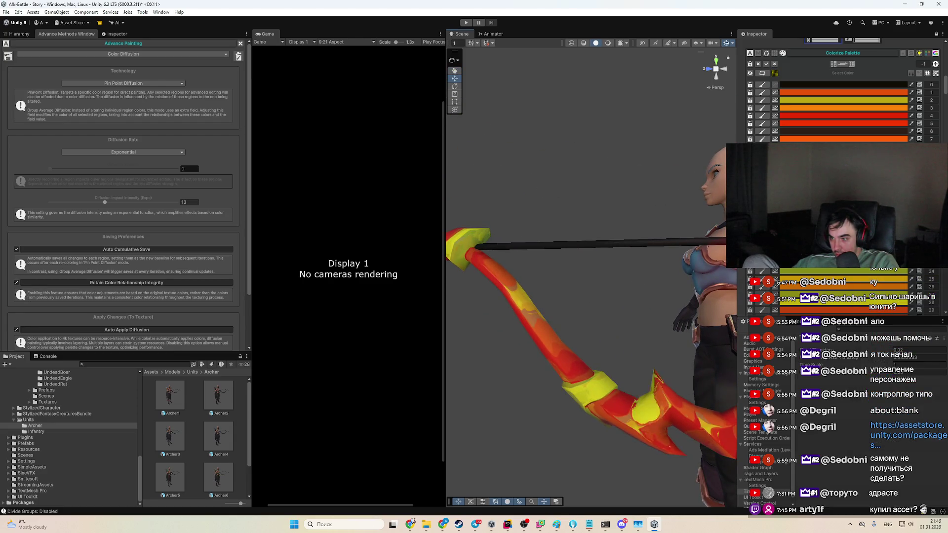
Step: Shift a lower orange palette colour to deeper orange D47427, then scroll up to Metallic & Reflections
{"action": "left_click", "coordinate": [889, 282]}
{"action": "mouse_move", "coordinate": [916, 275]}
{"action": "left_mouse_down"}
{"action": "mouse_move", "coordinate": [925, 277]}
{"action": "mouse_move", "coordinate": [914, 267]}
{"action": "mouse_move", "coordinate": [927, 264]}
{"action": "mouse_move", "coordinate": [941, 270]}
{"action": "left_mouse_up"}
{"action": "mouse_move", "coordinate": [642, 376]}
{"action": "left_mouse_down"}
{"action": "mouse_move", "coordinate": [632, 369]}
{"action": "mouse_move", "coordinate": [604, 395]}
{"action": "mouse_move", "coordinate": [615, 358]}
{"action": "mouse_move", "coordinate": [588, 307]}
{"action": "mouse_move", "coordinate": [580, 318]}
{"action": "mouse_move", "coordinate": [593, 311]}
{"action": "left_mouse_up"}
{"action": "scroll", "coordinate": [615, 355], "scroll_direction": "up", "scroll_amount": 5}
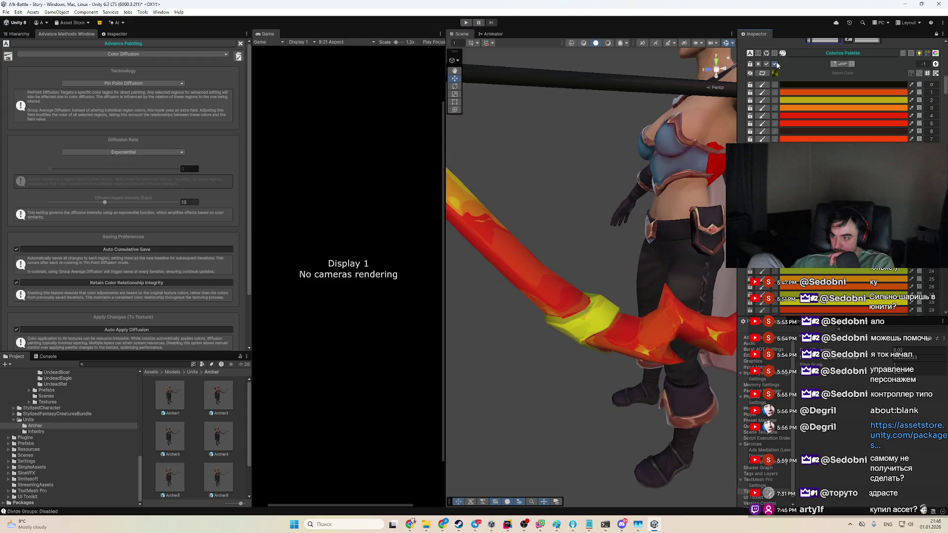
{"action": "scroll", "coordinate": [799, 109], "scroll_direction": "up", "scroll_amount": 3}
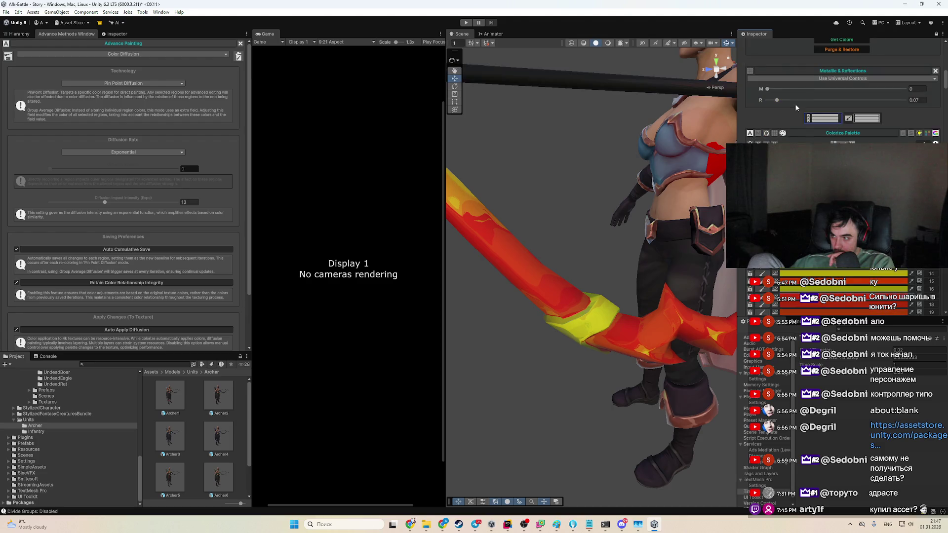
Step: Set the bow's Metallic & Reflections to M 0.693 and R 0.283
{"action": "left_click_drag", "start_coordinate": [794, 103], "coordinate": [805, 99]}
{"action": "left_click", "coordinate": [814, 100]}
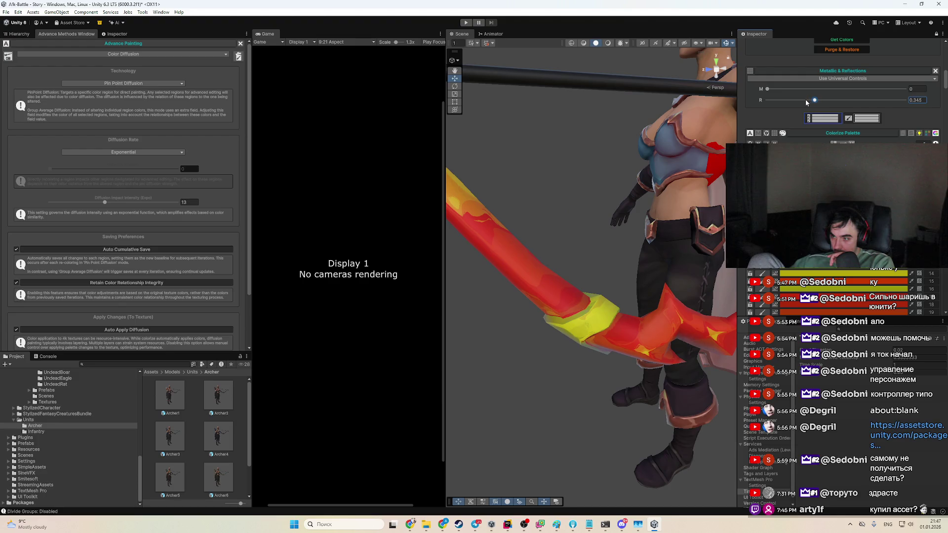
{"action": "mouse_move", "coordinate": [711, 158]}
{"action": "left_mouse_down"}
{"action": "mouse_move", "coordinate": [639, 197]}
{"action": "mouse_move", "coordinate": [608, 158]}
{"action": "mouse_move", "coordinate": [677, 217]}
{"action": "left_mouse_up"}
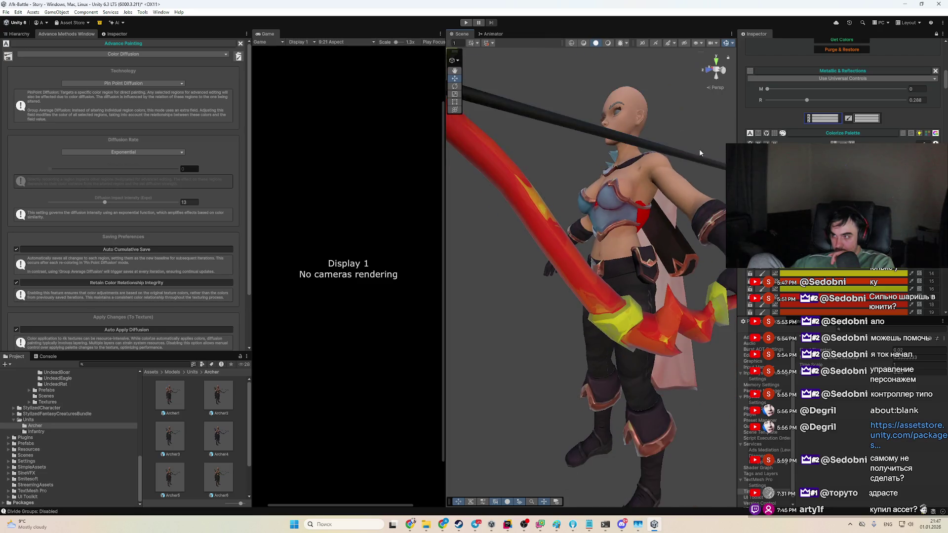
{"action": "left_click", "coordinate": [781, 90]}
{"action": "left_click", "coordinate": [777, 90]}
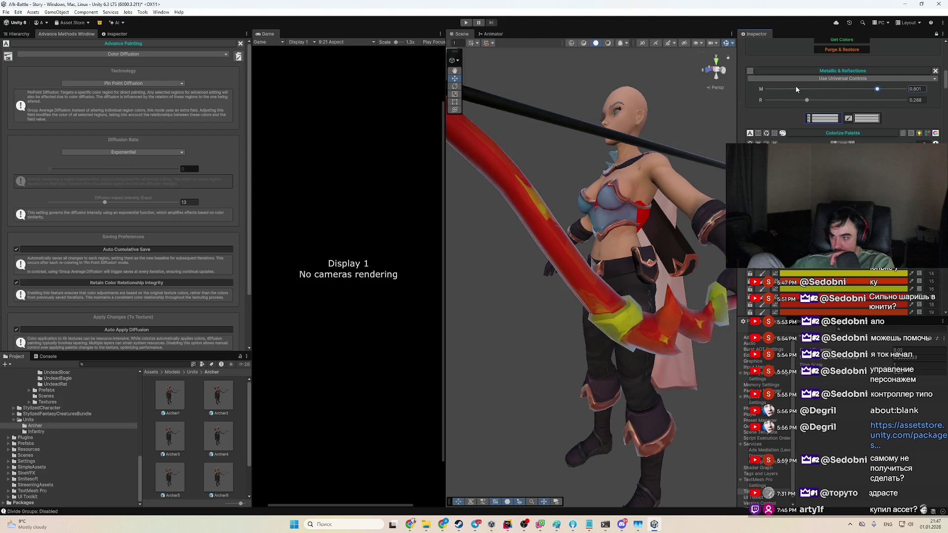
{"action": "left_click", "coordinate": [862, 90]}
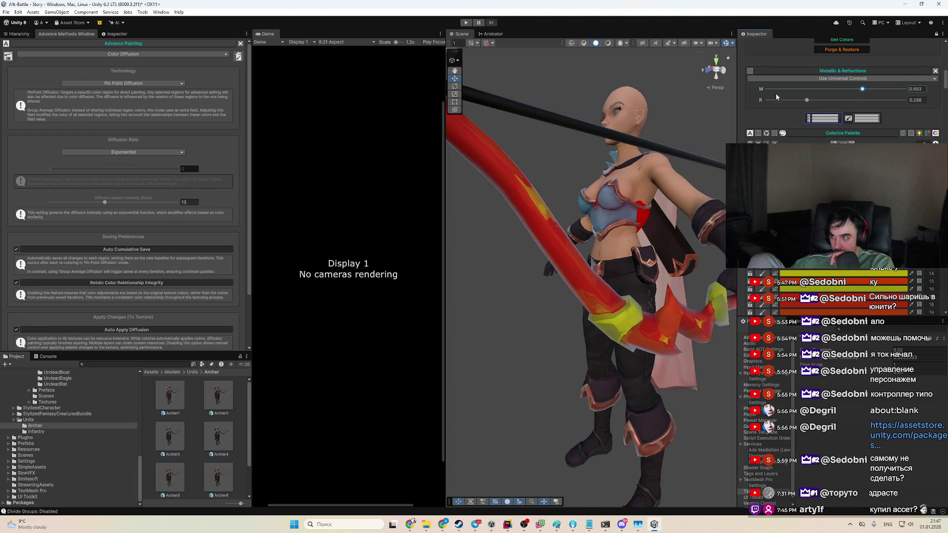
{"action": "left_click", "coordinate": [806, 101]}
{"action": "left_click_drag", "start_coordinate": [691, 148], "coordinate": [550, 213]}
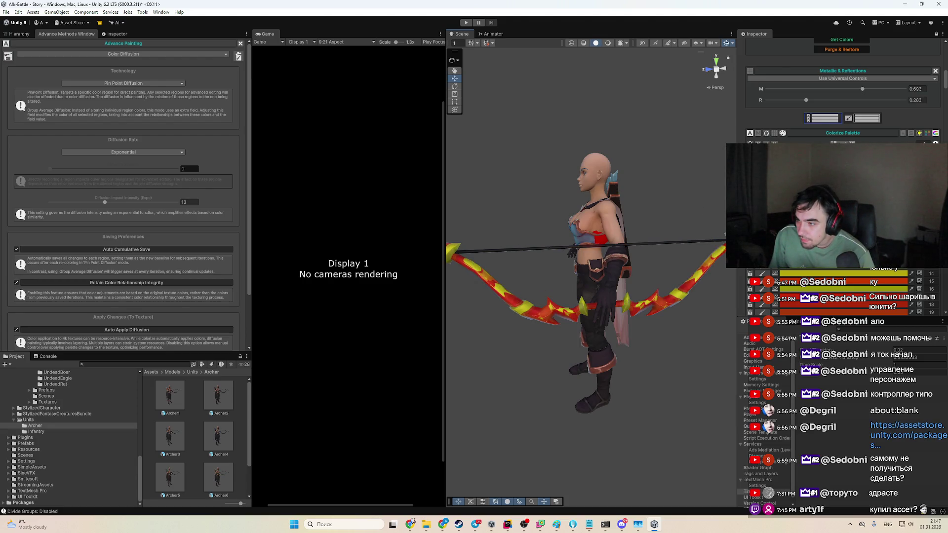
{"action": "scroll", "coordinate": [842, 198], "scroll_direction": "down", "scroll_amount": 2}
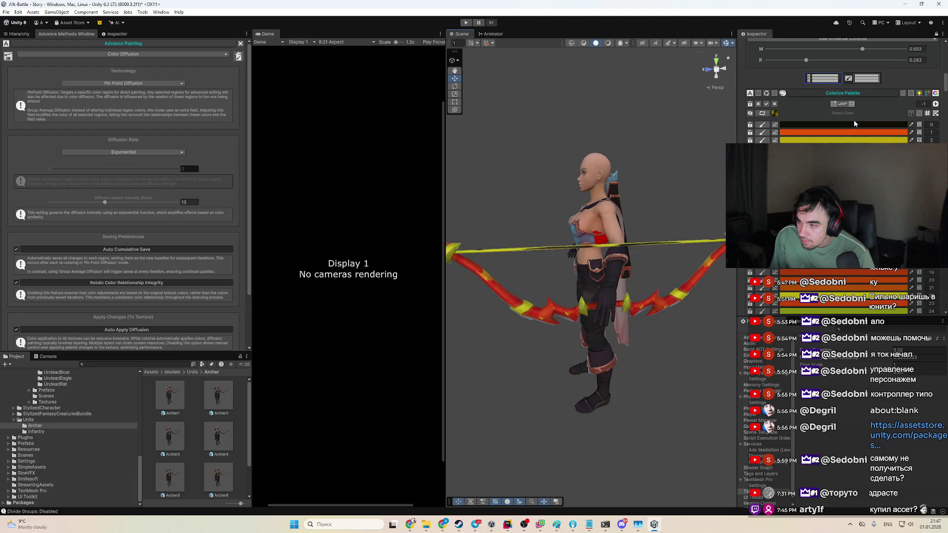
Step: Change two orange-red palette colours to pure red, FF0D00 and FE2504
{"action": "scroll", "coordinate": [855, 119], "scroll_direction": "down", "scroll_amount": 2}
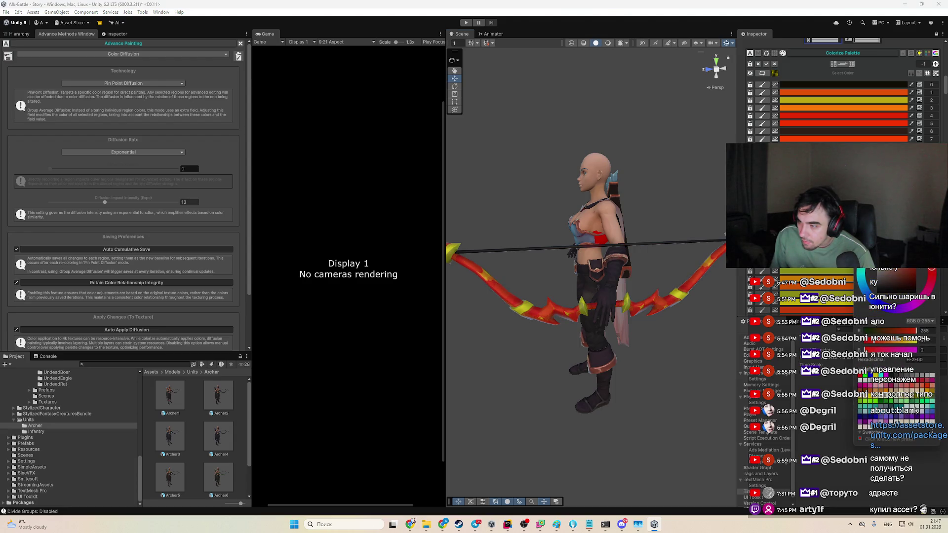
{"action": "left_click_drag", "start_coordinate": [874, 341], "coordinate": [889, 340]}
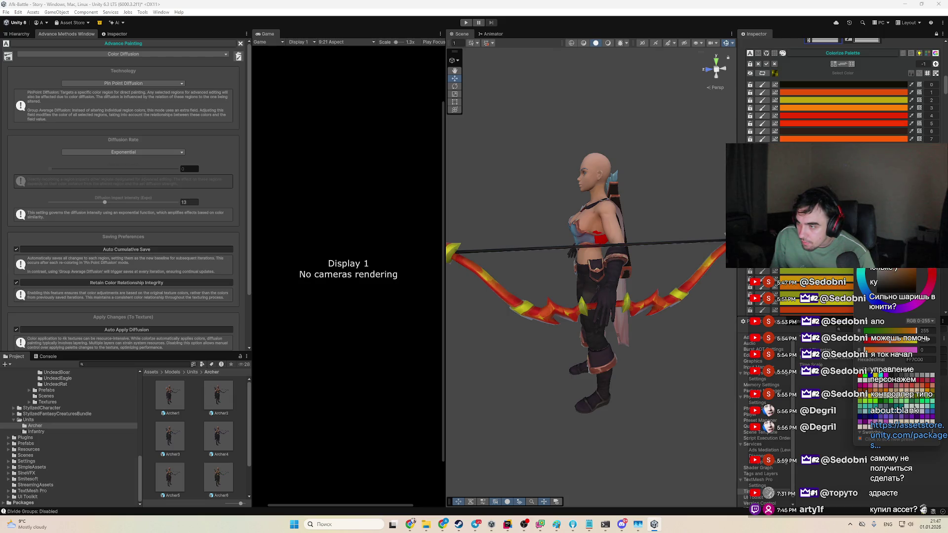
{"action": "left_click", "coordinate": [933, 272]}
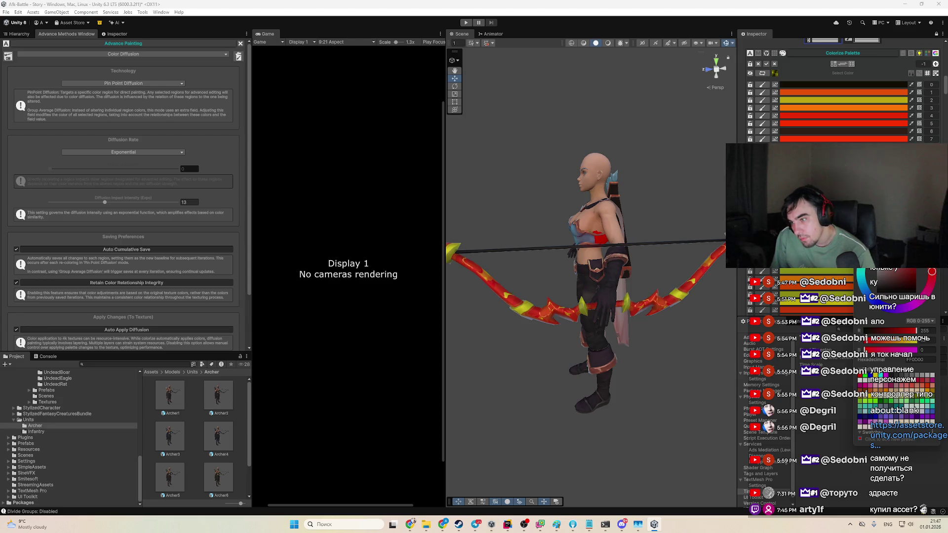
{"action": "scroll", "coordinate": [839, 94], "scroll_direction": "down", "scroll_amount": 2}
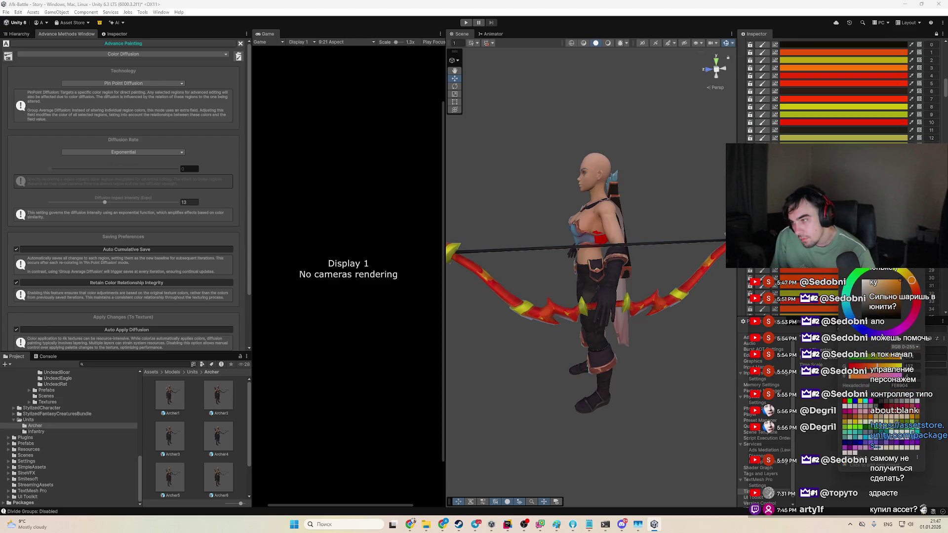
{"action": "left_click", "coordinate": [917, 295]}
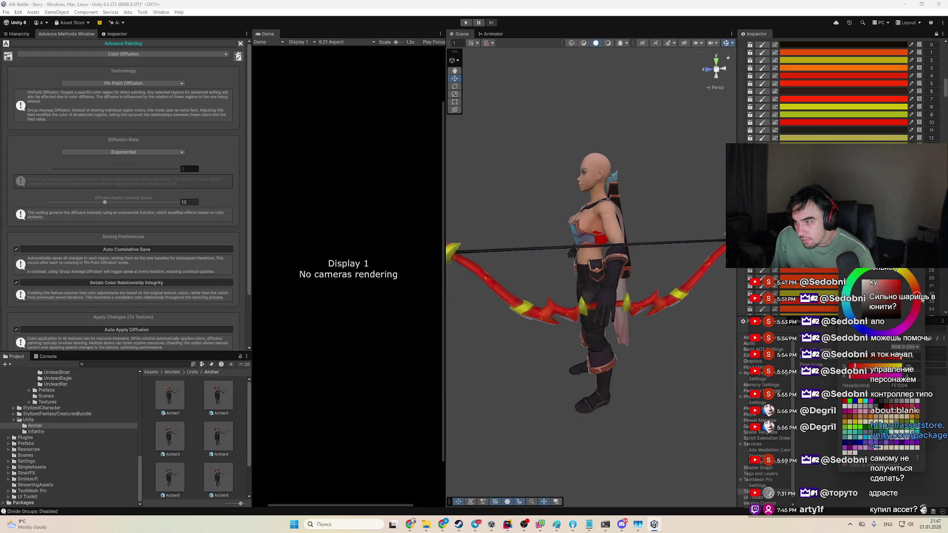
{"action": "scroll", "coordinate": [509, 284], "scroll_direction": "up", "scroll_amount": 5}
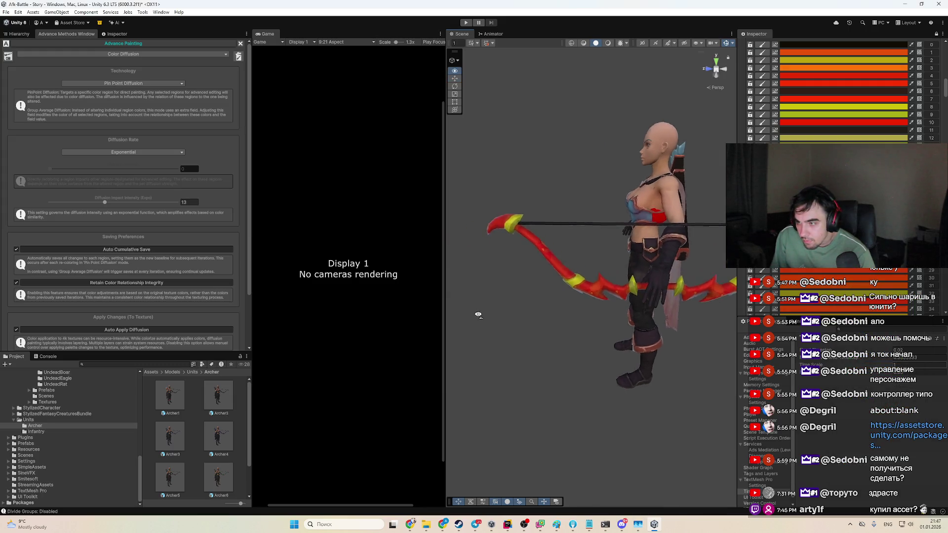
{"action": "mouse_move", "coordinate": [530, 261]}
{"action": "left_mouse_down"}
{"action": "mouse_move", "coordinate": [461, 220]}
{"action": "mouse_move", "coordinate": [492, 238]}
{"action": "left_mouse_up"}
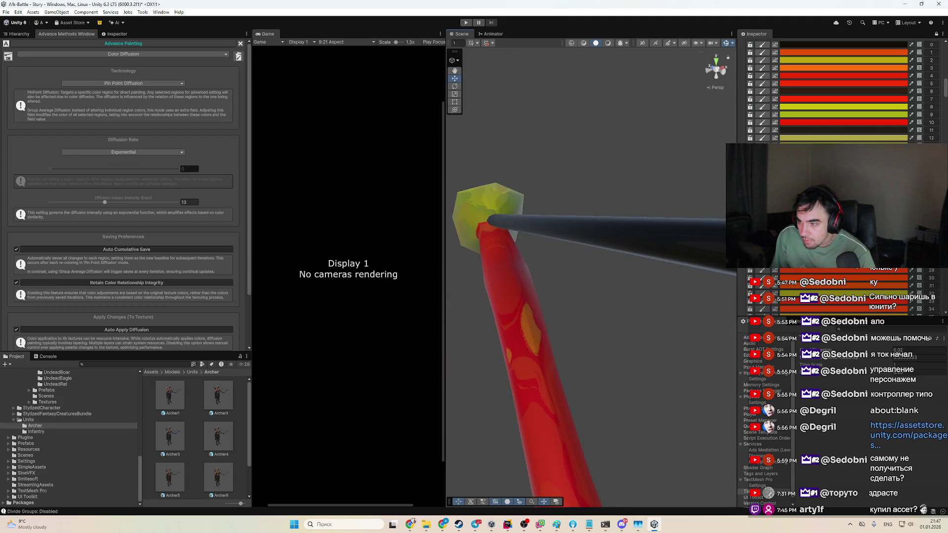
Step: Set another orange Colorize Palette colour to red FE2A04, leaving the limb mostly solid red
{"action": "scroll", "coordinate": [843, 90], "scroll_direction": "down", "scroll_amount": 3}
{"action": "scroll", "coordinate": [868, 273], "scroll_direction": "down", "scroll_amount": 8}
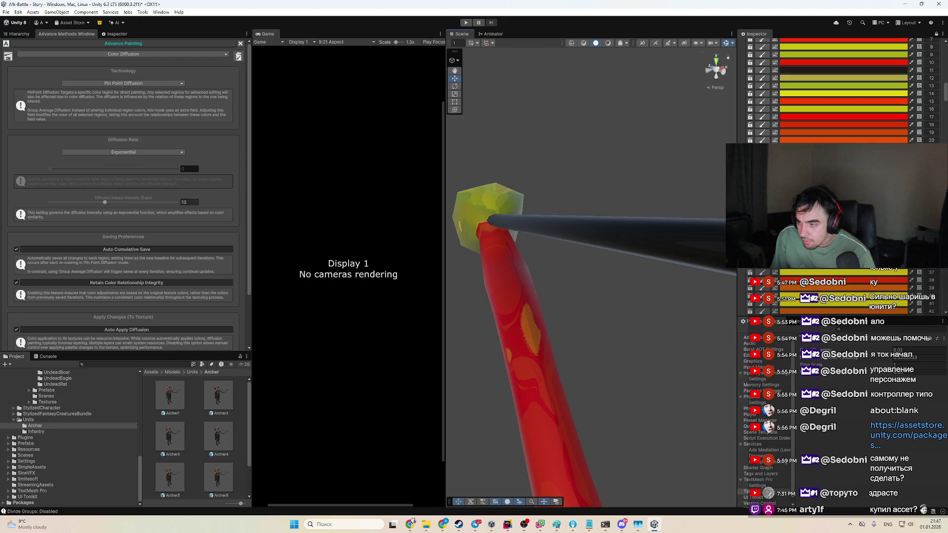
{"action": "scroll", "coordinate": [868, 273], "scroll_direction": "down", "scroll_amount": 3}
{"action": "left_click", "coordinate": [859, 275]}
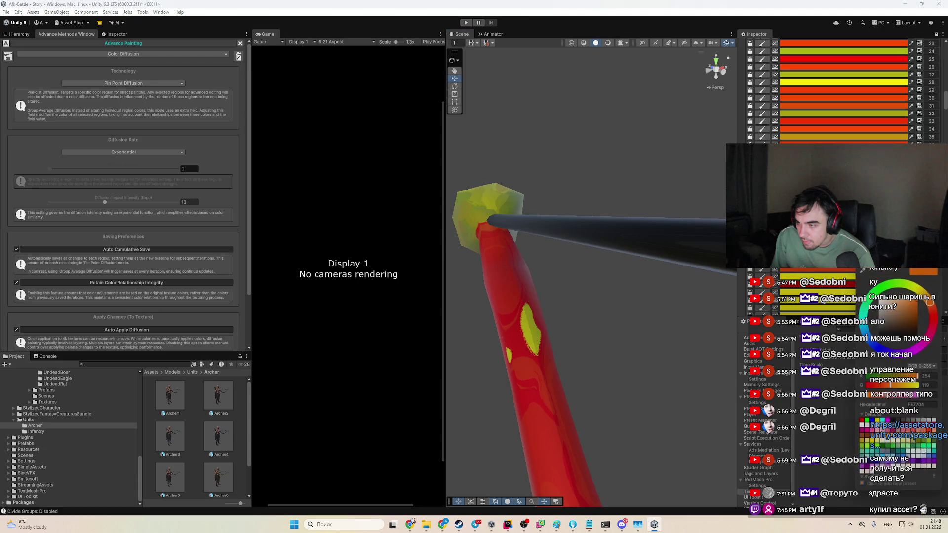
{"action": "left_click", "coordinate": [935, 314]}
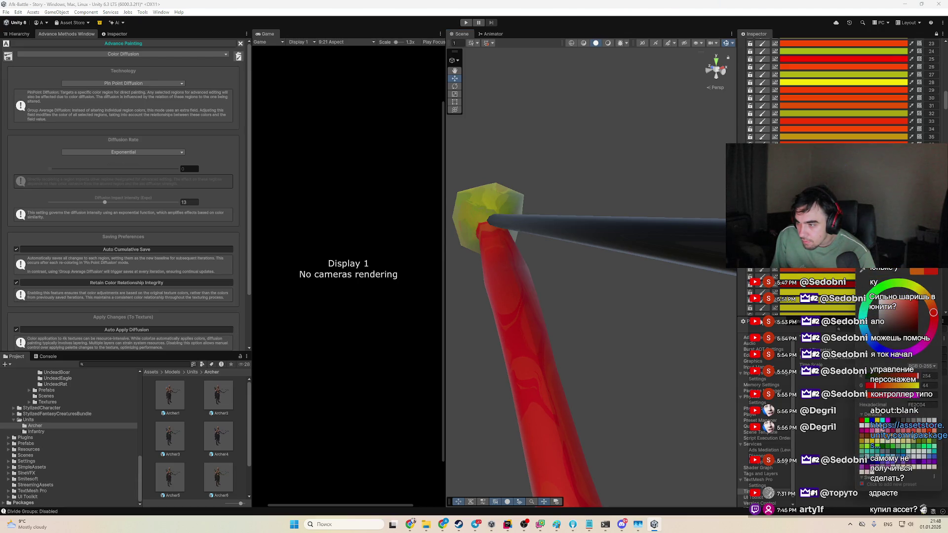
{"action": "scroll", "coordinate": [654, 387], "scroll_direction": "down", "scroll_amount": 10}
{"action": "mouse_move", "coordinate": [570, 373]}
{"action": "left_mouse_down"}
{"action": "mouse_move", "coordinate": [636, 333]}
{"action": "mouse_move", "coordinate": [513, 339]}
{"action": "left_mouse_up"}
{"action": "scroll", "coordinate": [872, 71], "scroll_direction": "up", "scroll_amount": 6}
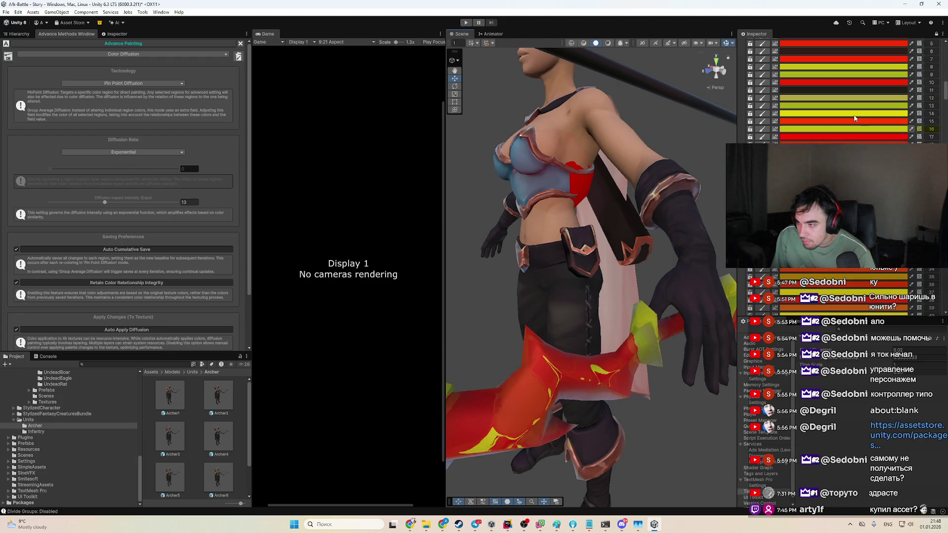
{"action": "scroll", "coordinate": [849, 98], "scroll_direction": "up", "scroll_amount": 1}
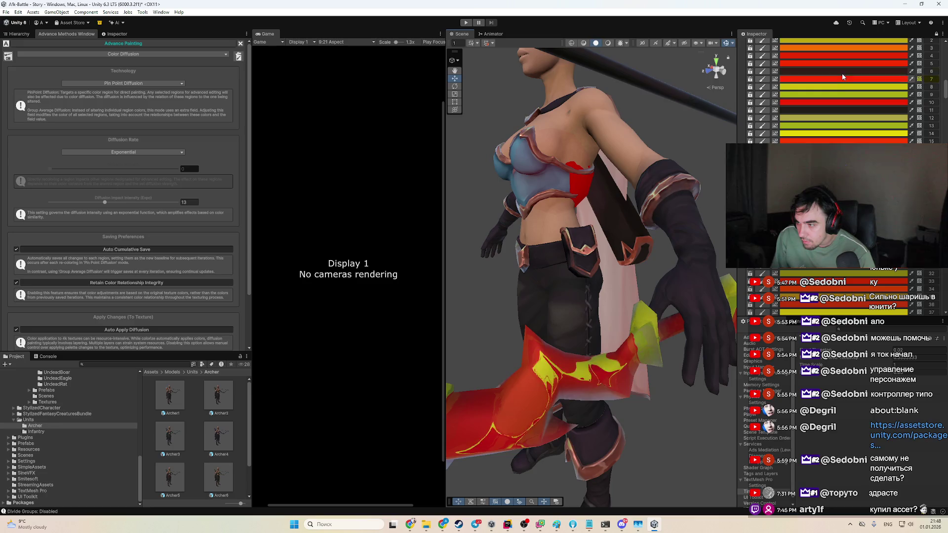
{"action": "scroll", "coordinate": [843, 77], "scroll_direction": "up", "scroll_amount": 2}
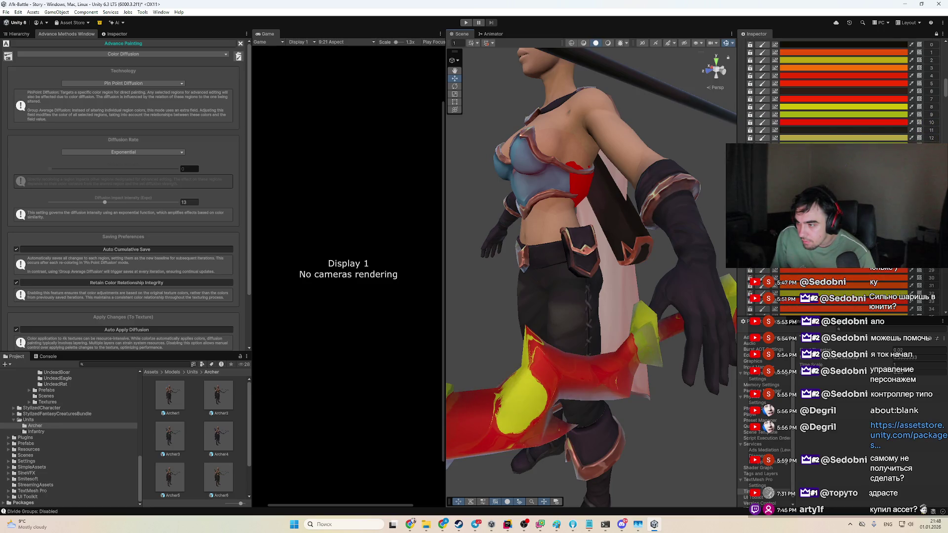
{"action": "scroll", "coordinate": [844, 272], "scroll_direction": "down", "scroll_amount": 5}
{"action": "scroll", "coordinate": [844, 272], "scroll_direction": "down", "scroll_amount": 8}
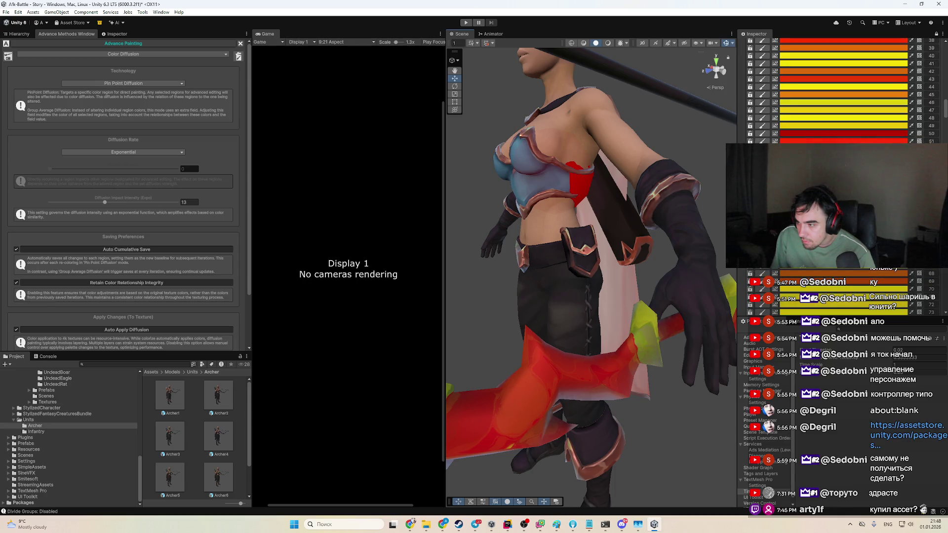
{"action": "scroll", "coordinate": [844, 273], "scroll_direction": "down", "scroll_amount": 9}
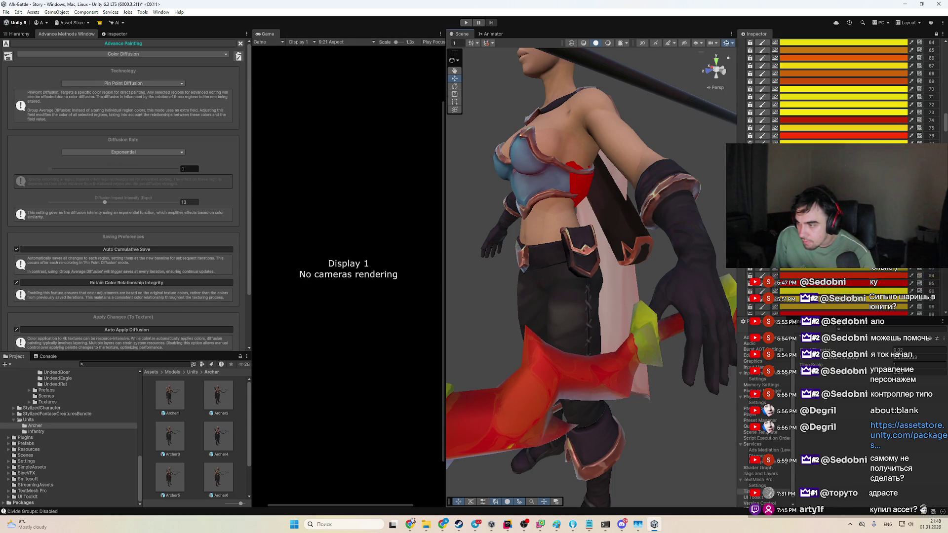
Step: Sample an olive, then a yellow-olive tone for the bow tips' colour region
{"action": "left_click_drag", "start_coordinate": [944, 129], "coordinate": [944, 72]}
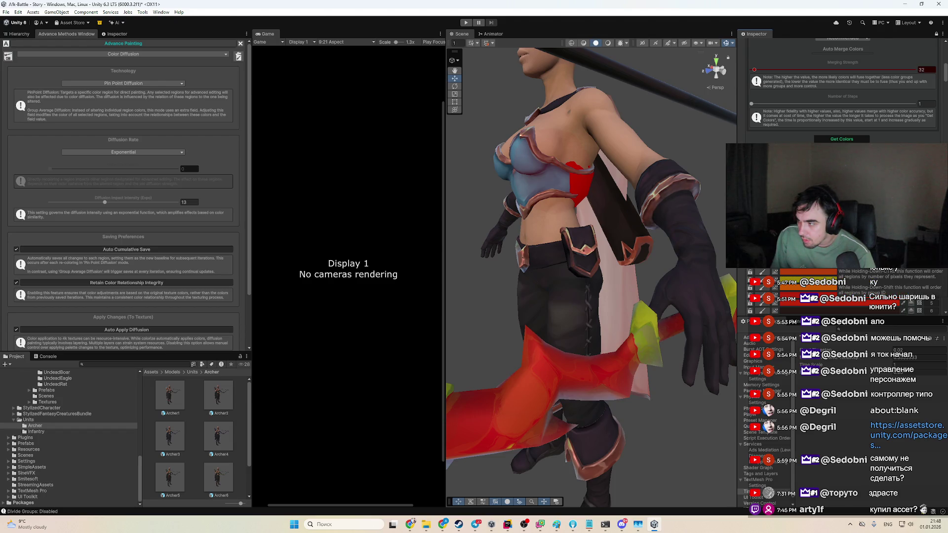
{"action": "left_click", "coordinate": [839, 279]}
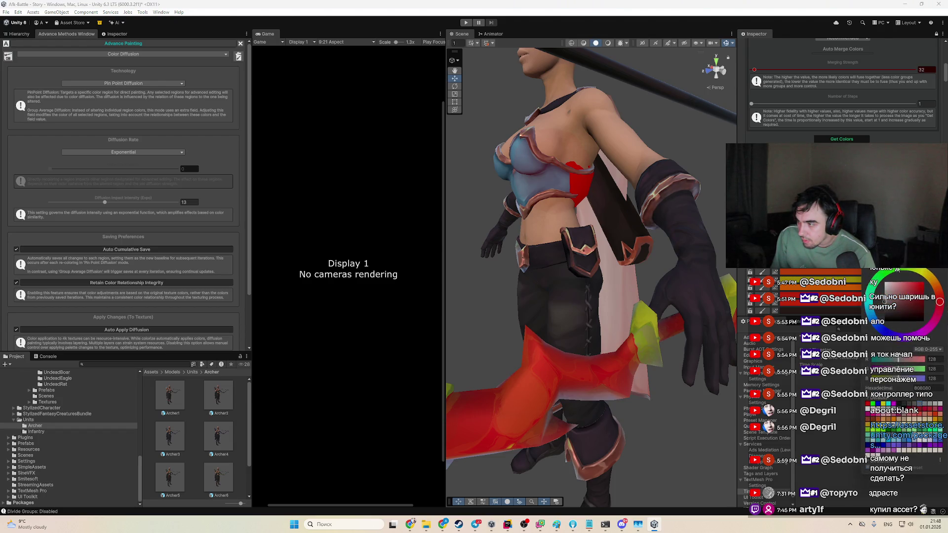
{"action": "left_click", "coordinate": [647, 336]}
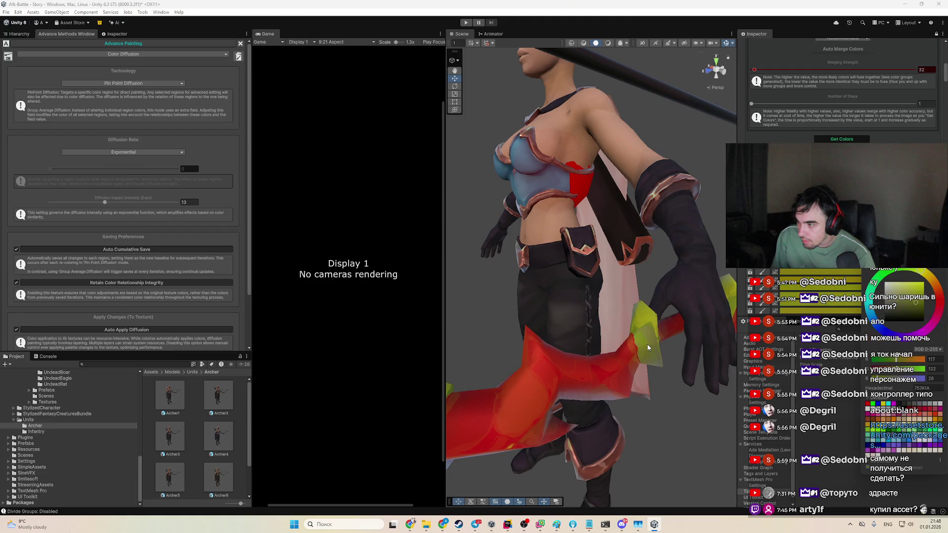
{"action": "left_click", "coordinate": [811, 273]}
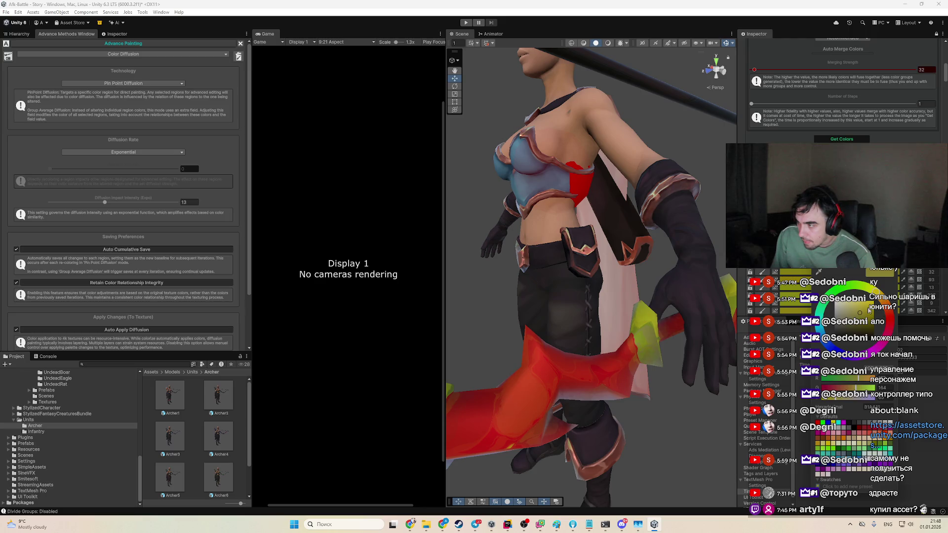
Step: Brighten the bow tips toward yellow, finishing on a muted yellow
{"action": "left_click", "coordinate": [868, 309]}
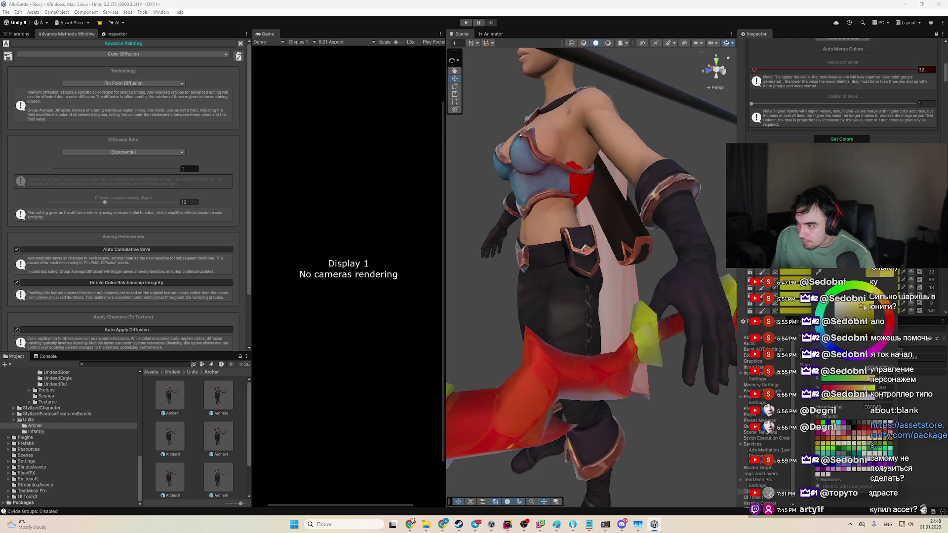
{"action": "left_click_drag", "start_coordinate": [860, 306], "coordinate": [869, 304]}
{"action": "left_click", "coordinate": [871, 312]}
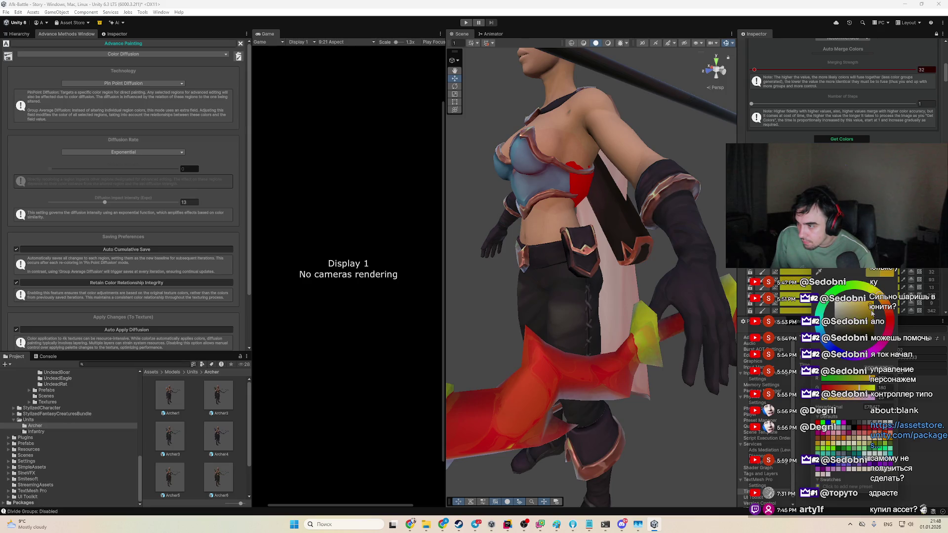
{"action": "left_click", "coordinate": [868, 305]}
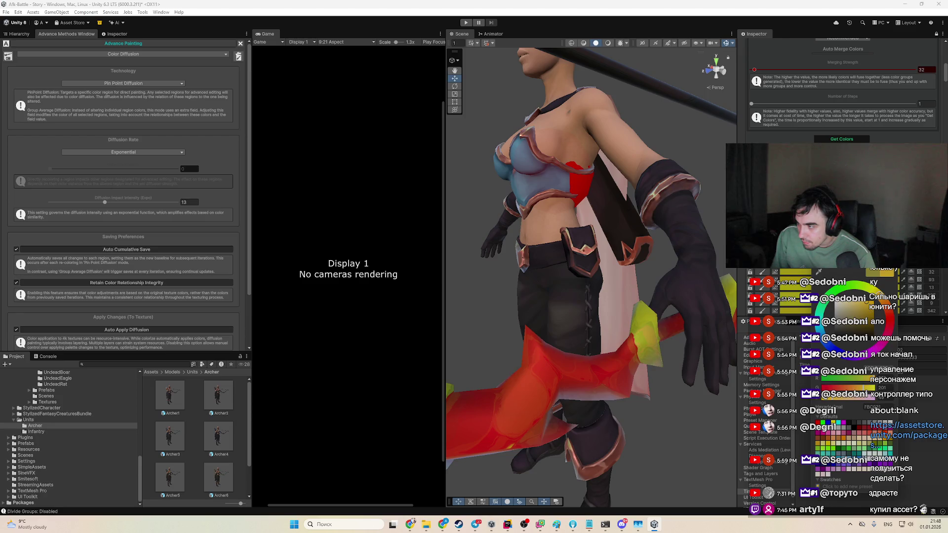
{"action": "left_click", "coordinate": [870, 311]}
{"action": "left_click", "coordinate": [861, 308]}
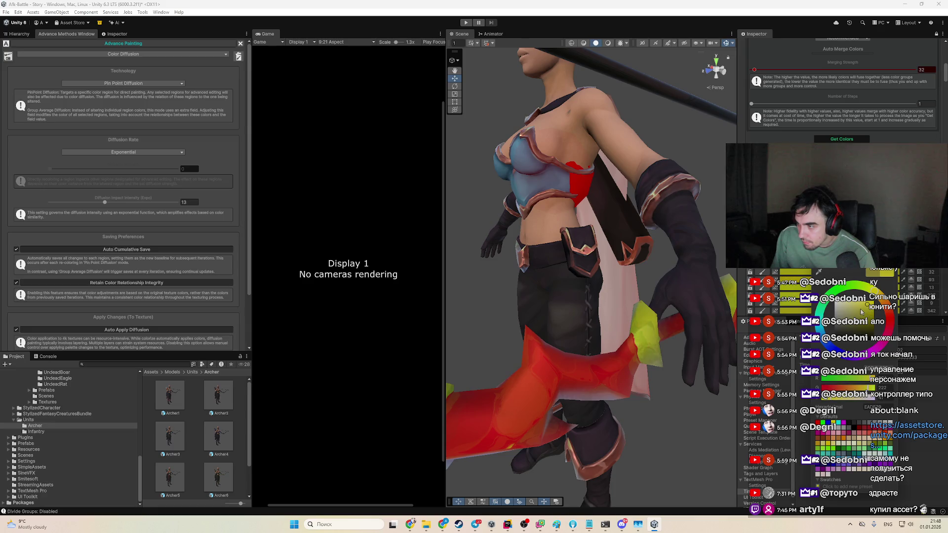
{"action": "mouse_move", "coordinate": [646, 360]}
{"action": "left_mouse_down"}
{"action": "mouse_move", "coordinate": [591, 328]}
{"action": "mouse_move", "coordinate": [597, 335]}
{"action": "mouse_move", "coordinate": [648, 241]}
{"action": "left_mouse_up"}
{"action": "scroll", "coordinate": [650, 242], "scroll_direction": "down", "scroll_amount": 5}
{"action": "mouse_move", "coordinate": [678, 302]}
{"action": "left_mouse_down"}
{"action": "mouse_move", "coordinate": [654, 317]}
{"action": "mouse_move", "coordinate": [668, 325]}
{"action": "left_mouse_up"}
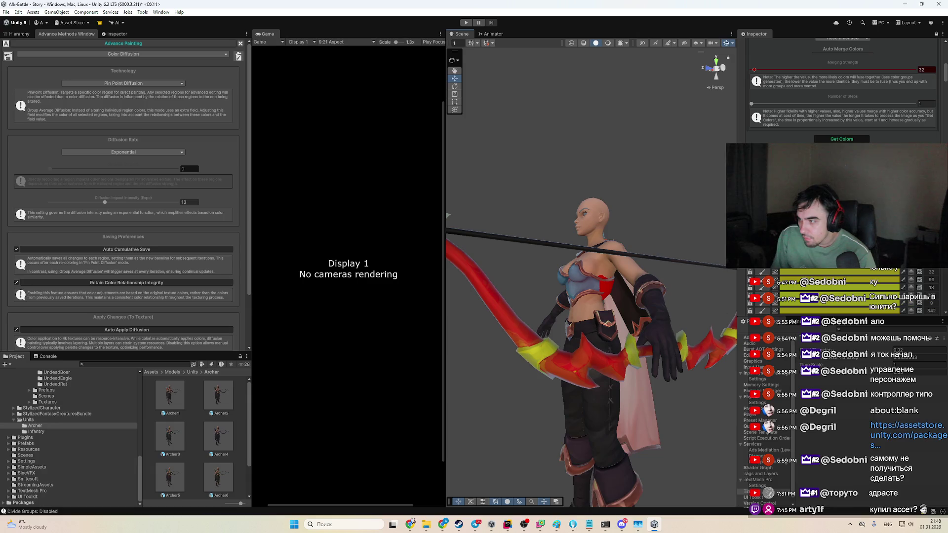
Step: Back in Advance Painting, try red on a colour region, then revert it to yellow
{"action": "left_click", "coordinate": [20, 36]}
{"action": "left_click", "coordinate": [58, 35]}
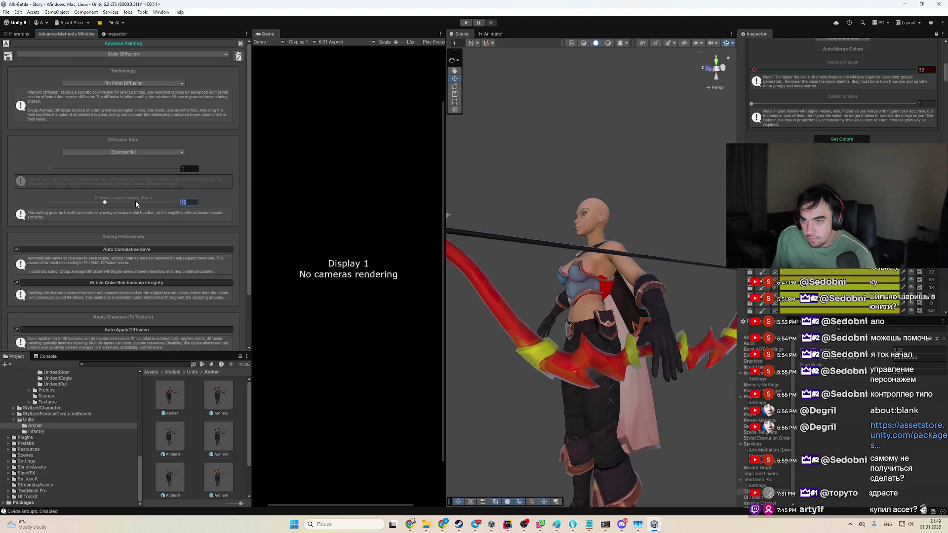
{"action": "left_click", "coordinate": [869, 272]}
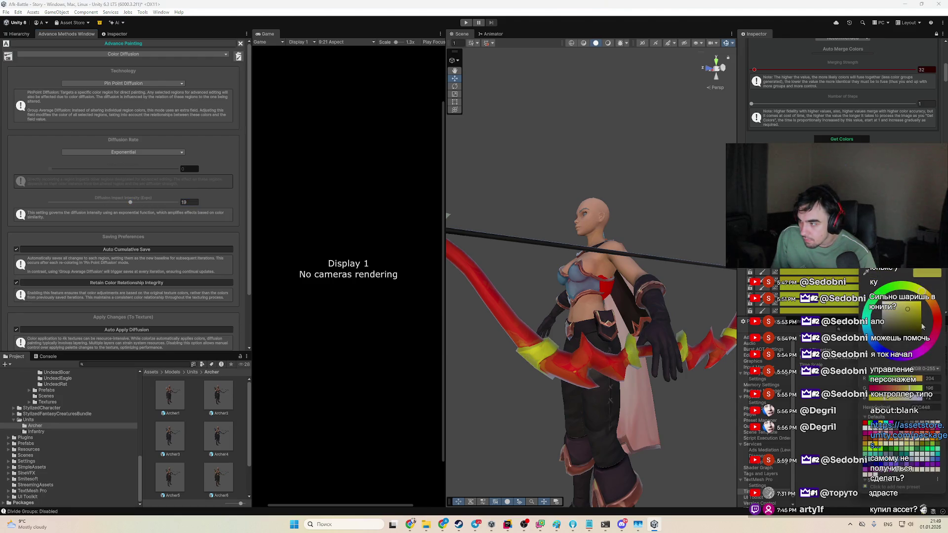
{"action": "left_click", "coordinate": [937, 325]}
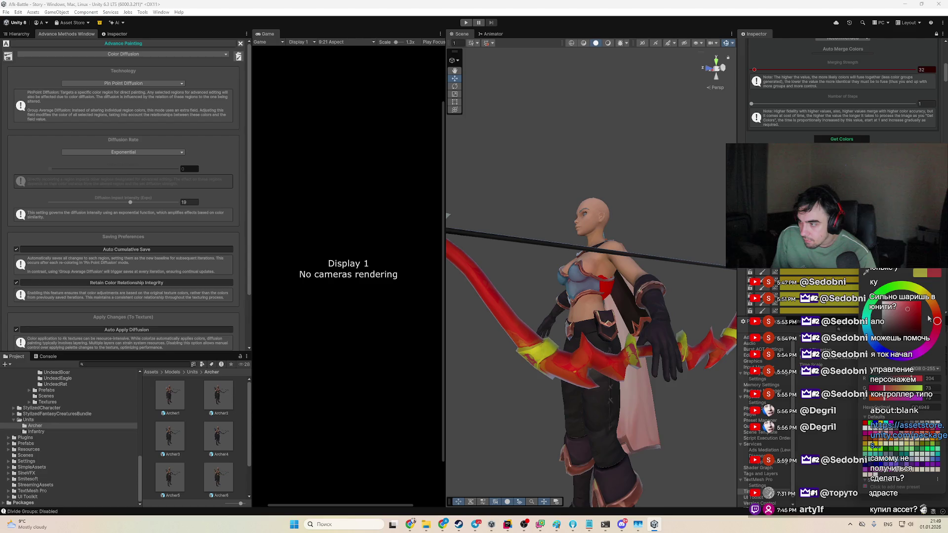
{"action": "left_click", "coordinate": [928, 300]}
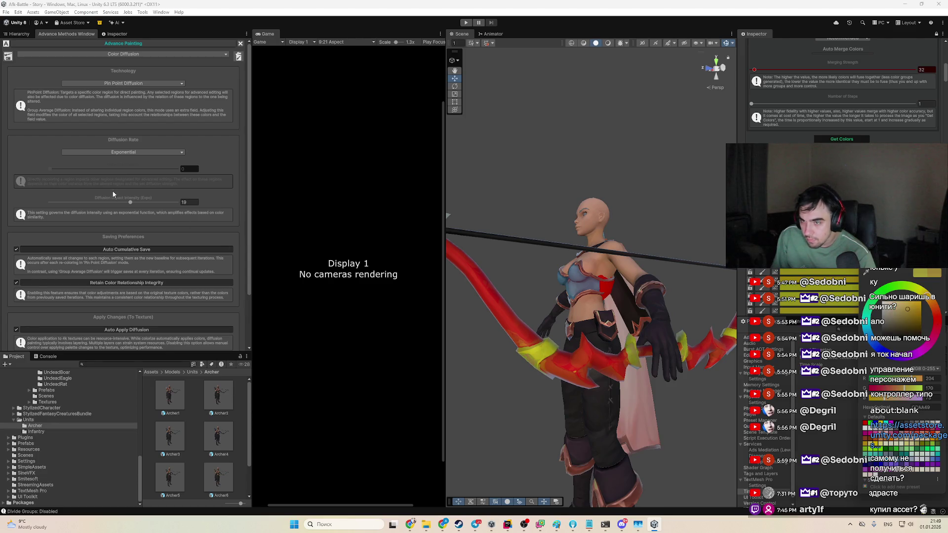
Step: Set Diffusion Rate to 0.281, try magenta on the top yellow region, then raise the rate to 0.743
{"action": "left_click", "coordinate": [85, 168]}
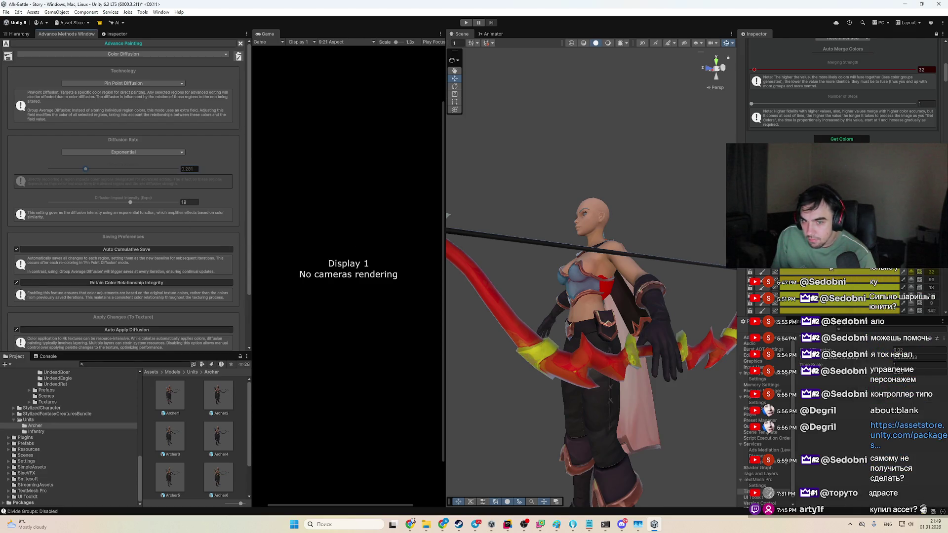
{"action": "left_click", "coordinate": [814, 272]}
{"action": "left_click", "coordinate": [901, 348]}
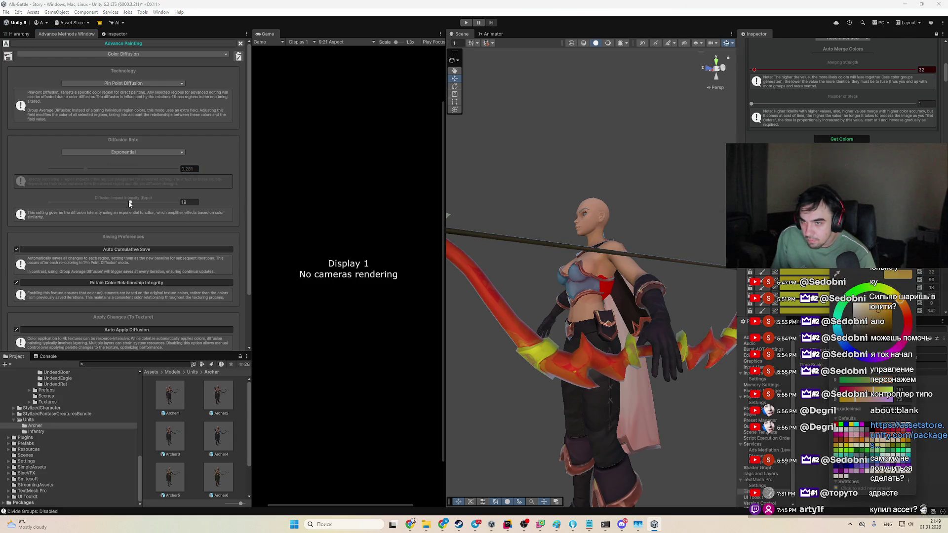
{"action": "left_click", "coordinate": [144, 169]}
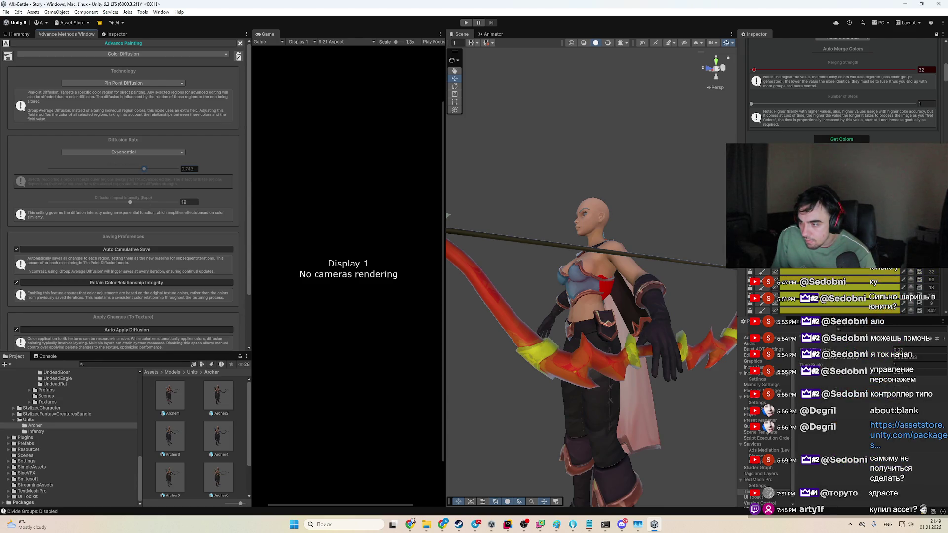
Step: Recolour the bow region pink, orange, then red, and lower the Diffusion Rate to 0.167
{"action": "left_click", "coordinate": [810, 272]}
{"action": "left_click", "coordinate": [909, 345]}
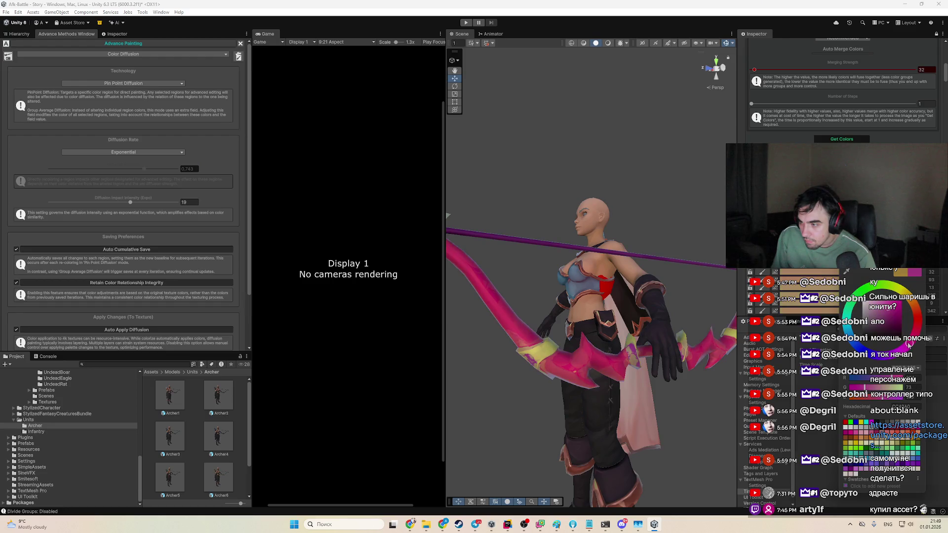
{"action": "left_click_drag", "start_coordinate": [909, 344], "coordinate": [901, 291]}
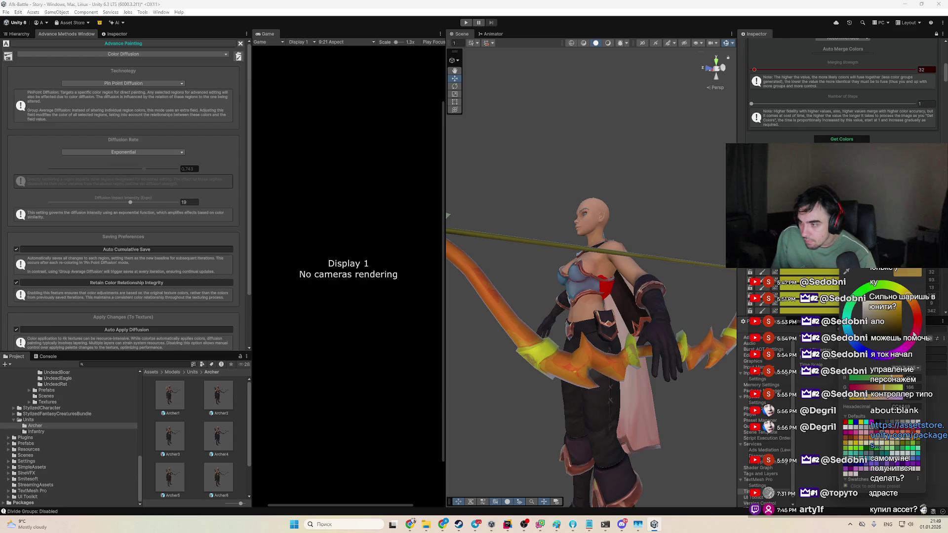
{"action": "left_click", "coordinate": [913, 335]}
{"action": "left_click_drag", "start_coordinate": [642, 334], "coordinate": [691, 340]}
{"action": "left_click", "coordinate": [71, 170]}
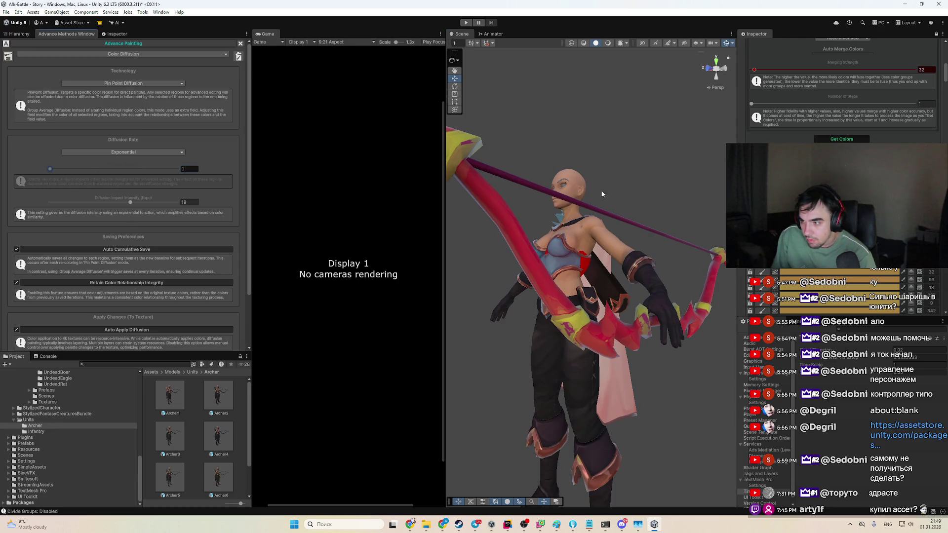
Step: Shift a region colour toward orange-yellow and lower Diffusion Impact Intensity to 8
{"action": "left_click", "coordinate": [839, 266]}
{"action": "left_click", "coordinate": [919, 308]}
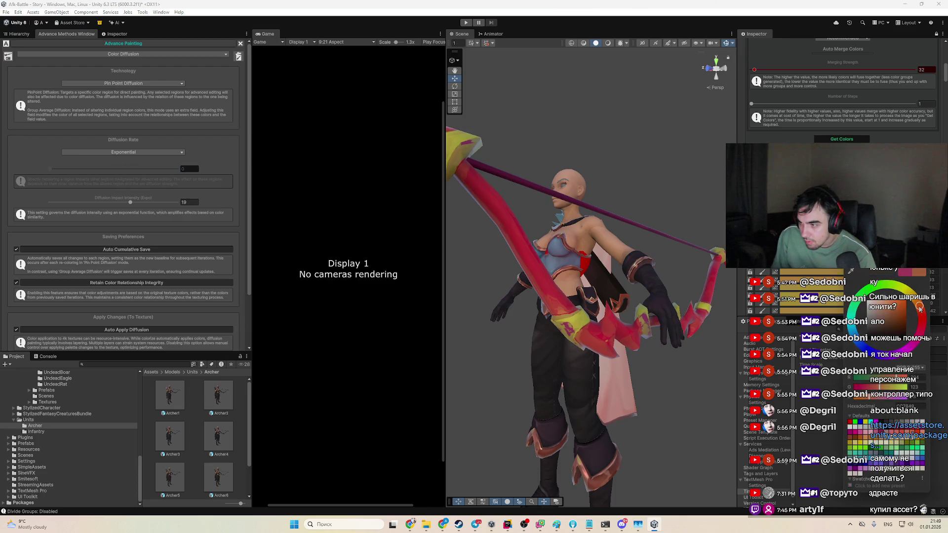
{"action": "mouse_move", "coordinate": [919, 306]}
{"action": "left_mouse_down"}
{"action": "mouse_move", "coordinate": [906, 289]}
{"action": "mouse_move", "coordinate": [894, 303]}
{"action": "left_mouse_up"}
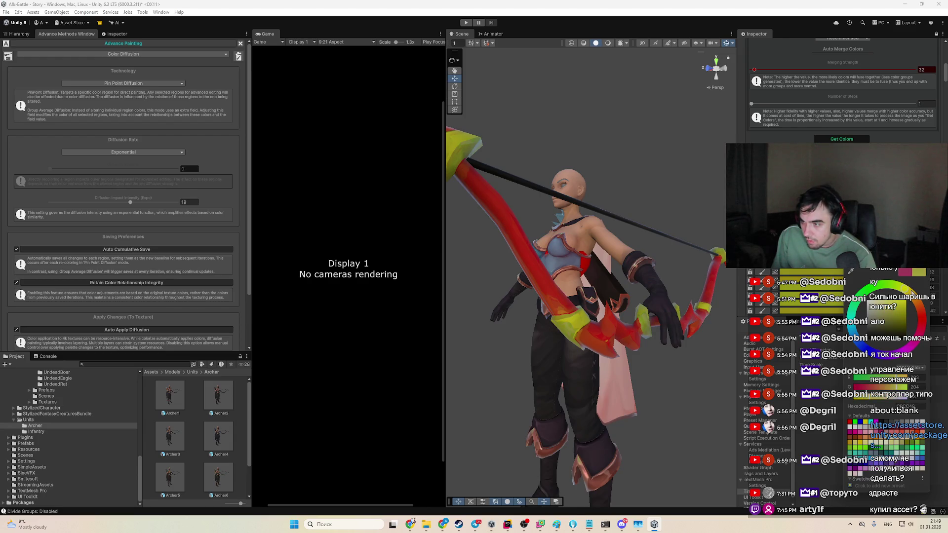
{"action": "left_click_drag", "start_coordinate": [642, 346], "coordinate": [592, 346]}
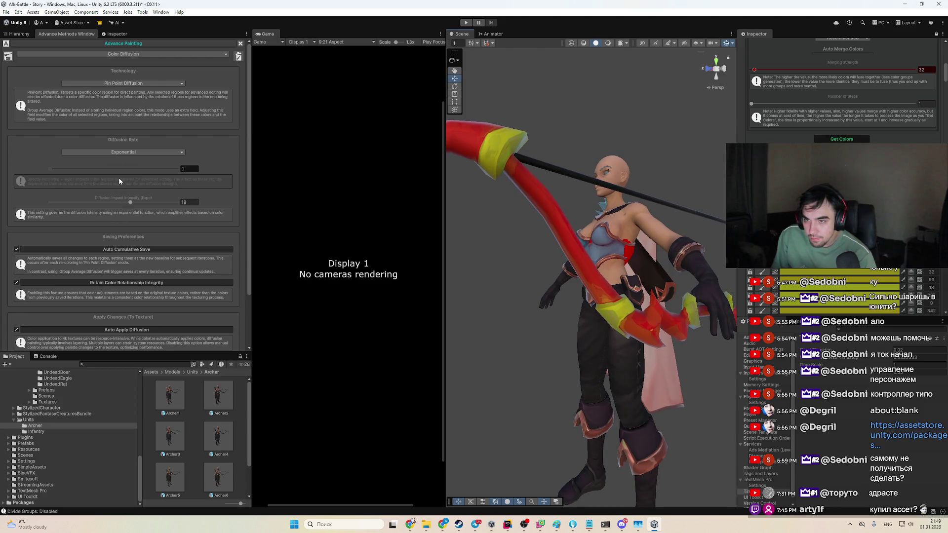
{"action": "left_click_drag", "start_coordinate": [99, 202], "coordinate": [84, 203]}
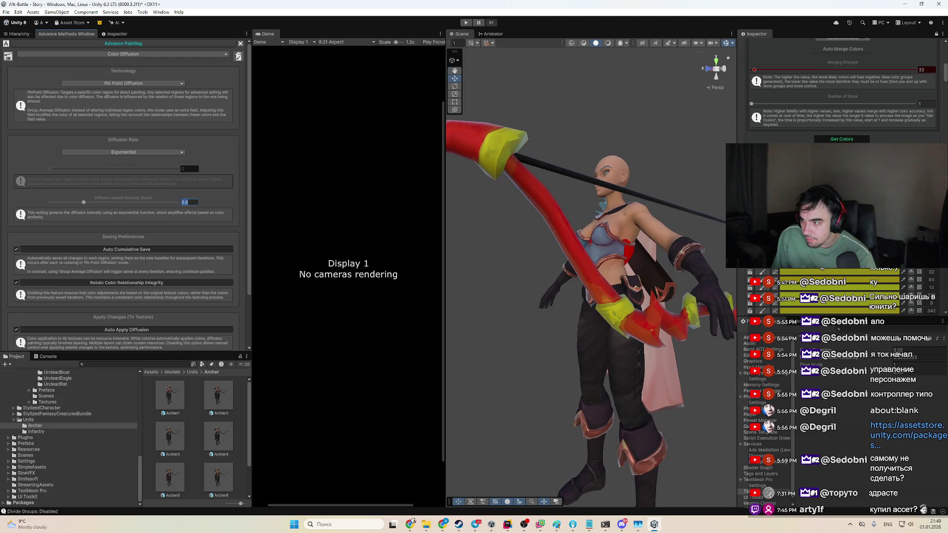
Step: Try magenta, settle a region colour on a brighter yellow, and raise impact intensity to 30
{"action": "left_click", "coordinate": [906, 329]}
{"action": "left_click", "coordinate": [882, 351]}
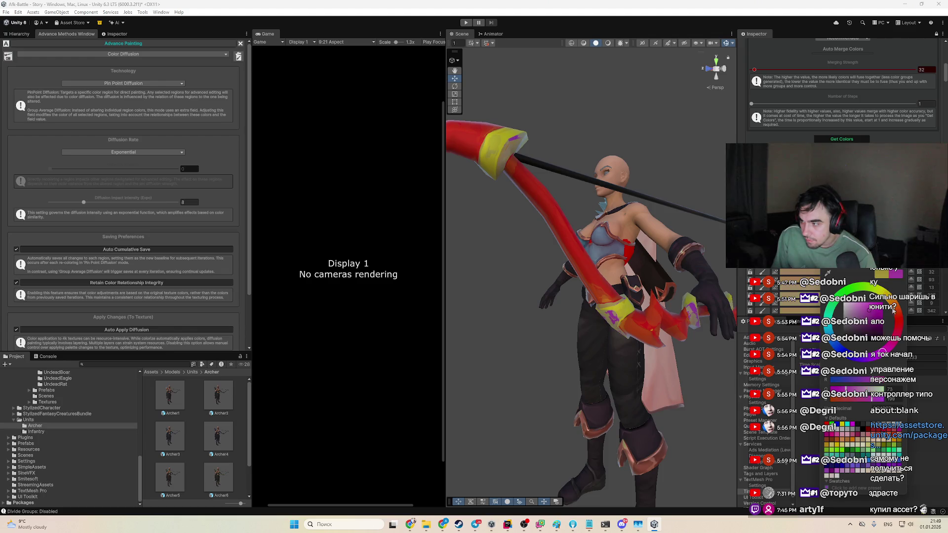
{"action": "left_click_drag", "start_coordinate": [883, 351], "coordinate": [859, 287]}
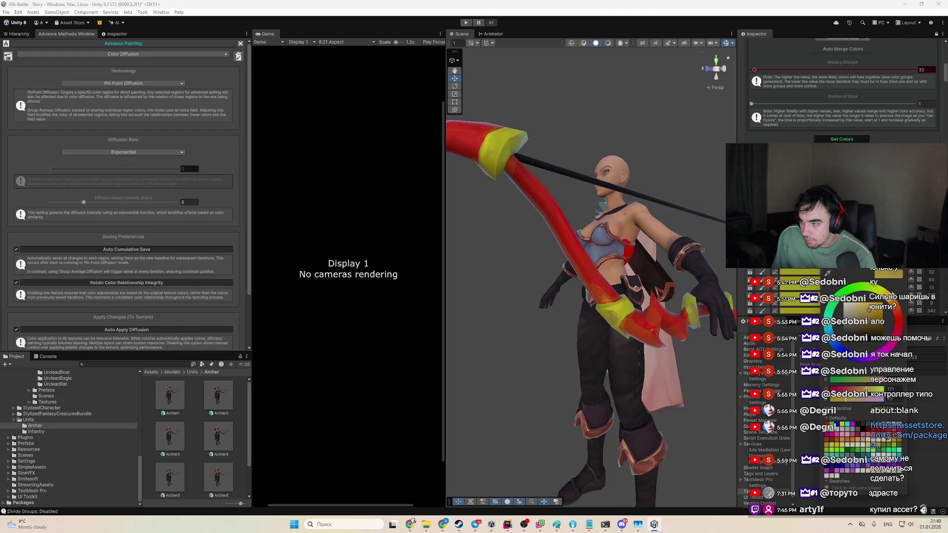
{"action": "left_click_drag", "start_coordinate": [856, 379], "coordinate": [860, 379]}
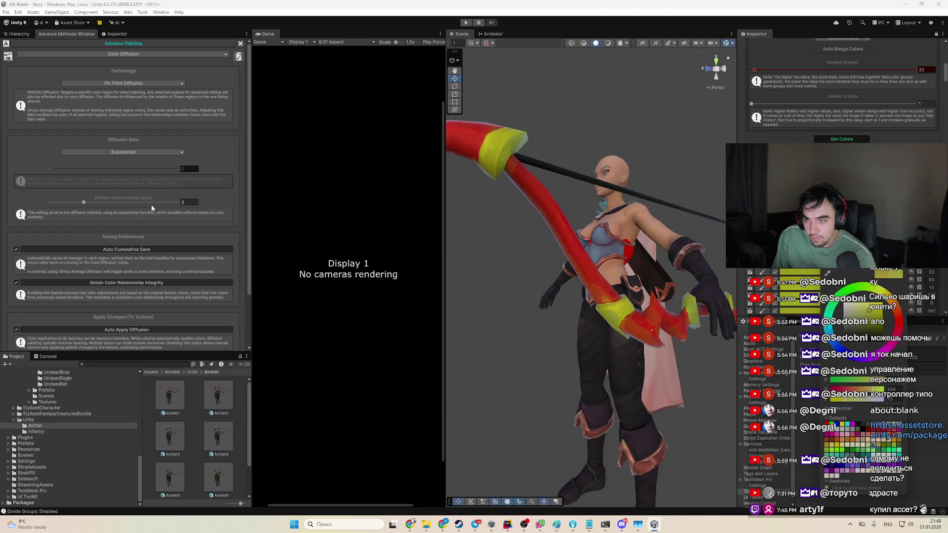
{"action": "left_click_drag", "start_coordinate": [83, 202], "coordinate": [365, 216]}
Step: Paint purple patches onto the bow, drop impact intensity to 0 and set Diffusion Rate 0.198
{"action": "left_click", "coordinate": [857, 271]}
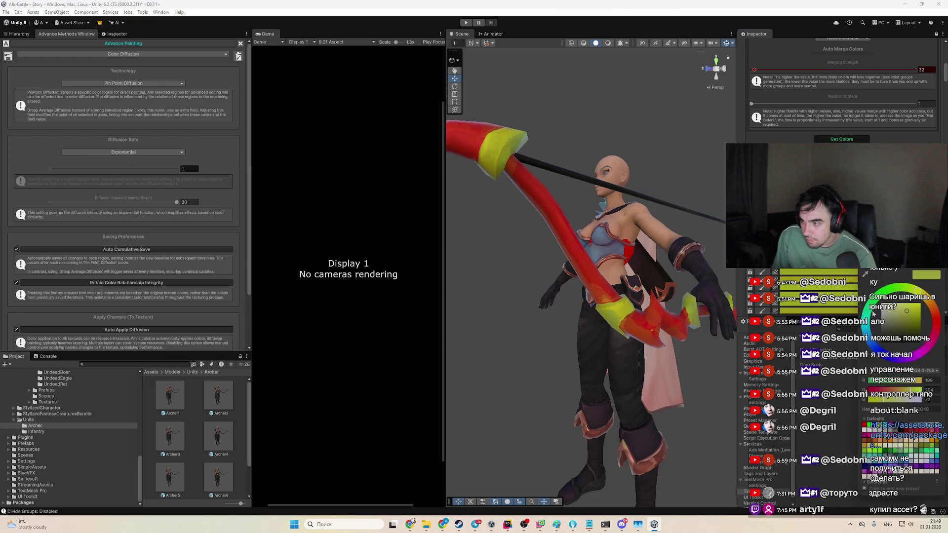
{"action": "left_click", "coordinate": [892, 359]}
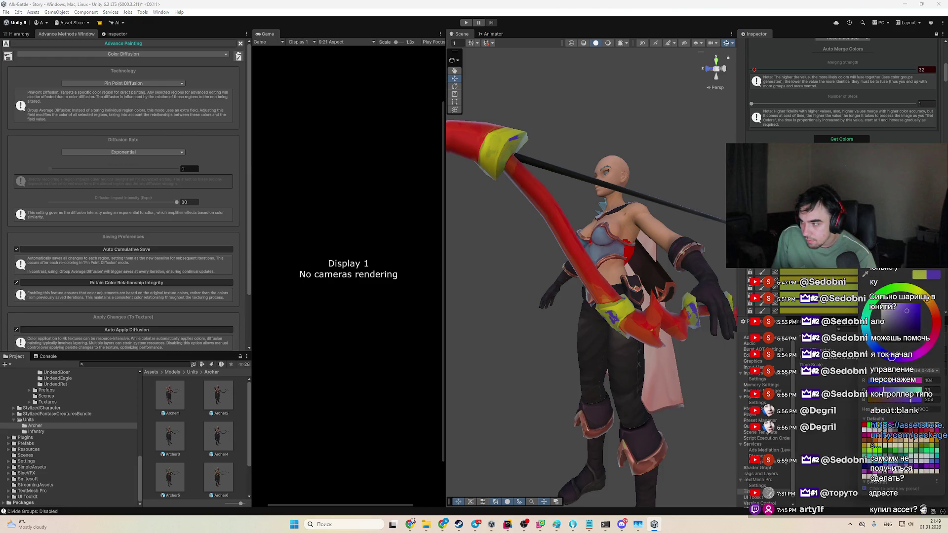
{"action": "left_click_drag", "start_coordinate": [177, 202], "coordinate": [50, 202]}
{"action": "left_click", "coordinate": [74, 169]}
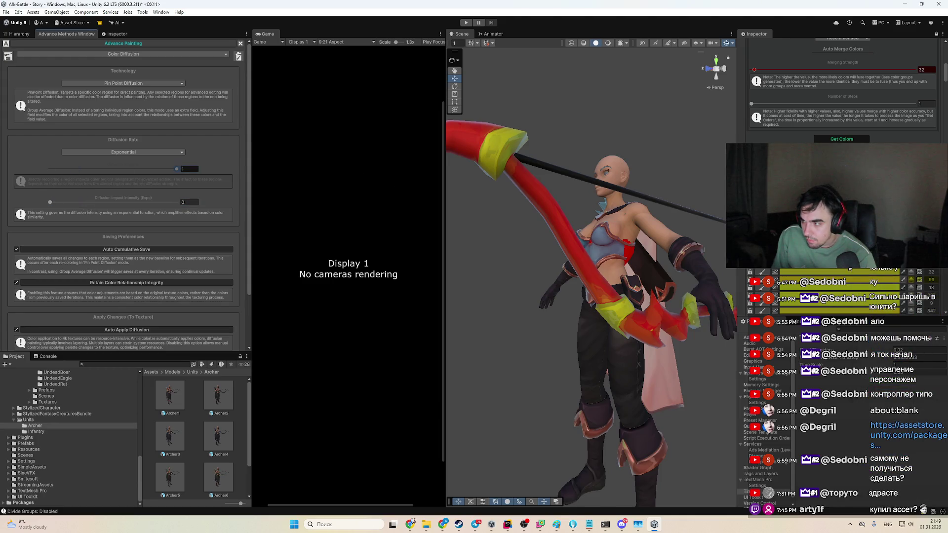
Step: Cycle the bow's region colour through purple-blue, yellow, black and cyan
{"action": "left_click", "coordinate": [897, 309]}
{"action": "left_click", "coordinate": [876, 353]}
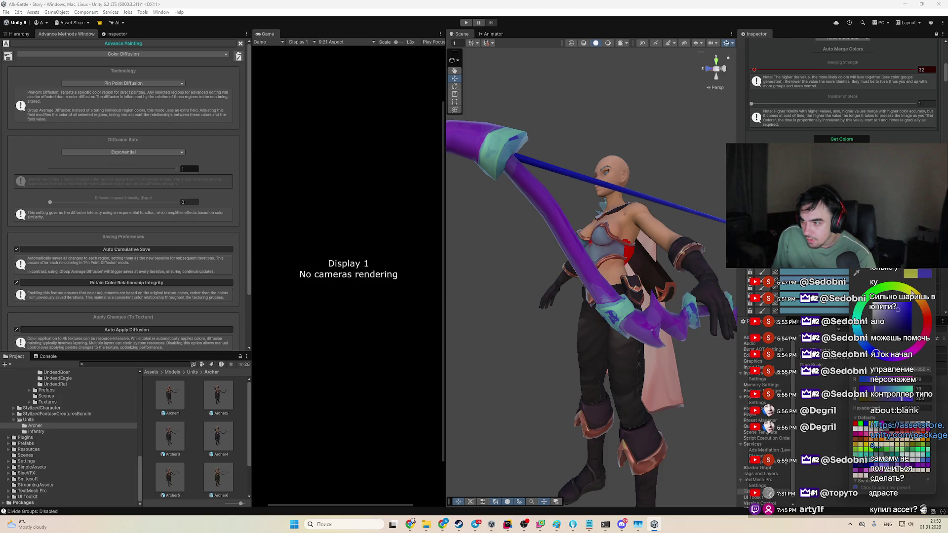
{"action": "left_click", "coordinate": [912, 292]}
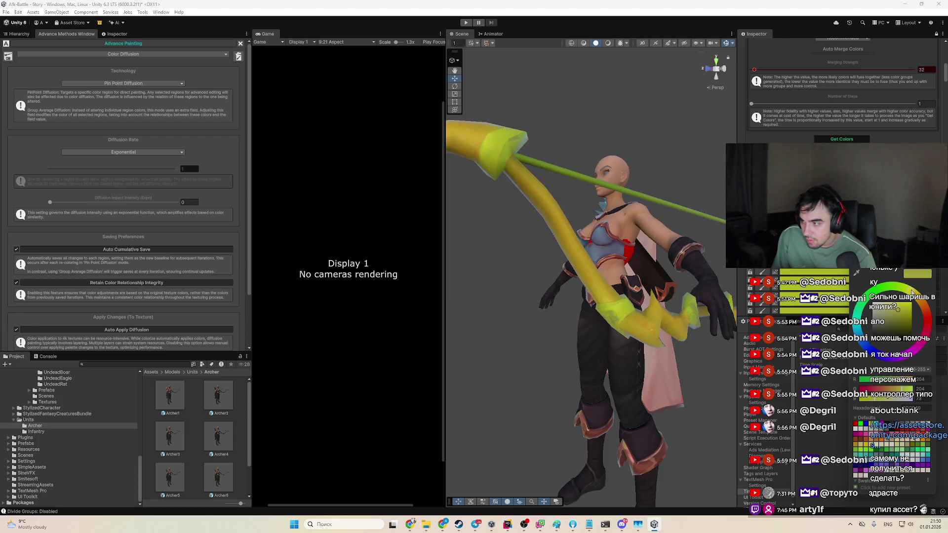
{"action": "left_click_drag", "start_coordinate": [911, 345], "coordinate": [910, 357]}
{"action": "left_click", "coordinate": [887, 358]}
{"action": "left_click", "coordinate": [861, 331]}
{"action": "mouse_move", "coordinate": [653, 333]}
{"action": "left_mouse_down"}
{"action": "mouse_move", "coordinate": [612, 407]}
{"action": "mouse_move", "coordinate": [577, 420]}
{"action": "left_mouse_up"}
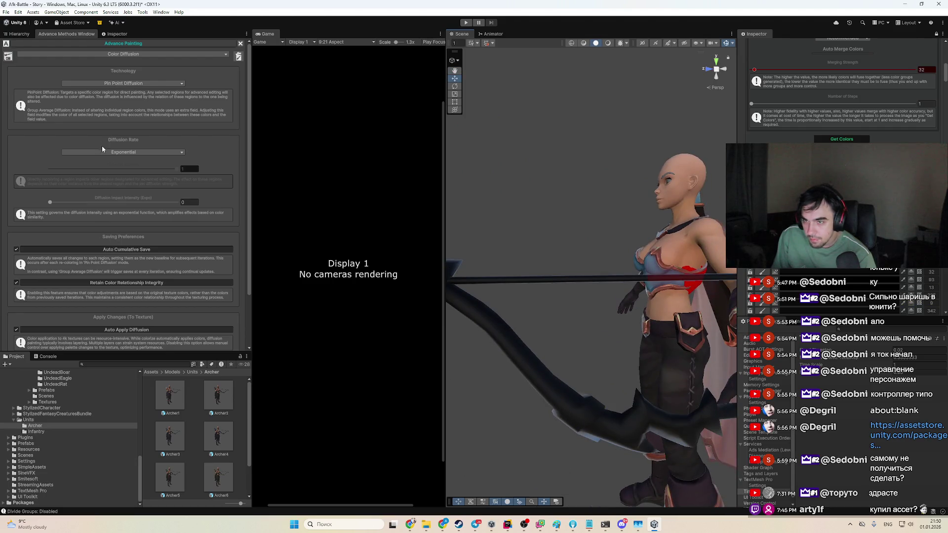
Step: Set impact intensity to 6 and apply a yellow-green bow colour, then ease intensity lower
{"action": "left_click_drag", "start_coordinate": [53, 203], "coordinate": [79, 207]}
{"action": "left_click", "coordinate": [902, 303]}
{"action": "left_click", "coordinate": [891, 318]}
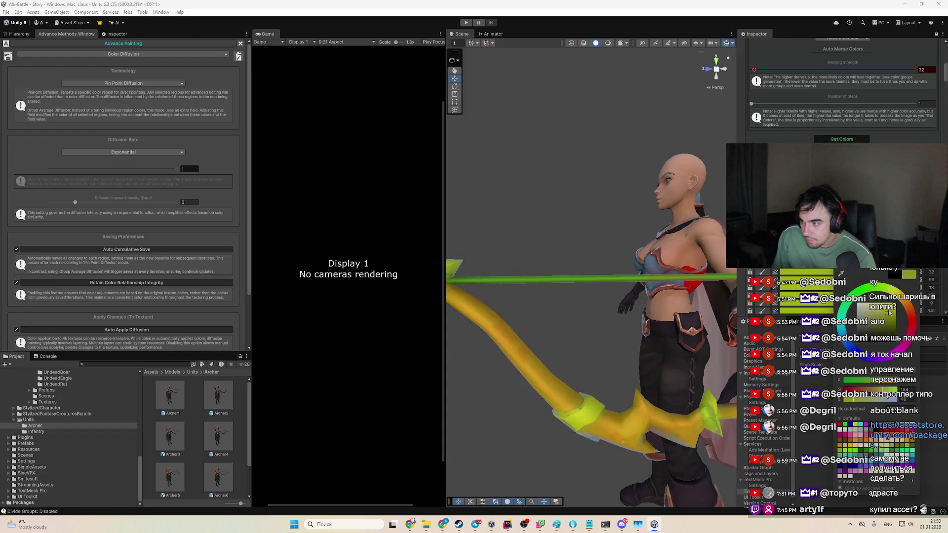
{"action": "mouse_move", "coordinate": [733, 340]}
{"action": "left_mouse_down"}
{"action": "mouse_move", "coordinate": [713, 346]}
{"action": "mouse_move", "coordinate": [725, 348]}
{"action": "left_mouse_up"}
{"action": "scroll", "coordinate": [840, 197], "scroll_direction": "down", "scroll_amount": 5}
{"action": "left_click_drag", "start_coordinate": [75, 202], "coordinate": [67, 203]}
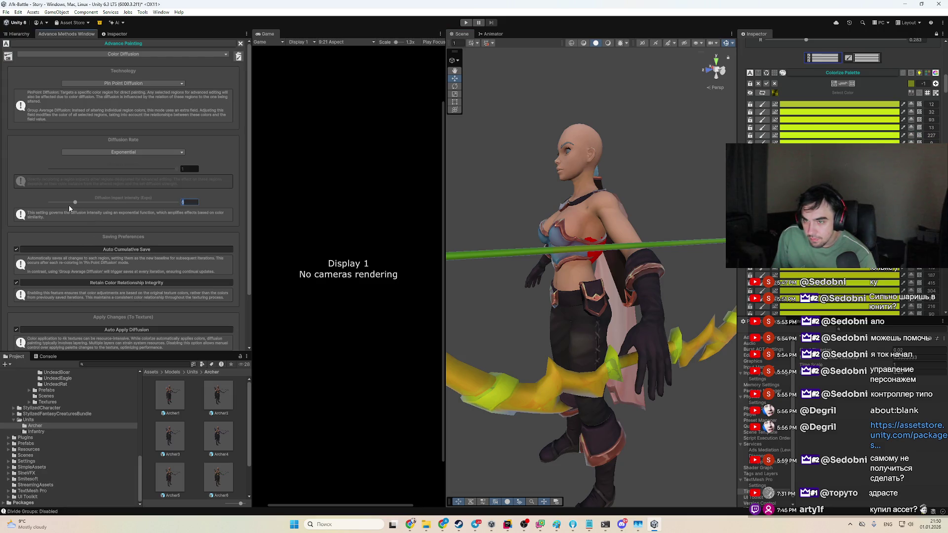
Step: Set impact intensity to 3 and shift a palette region from red through yellow to green
{"action": "left_click", "coordinate": [86, 169]}
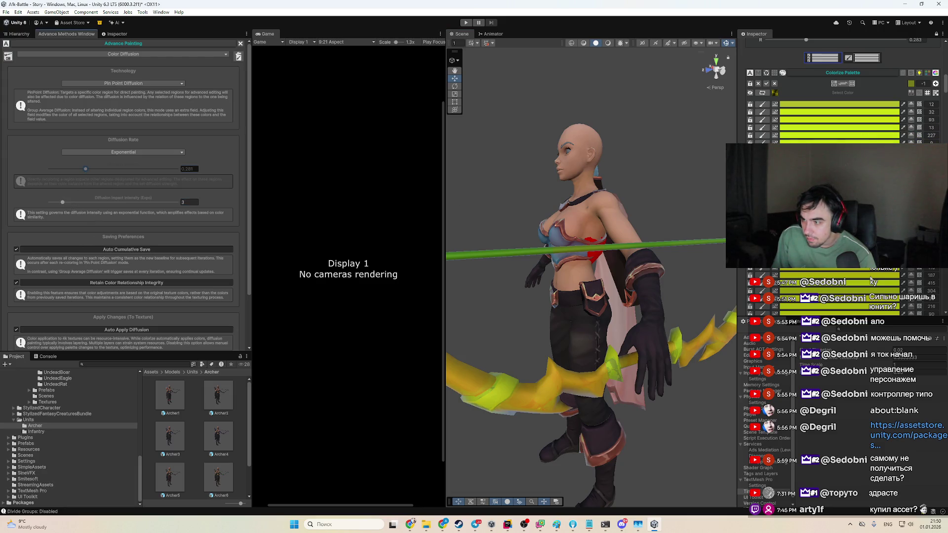
{"action": "left_click", "coordinate": [839, 275]}
{"action": "left_click", "coordinate": [939, 341]}
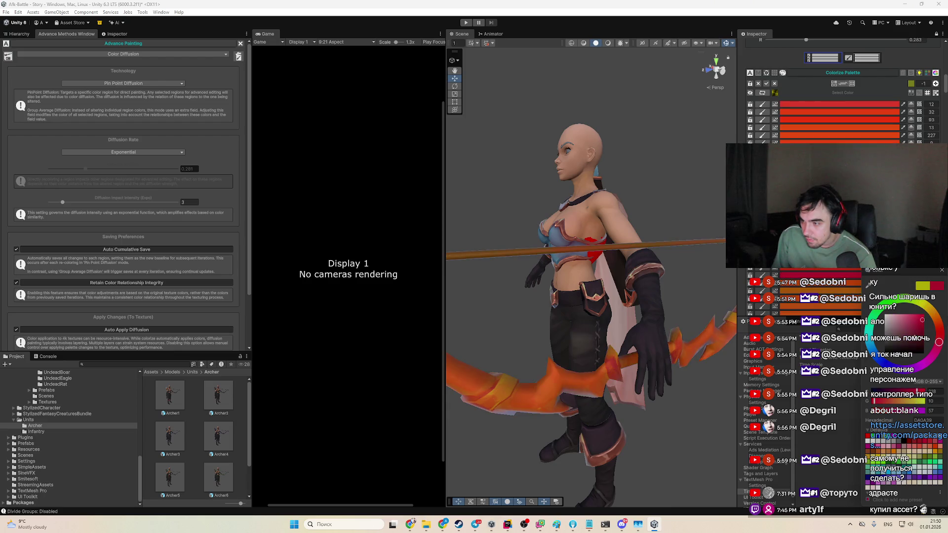
{"action": "left_click", "coordinate": [904, 334]}
{"action": "scroll", "coordinate": [839, 89], "scroll_direction": "down", "scroll_amount": 3}
{"action": "left_click_drag", "start_coordinate": [880, 314], "coordinate": [886, 332]}
{"action": "scroll", "coordinate": [839, 89], "scroll_direction": "down", "scroll_amount": 3}
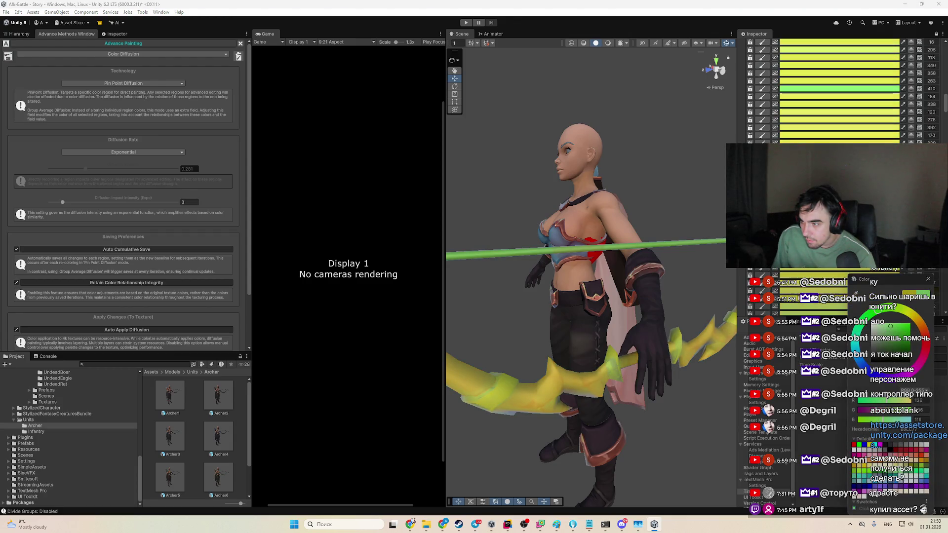
Step: Tone another yellow region to olive green and turn the brown region green
{"action": "left_click", "coordinate": [840, 89]}
{"action": "left_click_drag", "start_coordinate": [857, 345], "coordinate": [879, 344]}
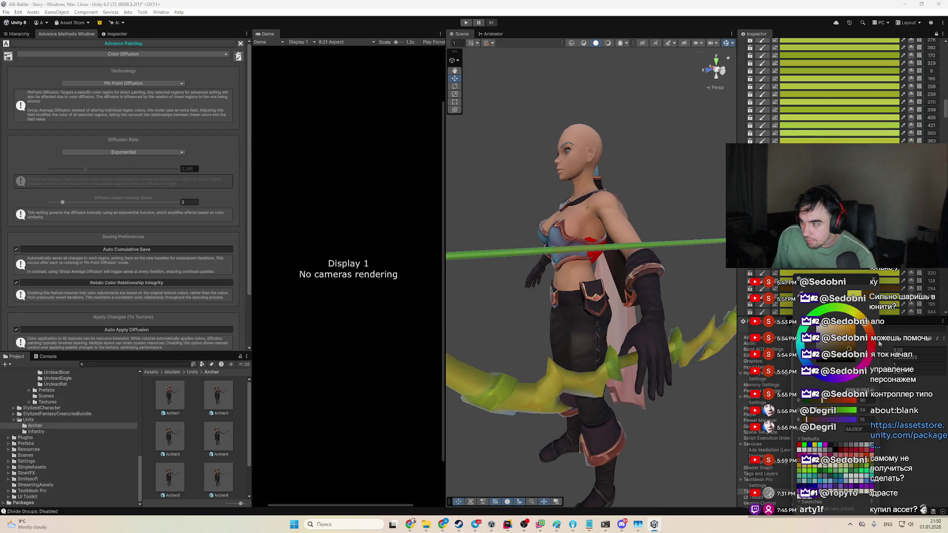
{"action": "scroll", "coordinate": [833, 271], "scroll_direction": "down", "scroll_amount": 10}
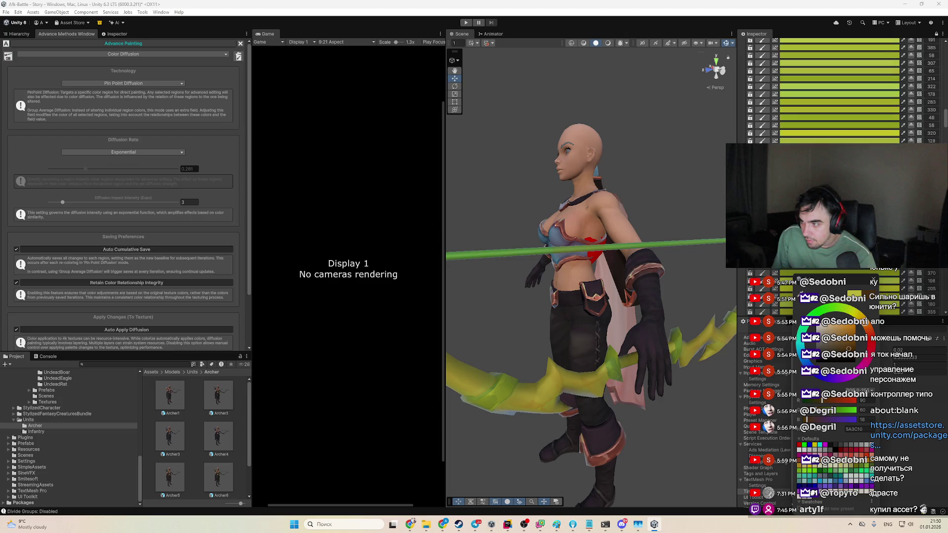
{"action": "left_click", "coordinate": [838, 328]}
{"action": "left_click", "coordinate": [839, 68]}
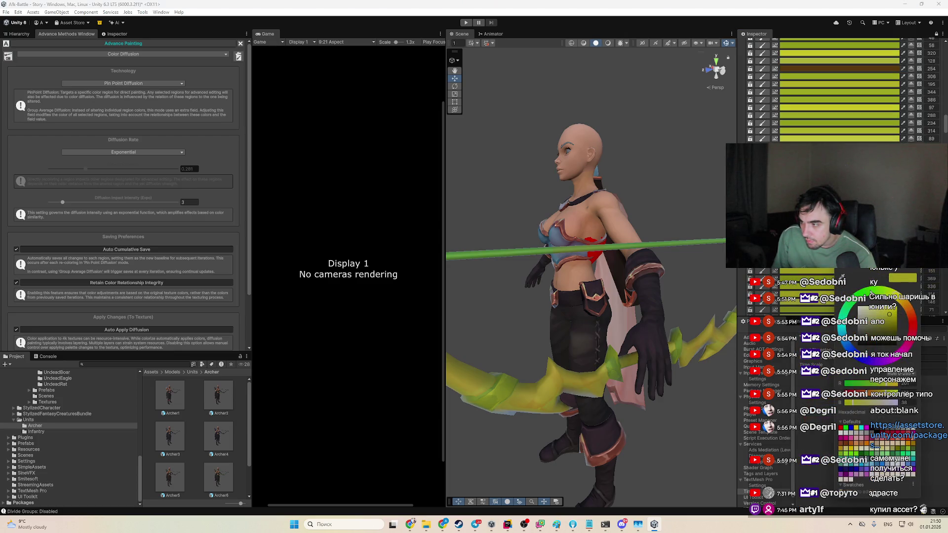
{"action": "left_click", "coordinate": [878, 314]}
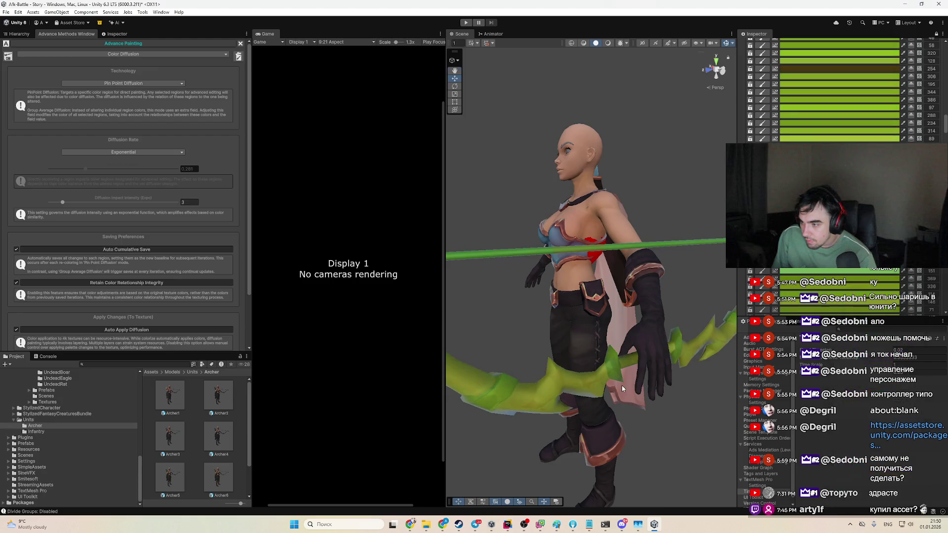
{"action": "left_click_drag", "start_coordinate": [624, 388], "coordinate": [548, 378]}
{"action": "left_click", "coordinate": [111, 84]}
Step: Switch the diffusion technology to Group Average Diffusion and lower the rate to 0.082
{"action": "left_click", "coordinate": [125, 55]}
{"action": "left_click", "coordinate": [127, 58]}
{"action": "left_click", "coordinate": [123, 83]}
{"action": "left_click", "coordinate": [120, 102]}
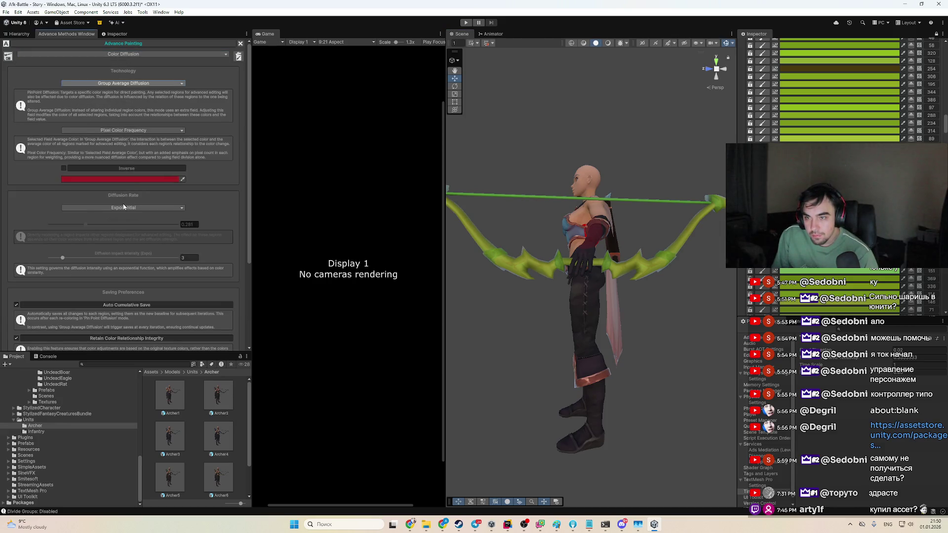
{"action": "left_click_drag", "start_coordinate": [86, 225], "coordinate": [60, 227]}
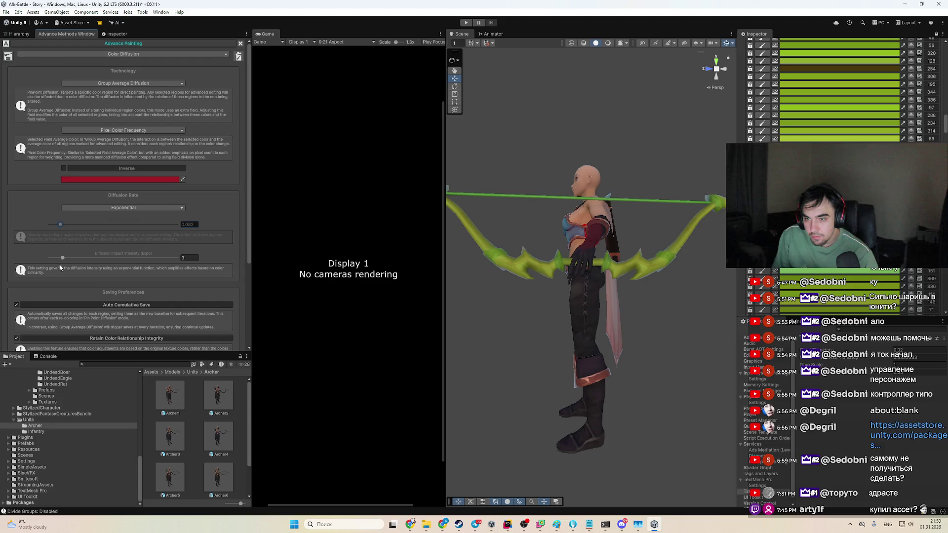
Step: Enable Inverse and set the target colour to dark red 4D1522 after briefly trying light green
{"action": "left_click", "coordinate": [115, 179]}
{"action": "left_click", "coordinate": [149, 204]}
{"action": "left_click", "coordinate": [161, 218]}
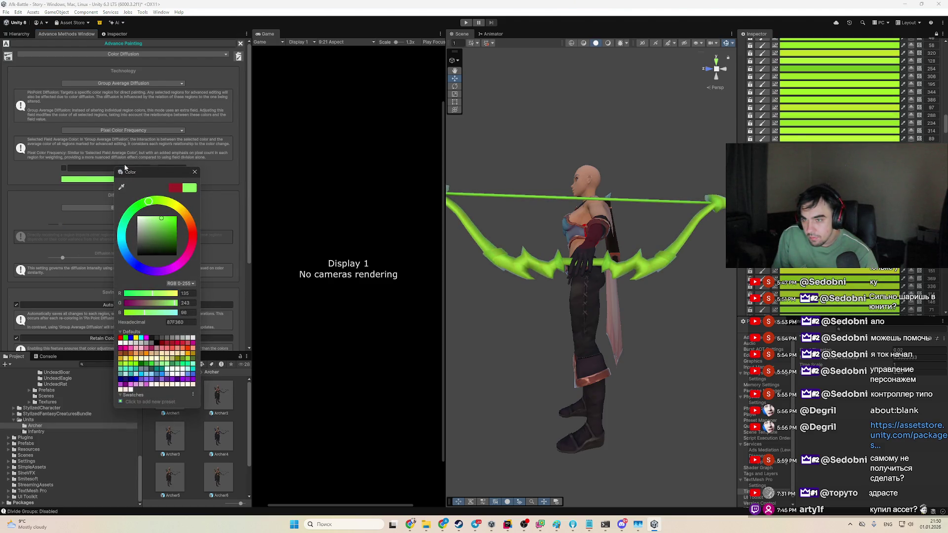
{"action": "left_click", "coordinate": [63, 167]}
{"action": "left_click", "coordinate": [98, 179]}
{"action": "left_click", "coordinate": [165, 244]}
{"action": "left_click", "coordinate": [150, 248]}
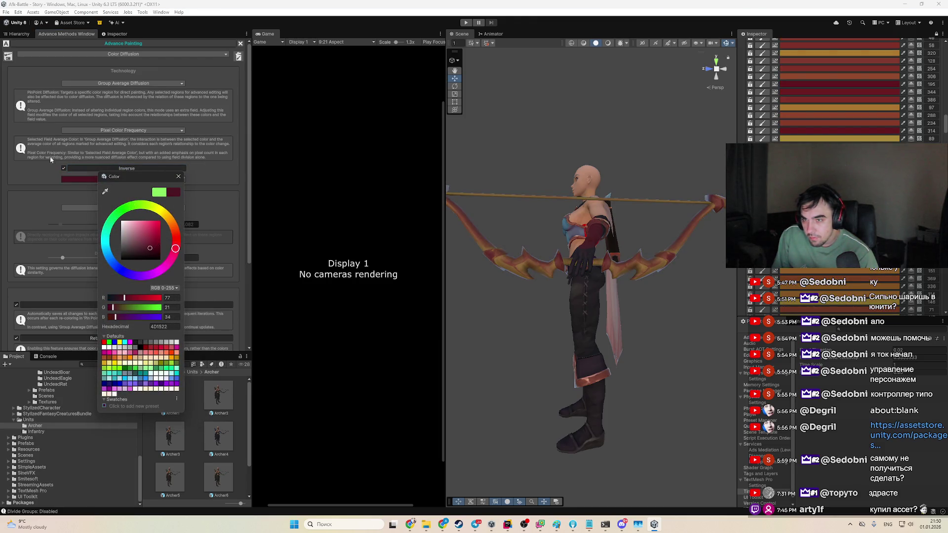
{"action": "left_click", "coordinate": [62, 175]}
{"action": "mouse_move", "coordinate": [499, 256]}
{"action": "left_mouse_down"}
{"action": "mouse_move", "coordinate": [527, 271]}
{"action": "mouse_move", "coordinate": [541, 298]}
{"action": "left_mouse_up"}
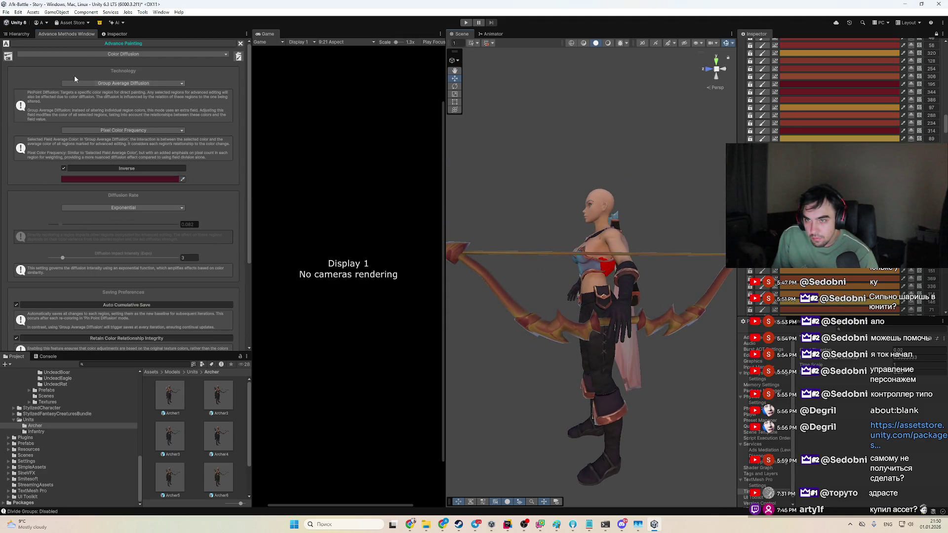
{"action": "left_click", "coordinate": [99, 54]}
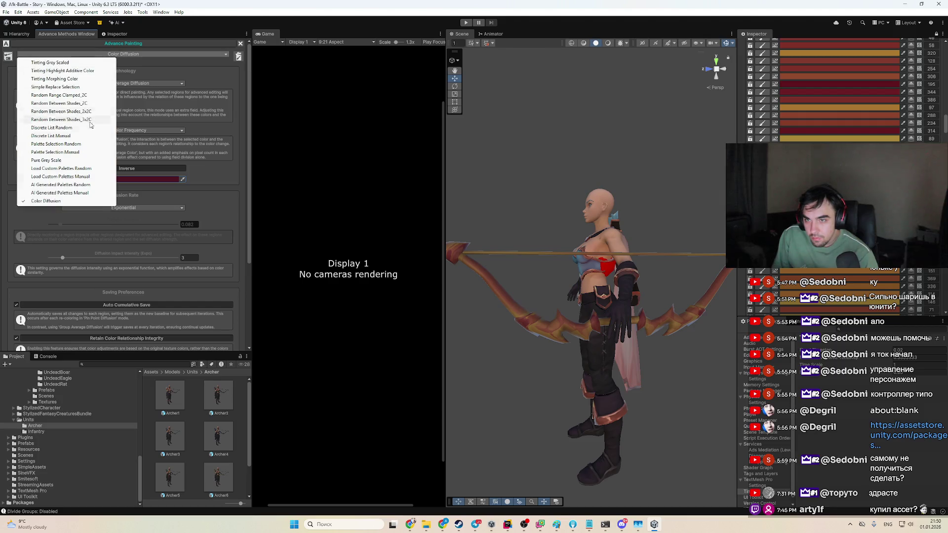
Step: Switch the painting method to Palette Selection Random with the Seasonal theme
{"action": "left_click", "coordinate": [101, 185]}
{"action": "left_click", "coordinate": [147, 55]}
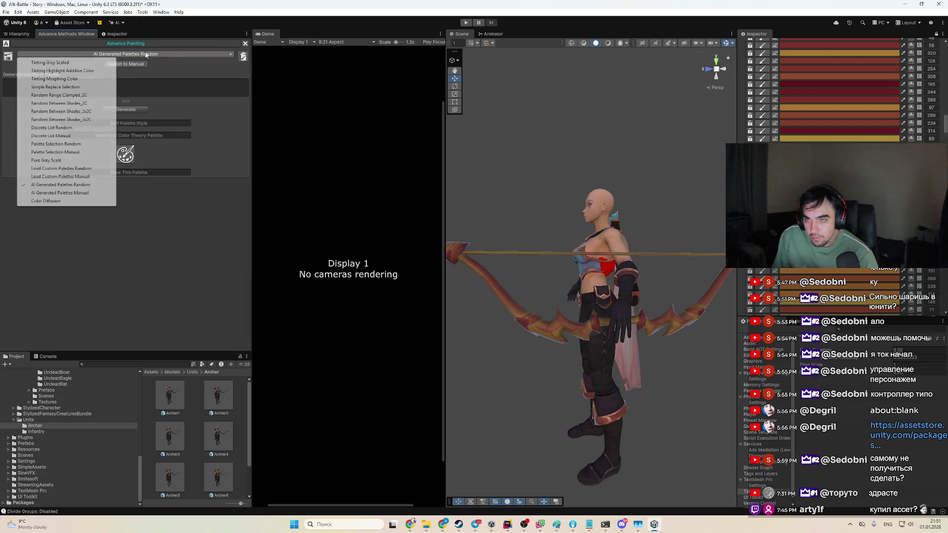
{"action": "left_click", "coordinate": [74, 143]}
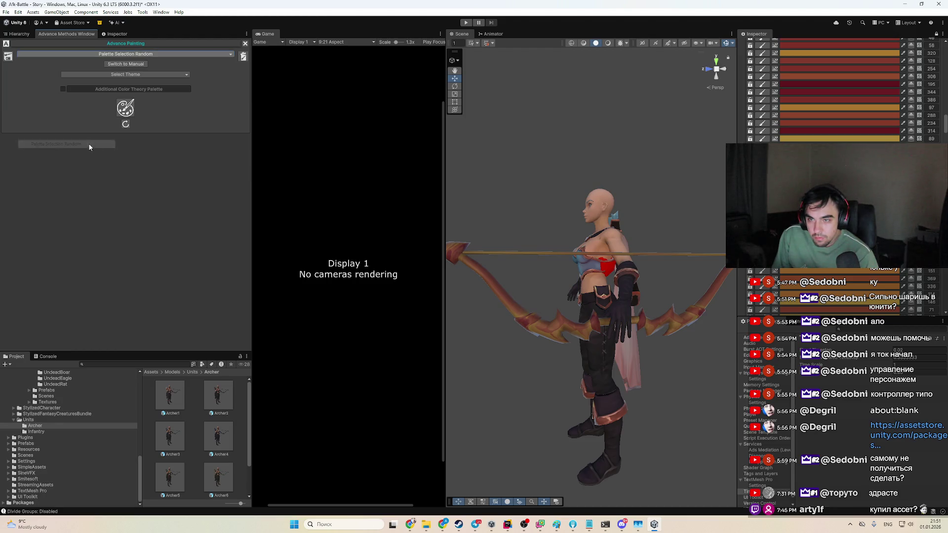
{"action": "left_click", "coordinate": [120, 75]}
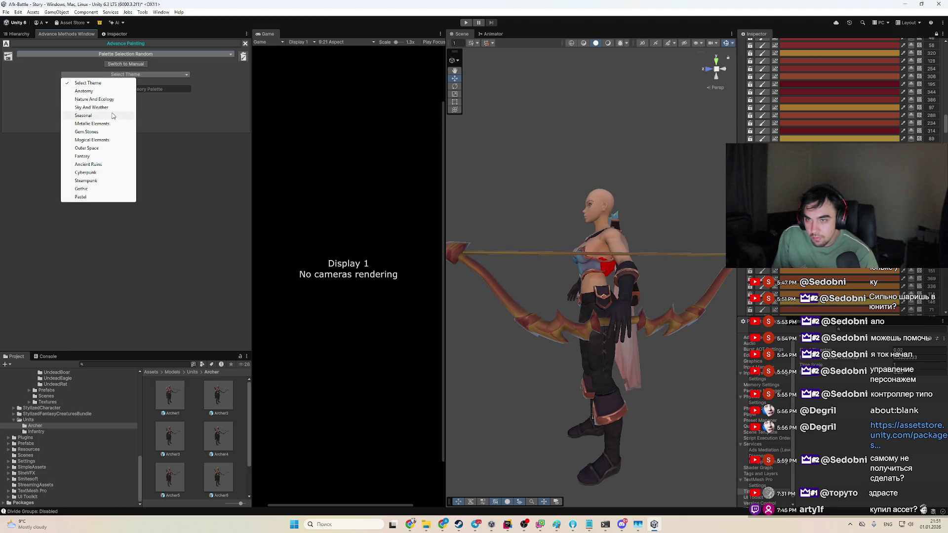
{"action": "left_click", "coordinate": [123, 117]}
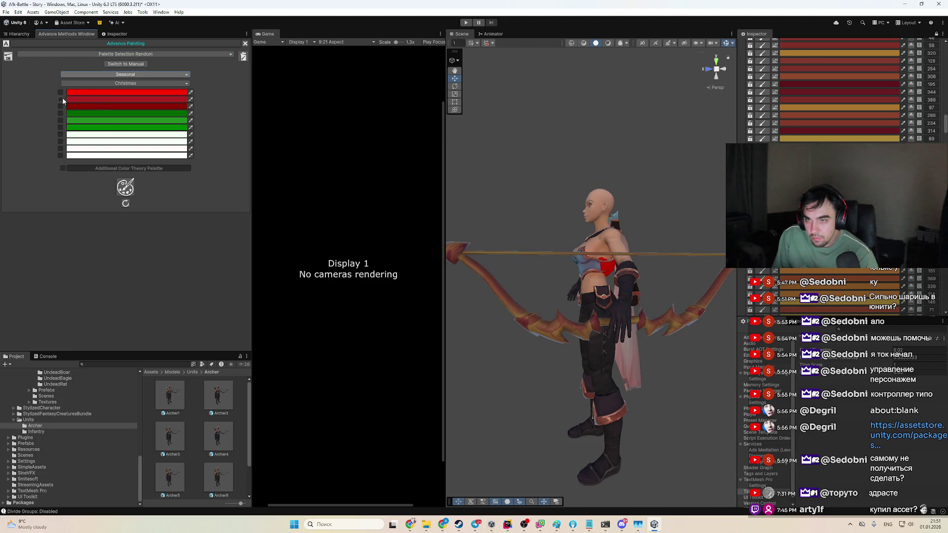
Step: Include the dark, bright and mid reds and re-randomise the bow's colours several times
{"action": "left_click", "coordinate": [60, 106]}
{"action": "left_click", "coordinate": [60, 99]}
{"action": "left_click", "coordinate": [61, 92]}
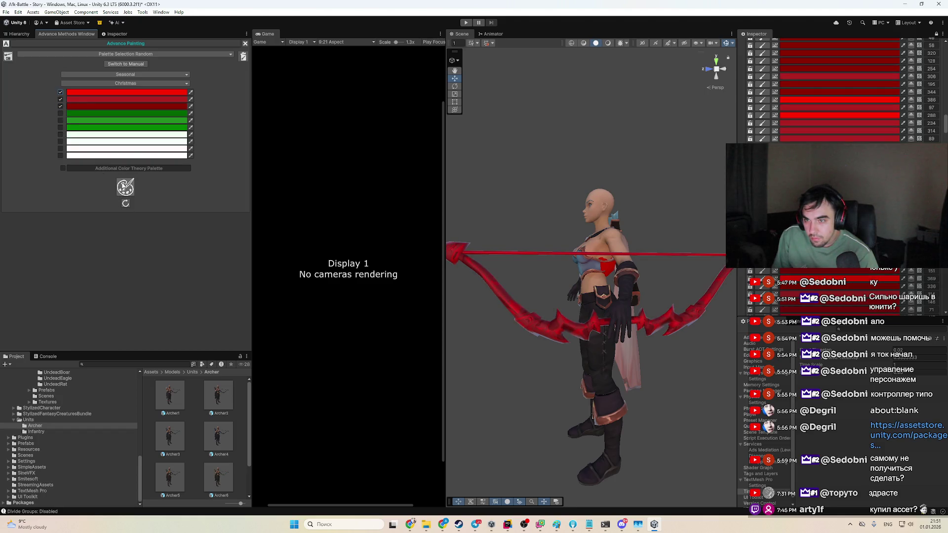
{"action": "left_click", "coordinate": [123, 185]}
{"action": "left_click", "coordinate": [123, 186]}
{"action": "left_click", "coordinate": [123, 185]}
{"action": "left_click", "coordinate": [123, 185]}
{"action": "left_click", "coordinate": [123, 185]}
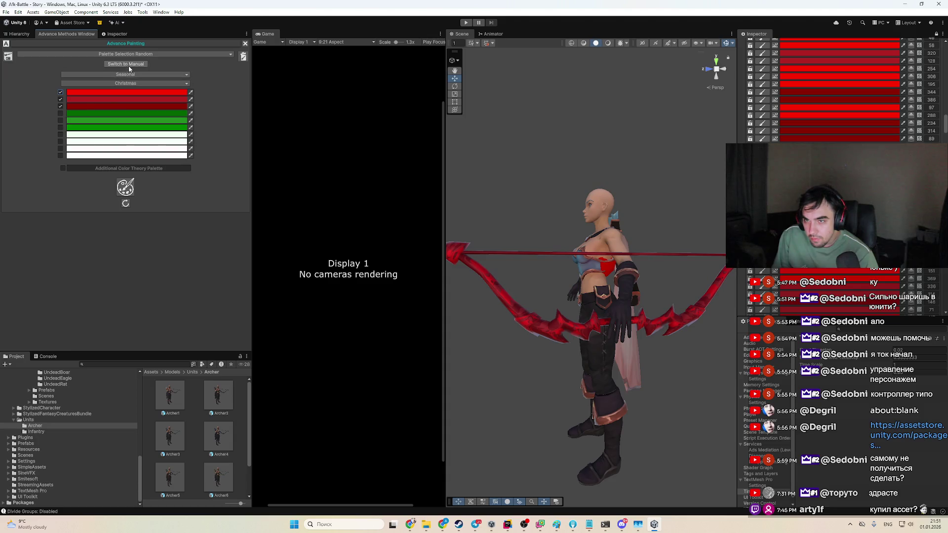
Step: Choose the Outer Space theme, include two more Cosmic Dust colours and re-randomise repeatedly
{"action": "left_click", "coordinate": [109, 74]}
{"action": "left_click", "coordinate": [109, 149]}
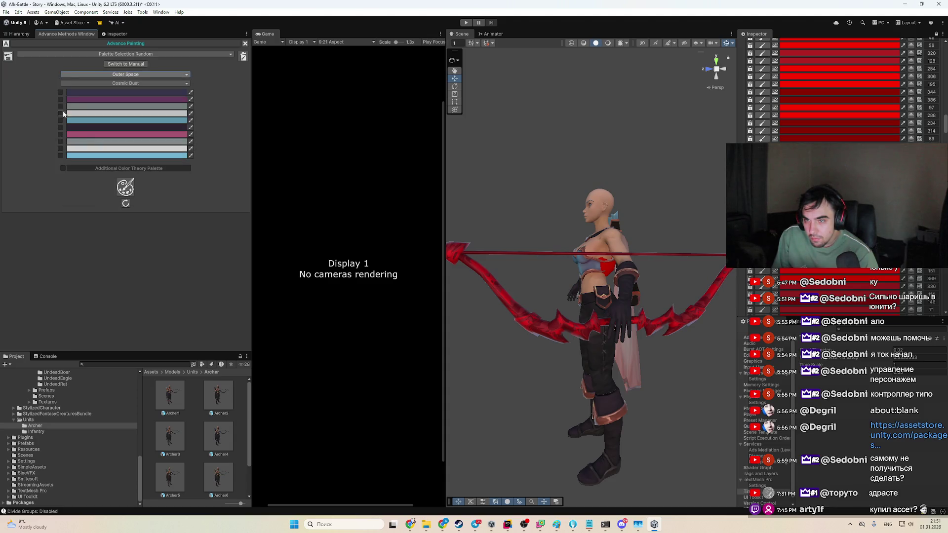
{"action": "left_click", "coordinate": [61, 141]}
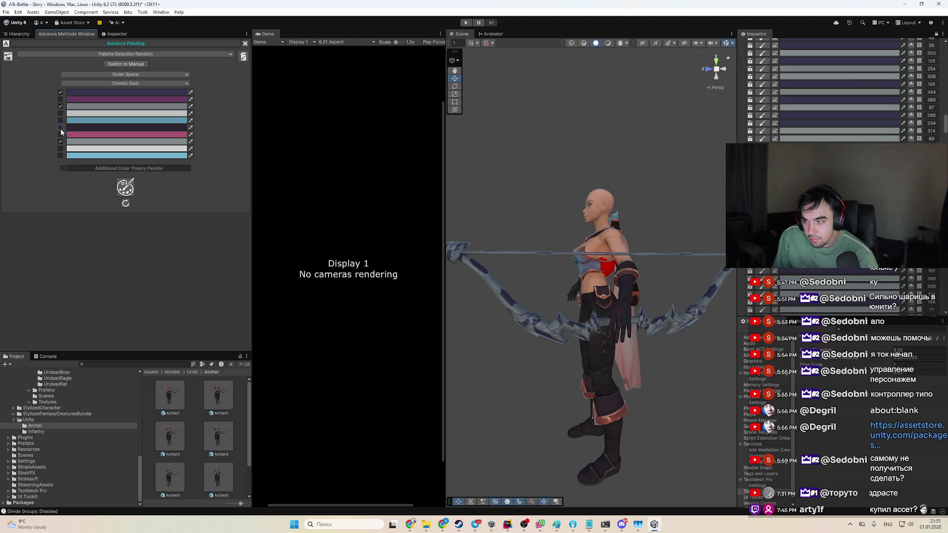
{"action": "left_click", "coordinate": [60, 127]}
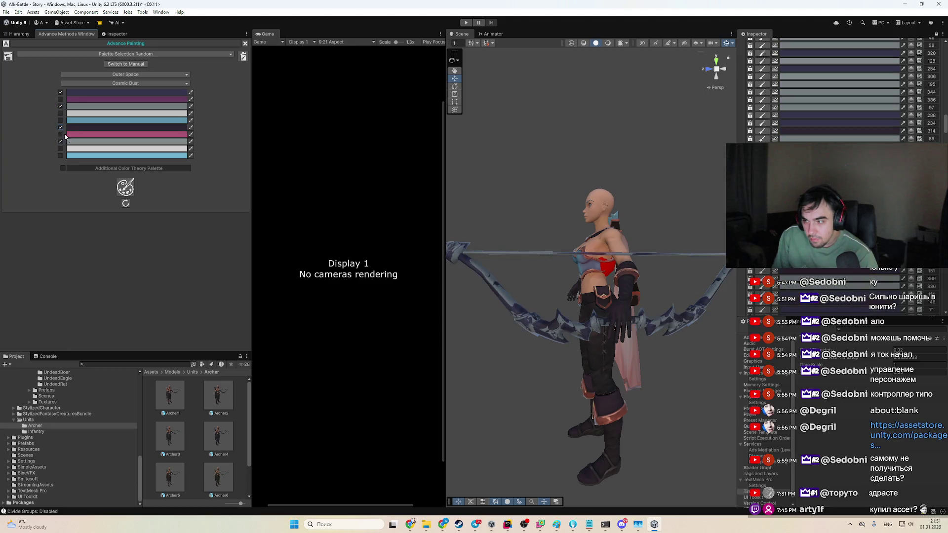
{"action": "left_click", "coordinate": [124, 188]}
{"action": "left_click", "coordinate": [122, 189]}
{"action": "left_click", "coordinate": [122, 189]}
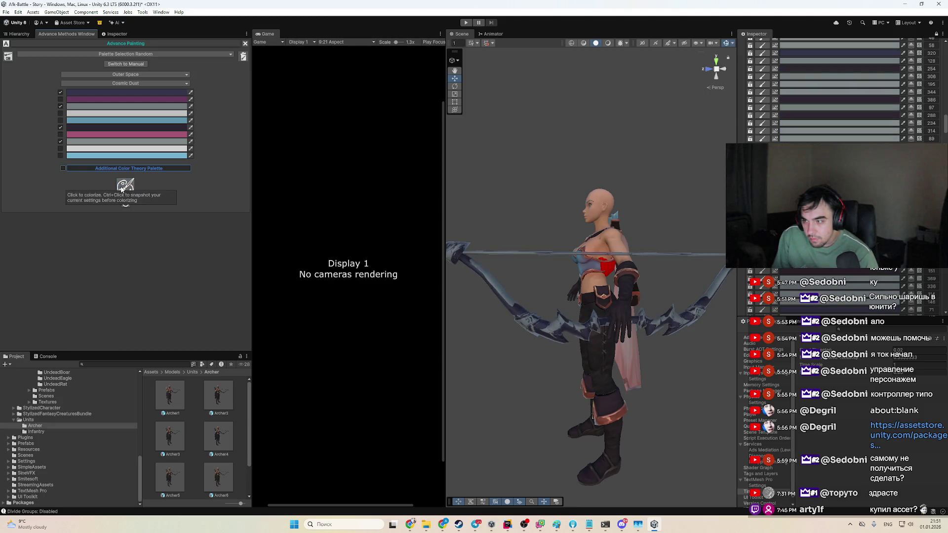
{"action": "left_click", "coordinate": [122, 189]}
{"action": "left_click", "coordinate": [122, 189]}
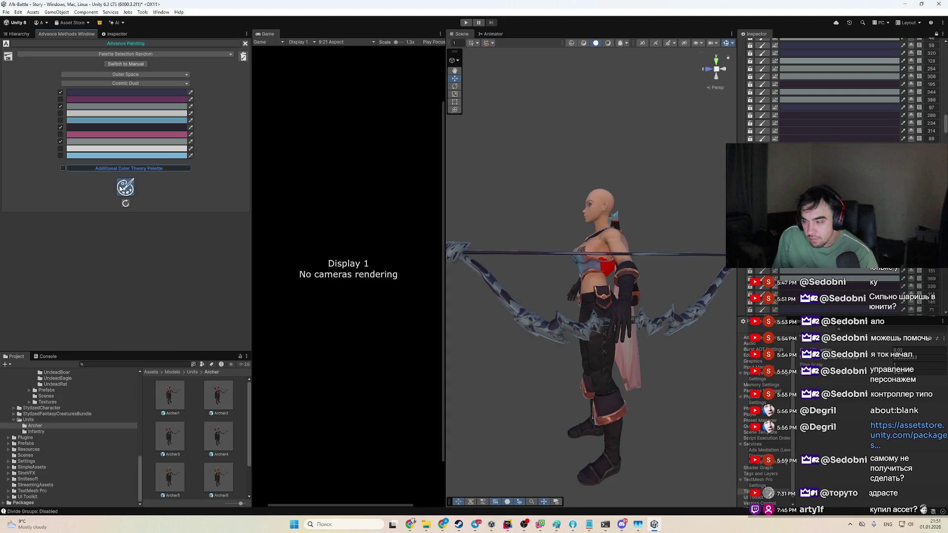
{"action": "left_click", "coordinate": [122, 189]}
{"action": "left_click", "coordinate": [122, 189]}
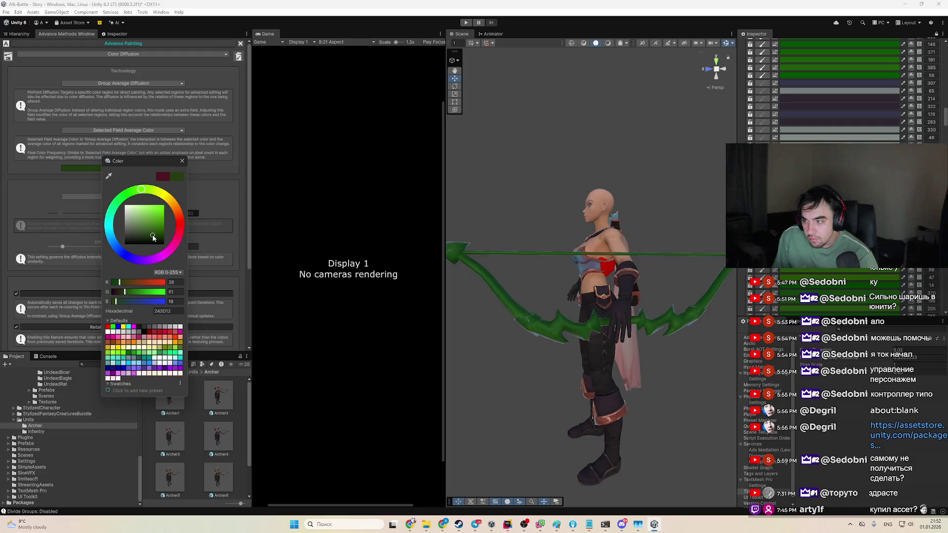
Step: Darken the green diffusion colour slightly and switch the field technique to Pixel Color Frequency
{"action": "left_click", "coordinate": [154, 237]}
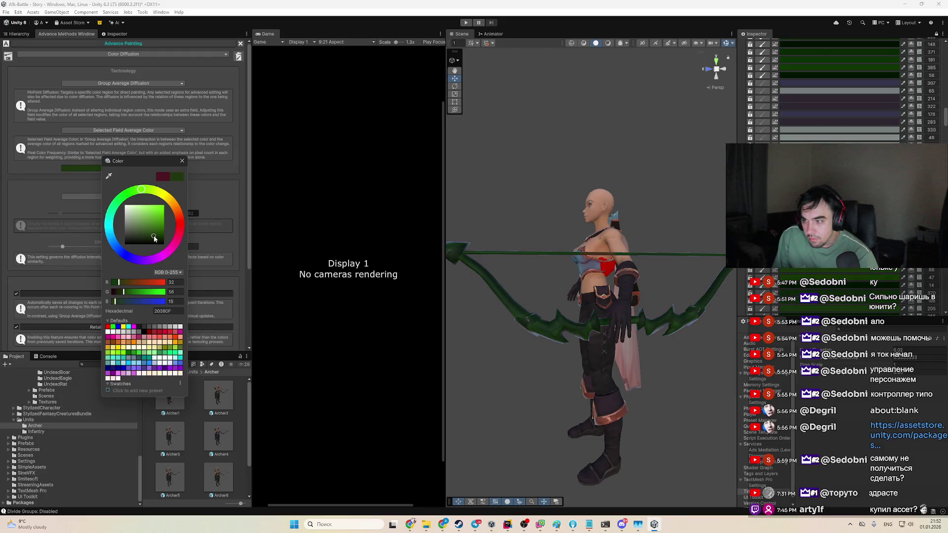
{"action": "left_click", "coordinate": [75, 147]}
{"action": "left_click", "coordinate": [118, 131]}
{"action": "left_click", "coordinate": [118, 130]}
{"action": "left_click", "coordinate": [117, 131]}
{"action": "left_click", "coordinate": [99, 147]}
Step: Change the diffusion colour to light yellow, then to a pale pink-white
{"action": "left_click", "coordinate": [85, 180]}
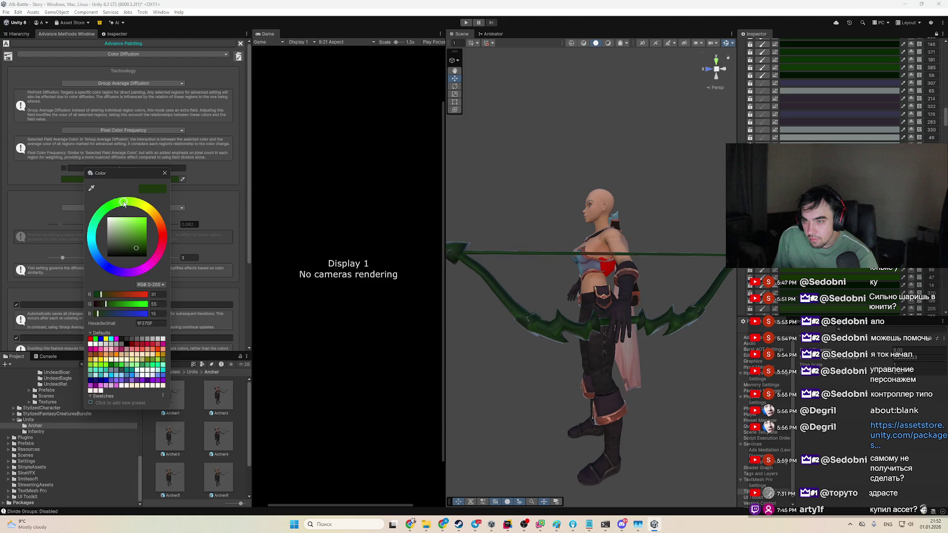
{"action": "left_click", "coordinate": [124, 218]}
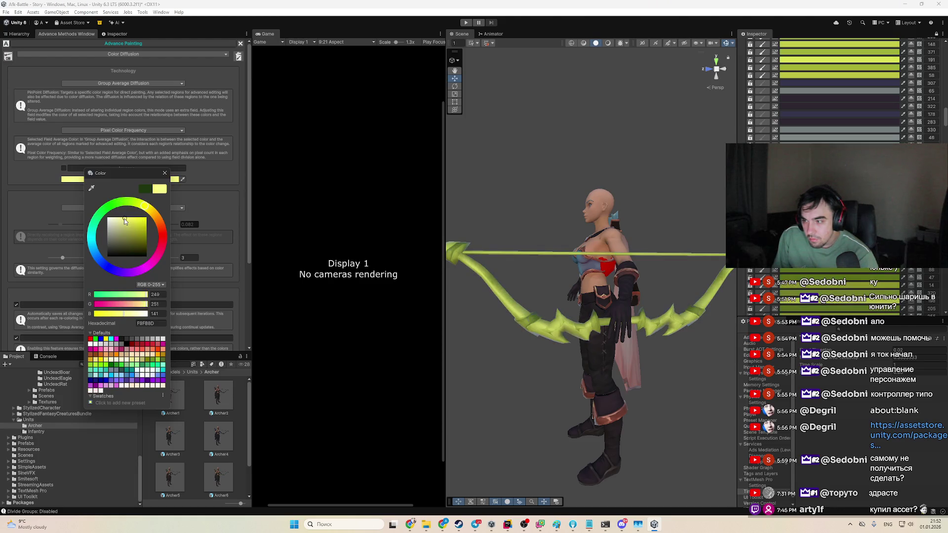
{"action": "left_click", "coordinate": [158, 262]}
{"action": "left_click_drag", "start_coordinate": [583, 277], "coordinate": [664, 285]}
{"action": "scroll", "coordinate": [615, 277], "scroll_direction": "up", "scroll_amount": 3}
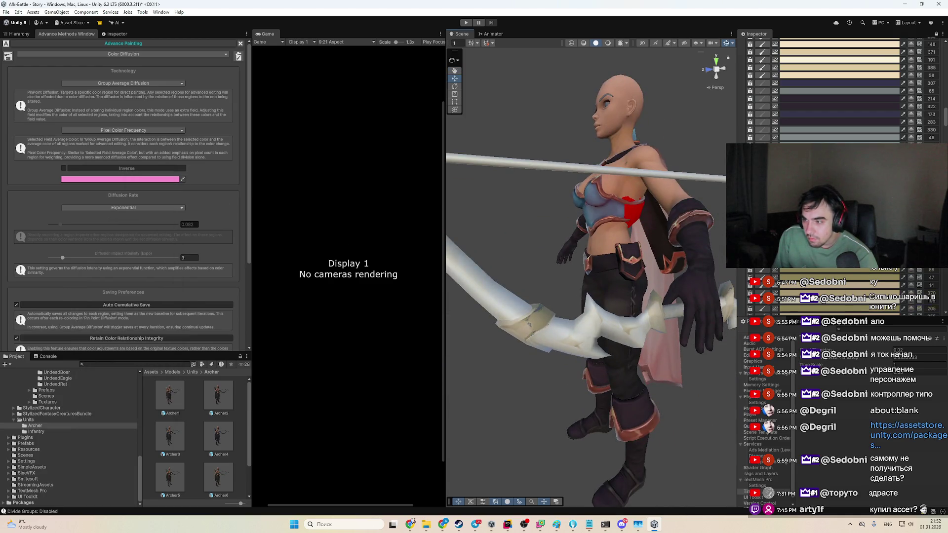
{"action": "scroll", "coordinate": [598, 251], "scroll_direction": "down", "scroll_amount": 4}
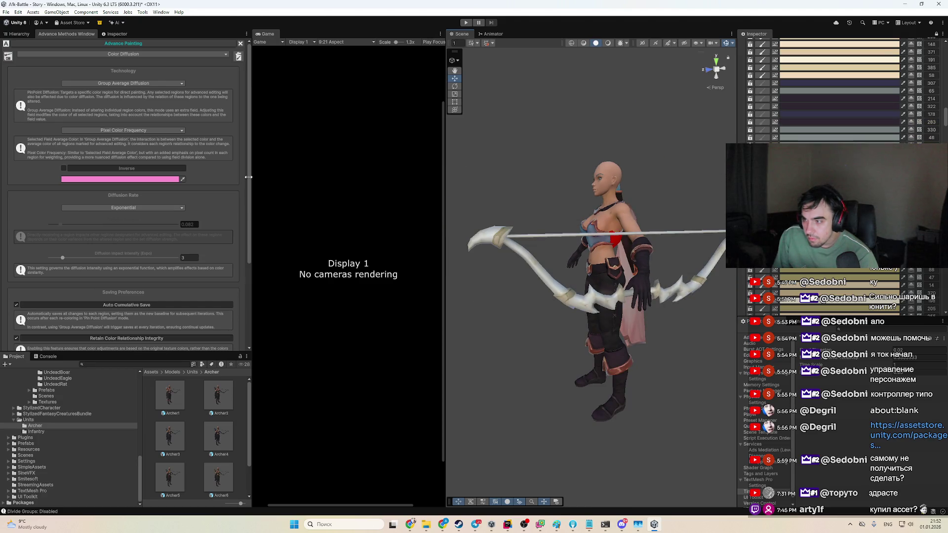
Step: Turn Inverse on for a hot pink bow, then off, and set a near-black blue
{"action": "left_click", "coordinate": [64, 168]}
{"action": "left_click", "coordinate": [72, 178]}
{"action": "left_click", "coordinate": [127, 224]}
{"action": "left_click", "coordinate": [64, 168]}
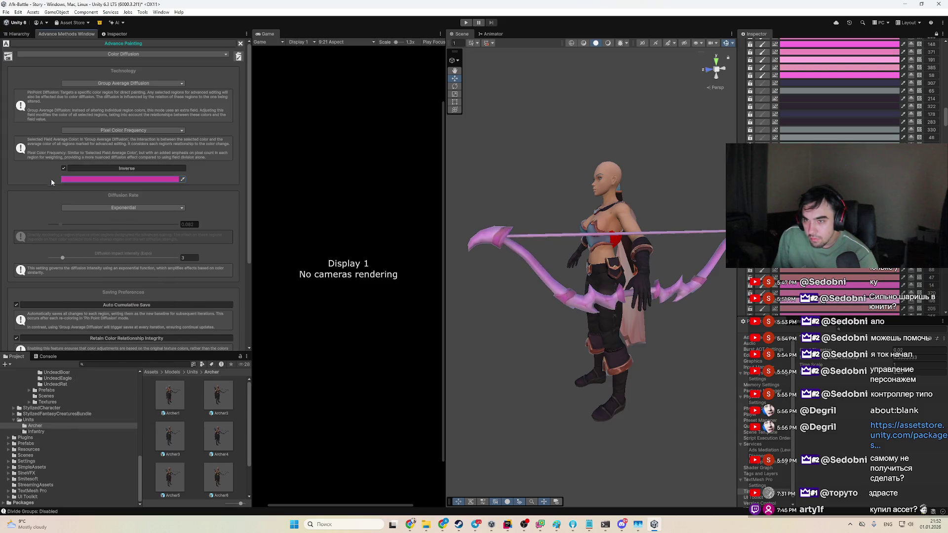
{"action": "left_click", "coordinate": [78, 180]}
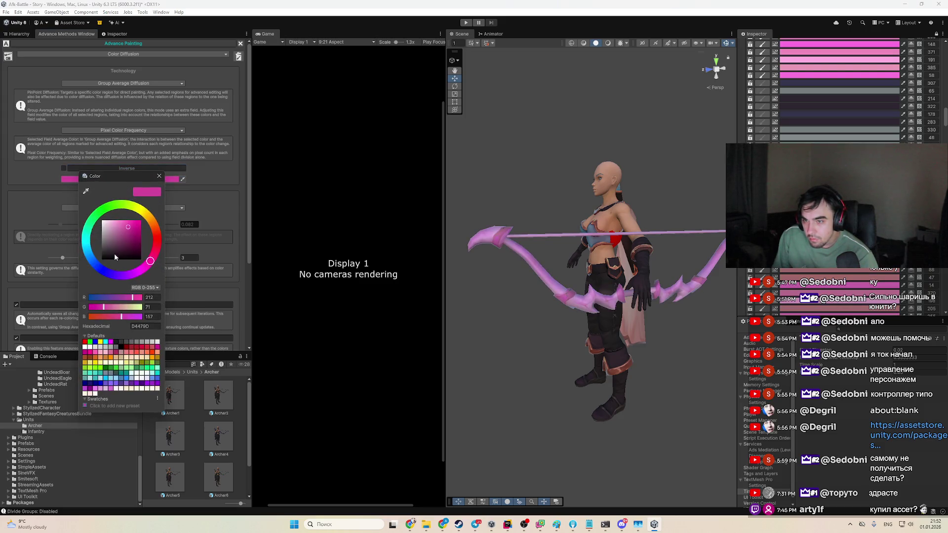
{"action": "left_click", "coordinate": [110, 253]}
{"action": "left_click", "coordinate": [96, 266]}
{"action": "left_click", "coordinate": [42, 155]}
{"action": "mouse_move", "coordinate": [515, 290]}
{"action": "left_mouse_down"}
{"action": "mouse_move", "coordinate": [572, 285]}
{"action": "mouse_move", "coordinate": [567, 275]}
{"action": "mouse_move", "coordinate": [551, 288]}
{"action": "mouse_move", "coordinate": [559, 319]}
{"action": "left_mouse_up"}
Step: Re-enable Inverse and take the colour from bright magenta down to near-black purple 20131C
{"action": "left_click", "coordinate": [76, 169]}
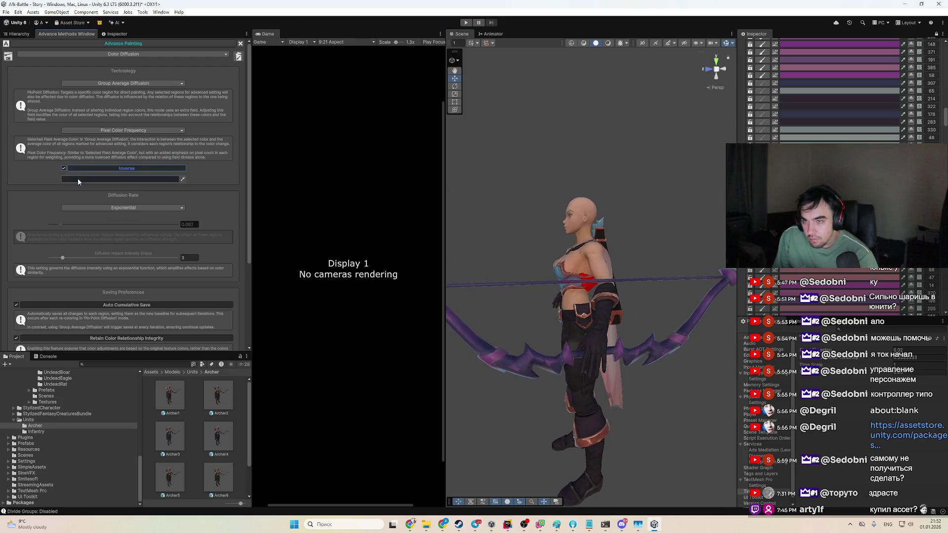
{"action": "left_click", "coordinate": [78, 179]}
{"action": "left_click_drag", "start_coordinate": [162, 247], "coordinate": [151, 264]}
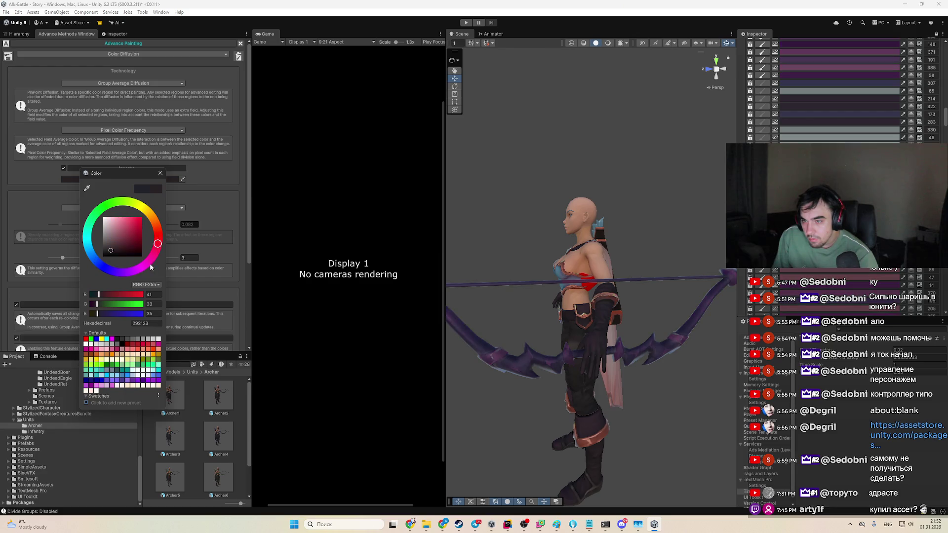
{"action": "left_click", "coordinate": [131, 221]}
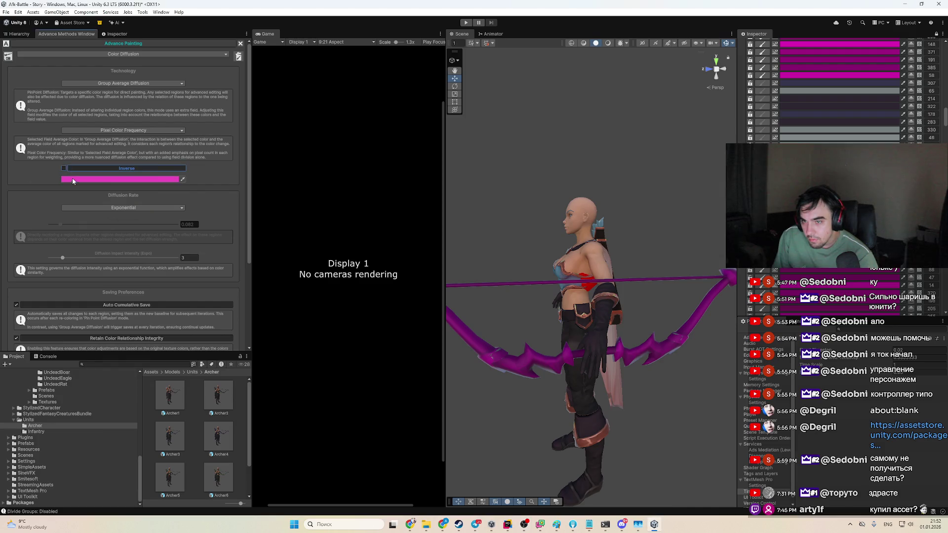
{"action": "left_click", "coordinate": [73, 180]}
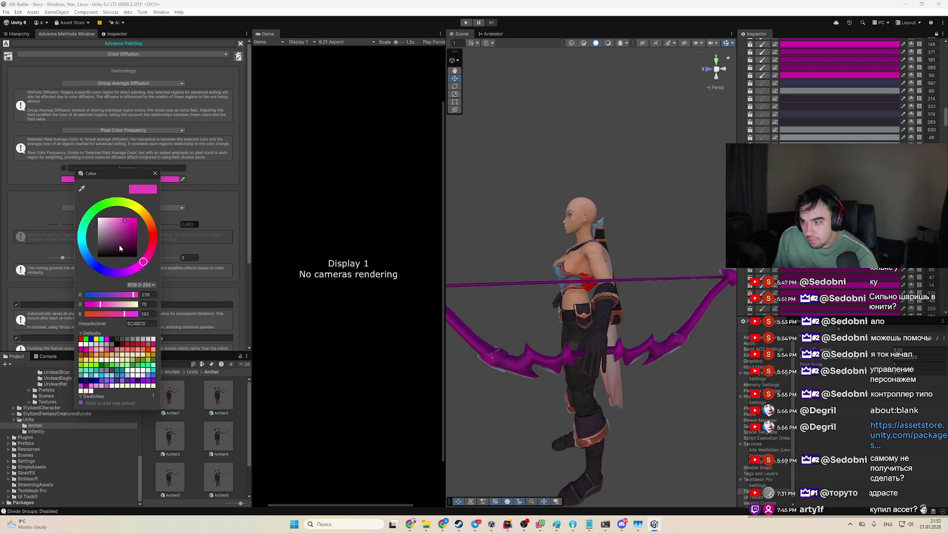
{"action": "left_click", "coordinate": [120, 246]}
{"action": "left_click", "coordinate": [115, 255]}
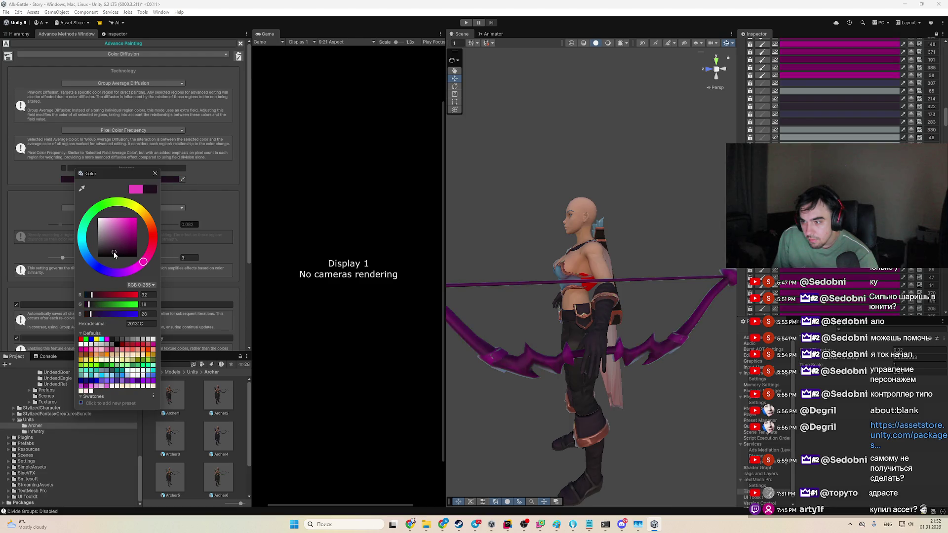
{"action": "left_click_drag", "start_coordinate": [552, 342], "coordinate": [673, 309]}
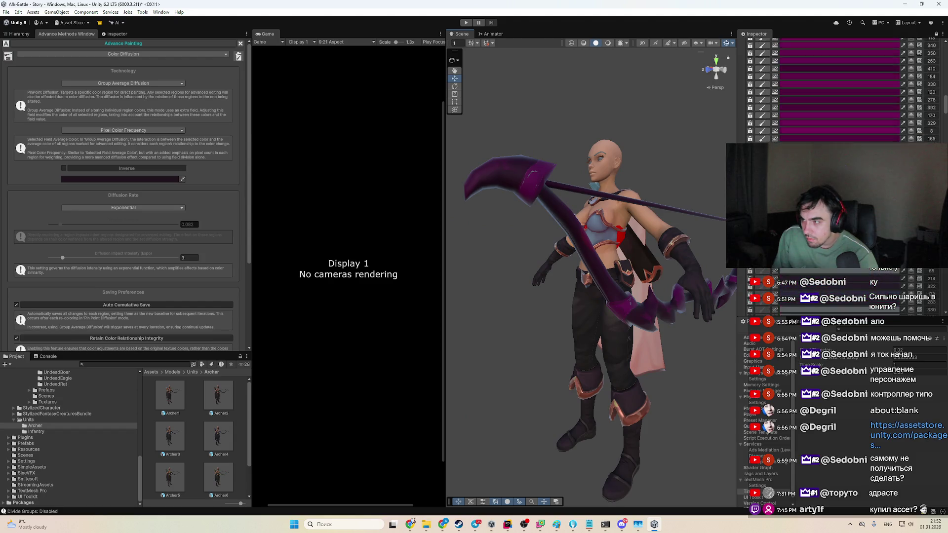
{"action": "scroll", "coordinate": [839, 88], "scroll_direction": "up", "scroll_amount": 5}
Step: Set the bow's Metallic & Reflections to R 0.076 and M 0.642 for a duller finish
{"action": "scroll", "coordinate": [792, 140], "scroll_direction": "up", "scroll_amount": 1}
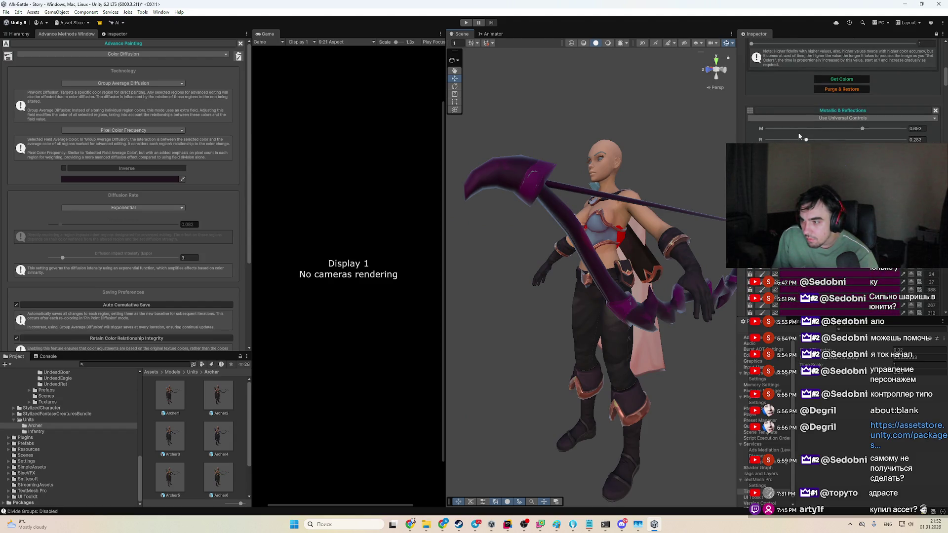
{"action": "left_click", "coordinate": [789, 141]}
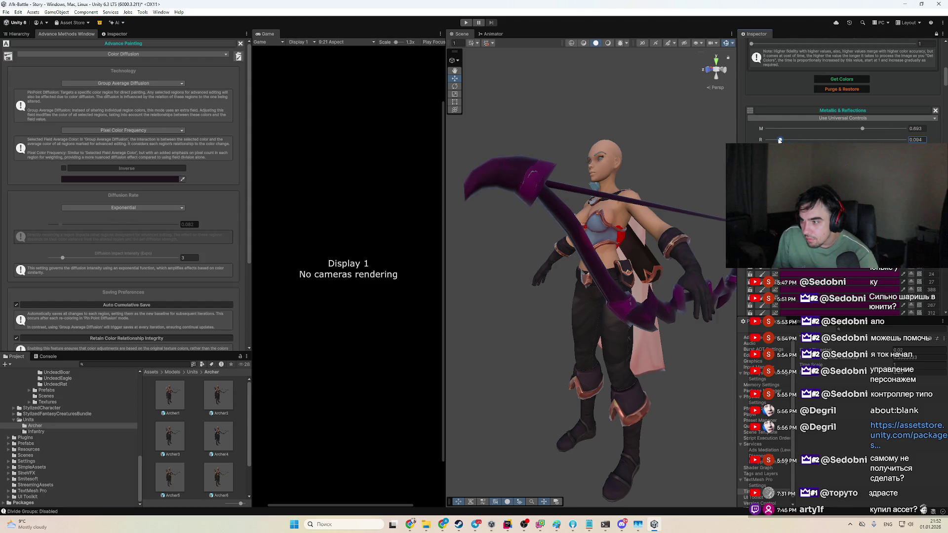
{"action": "left_click_drag", "start_coordinate": [573, 252], "coordinate": [637, 254]}
{"action": "left_click", "coordinate": [793, 129]}
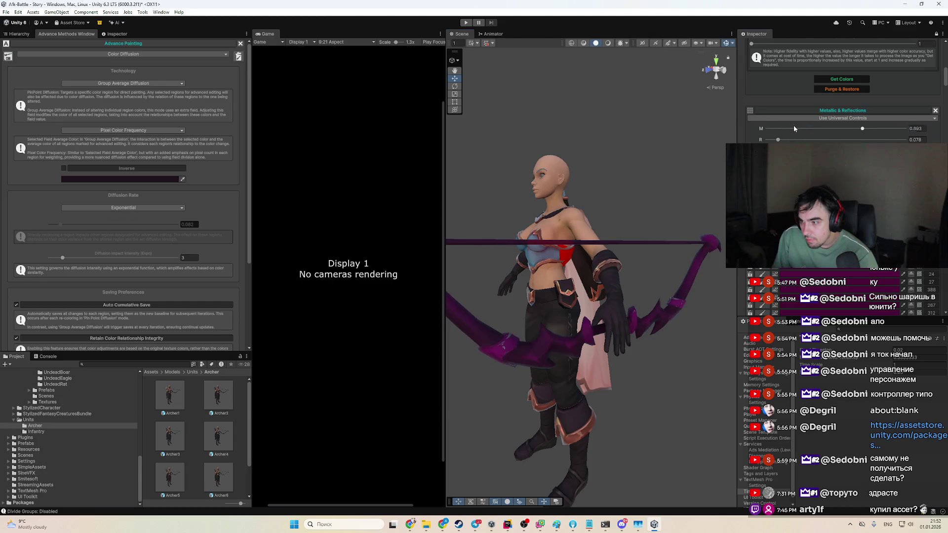
{"action": "left_click", "coordinate": [859, 129]}
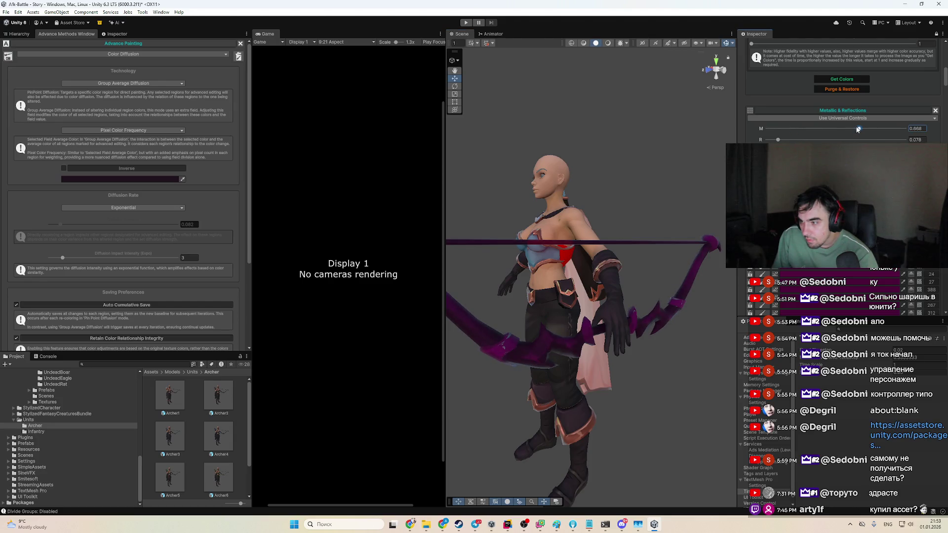
{"action": "mouse_move", "coordinate": [547, 240]}
{"action": "left_mouse_down"}
{"action": "mouse_move", "coordinate": [599, 303]}
{"action": "mouse_move", "coordinate": [562, 277]}
{"action": "mouse_move", "coordinate": [588, 291]}
{"action": "mouse_move", "coordinate": [569, 285]}
{"action": "left_mouse_up"}
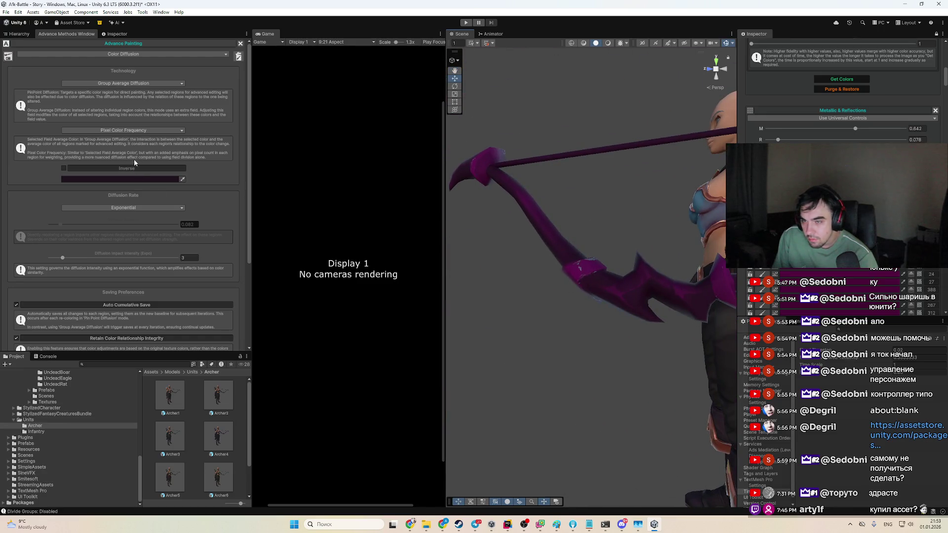
Step: Drop Diffusion Rate and Impact Intensity to minimum, enable Inverse, and try pink, purple, near-black, magenta
{"action": "left_click_drag", "start_coordinate": [60, 224], "coordinate": [52, 224]}
{"action": "left_click_drag", "start_coordinate": [62, 258], "coordinate": [55, 257]}
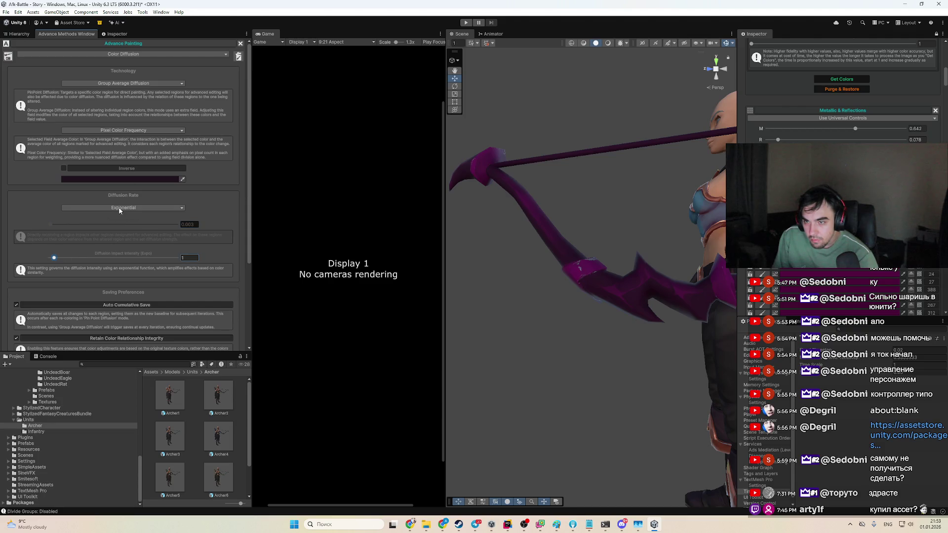
{"action": "left_click", "coordinate": [64, 168]}
{"action": "left_click", "coordinate": [98, 179]}
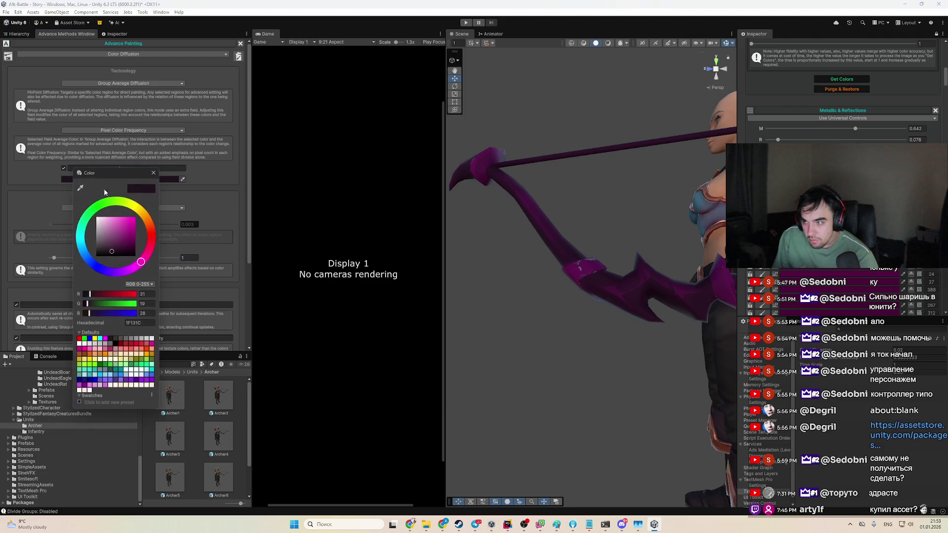
{"action": "left_click", "coordinate": [127, 222]}
{"action": "left_click", "coordinate": [130, 240]}
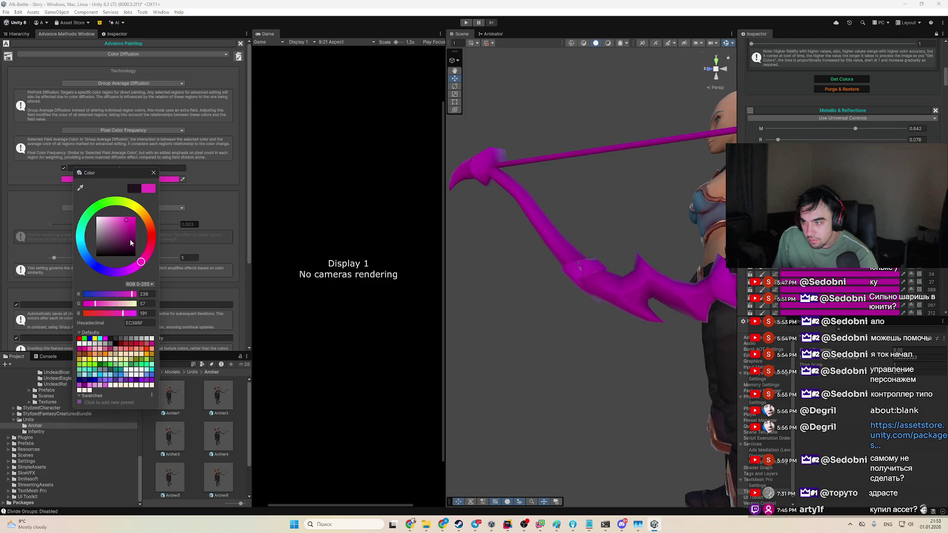
{"action": "left_click", "coordinate": [129, 254]}
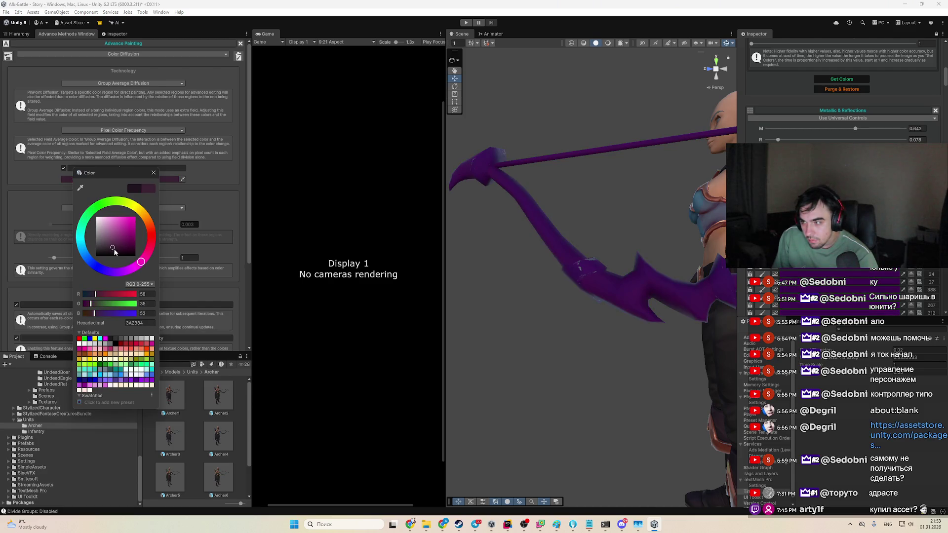
{"action": "left_click_drag", "start_coordinate": [128, 254], "coordinate": [123, 233]}
Step: Turn Inverse off, try vivid magenta then pale green, then re-enable Inverse with blue
{"action": "left_click", "coordinate": [64, 168]}
{"action": "left_click", "coordinate": [67, 179]}
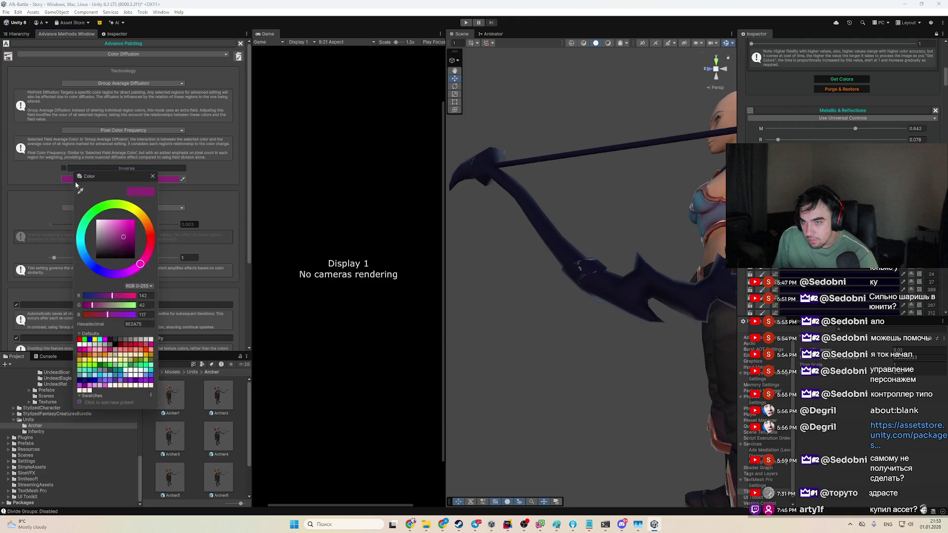
{"action": "left_click", "coordinate": [120, 228]}
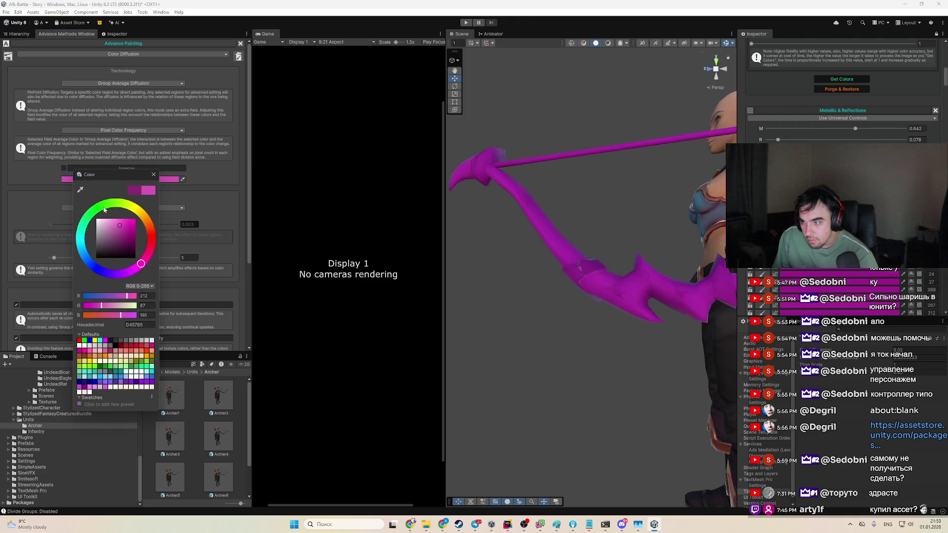
{"action": "left_click", "coordinate": [104, 210]}
{"action": "left_click_drag", "start_coordinate": [568, 276], "coordinate": [631, 291]}
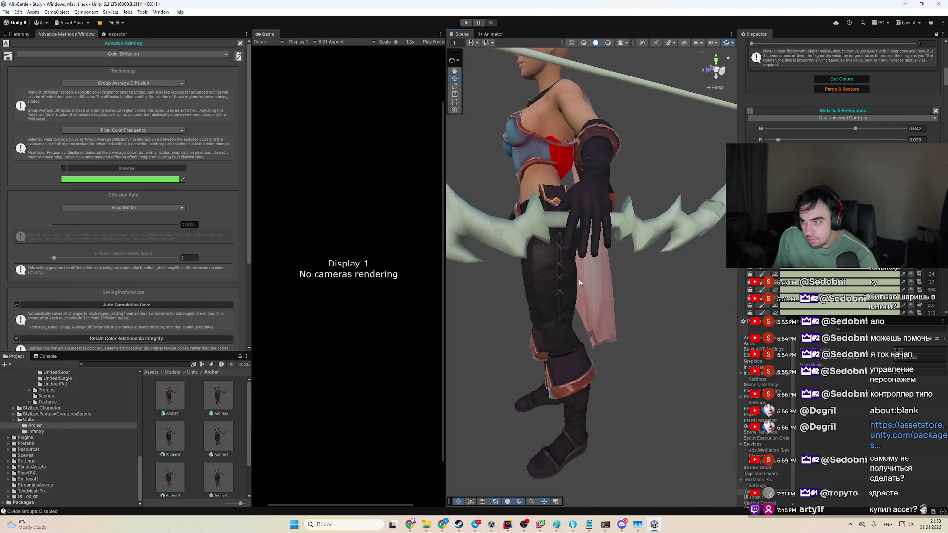
{"action": "left_click", "coordinate": [63, 168]}
{"action": "left_click", "coordinate": [118, 179]}
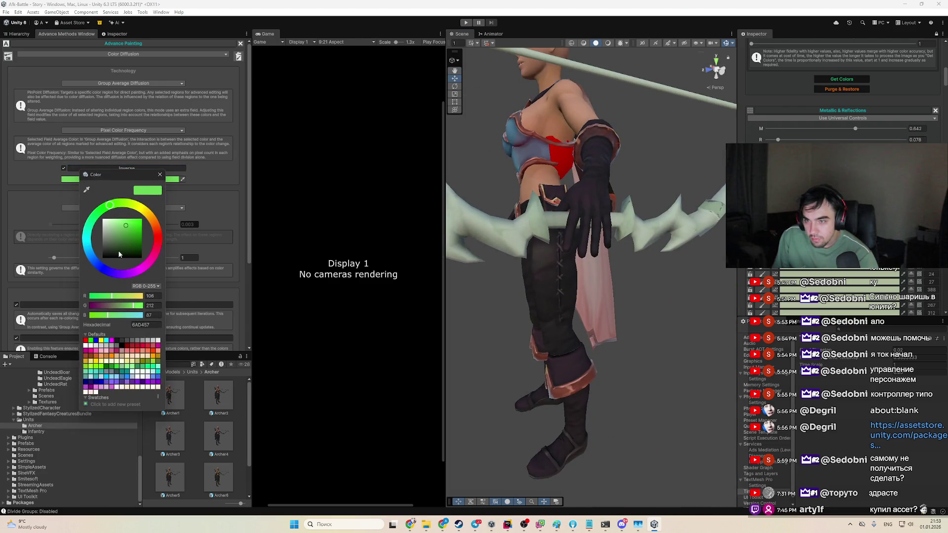
{"action": "left_click", "coordinate": [106, 269]}
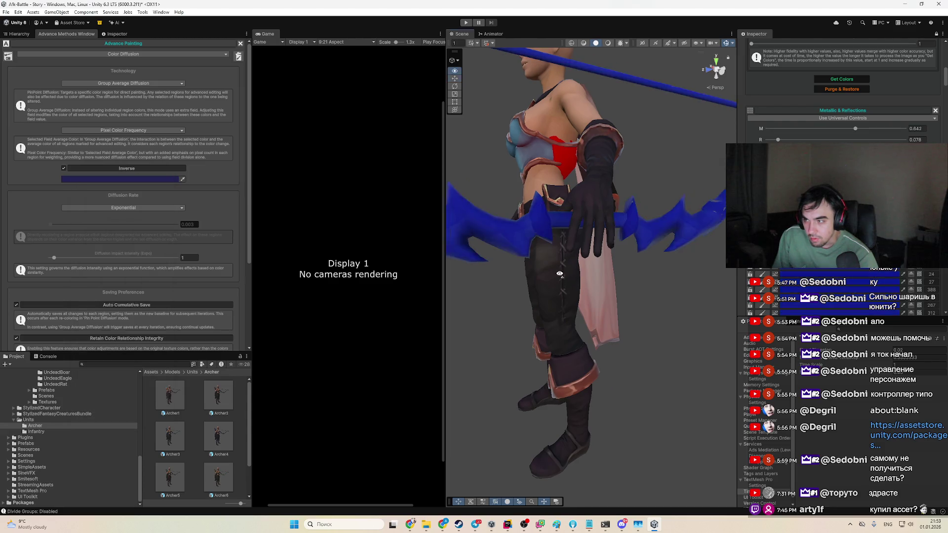
Step: Apply pale green as the diffusion colour with Inverse on, and select Pin Point Diffusion
{"action": "left_click_drag", "start_coordinate": [567, 273], "coordinate": [510, 273]}
{"action": "left_click", "coordinate": [119, 179]}
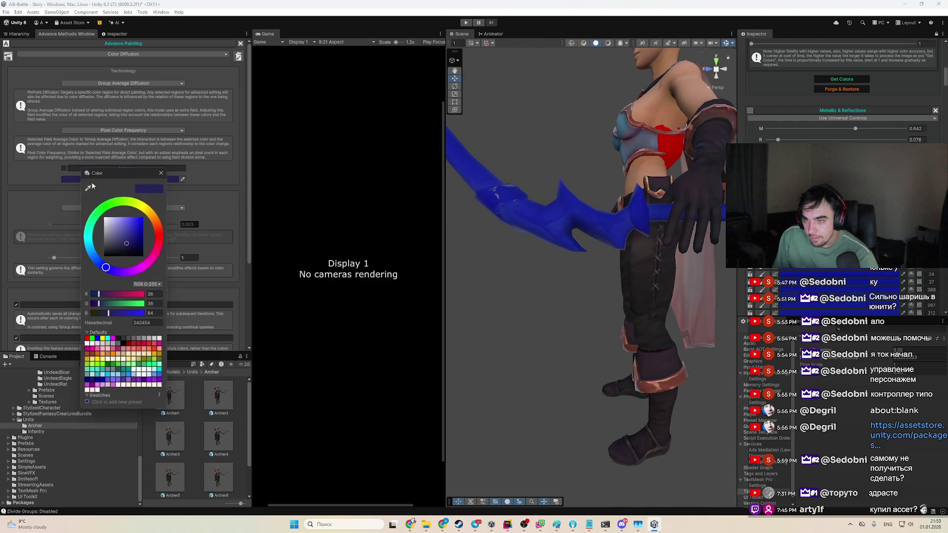
{"action": "left_click", "coordinate": [119, 229]}
{"action": "left_click", "coordinate": [73, 175]}
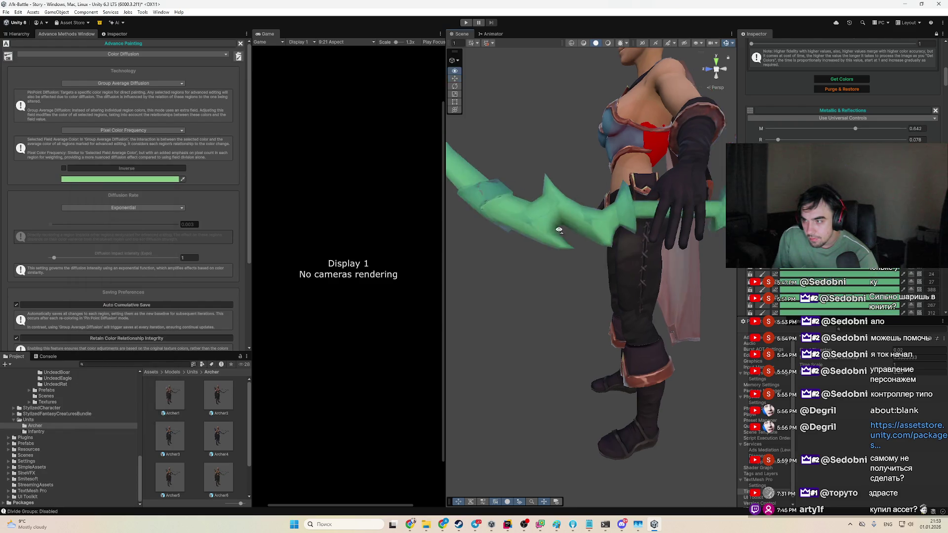
{"action": "left_click", "coordinate": [64, 169]}
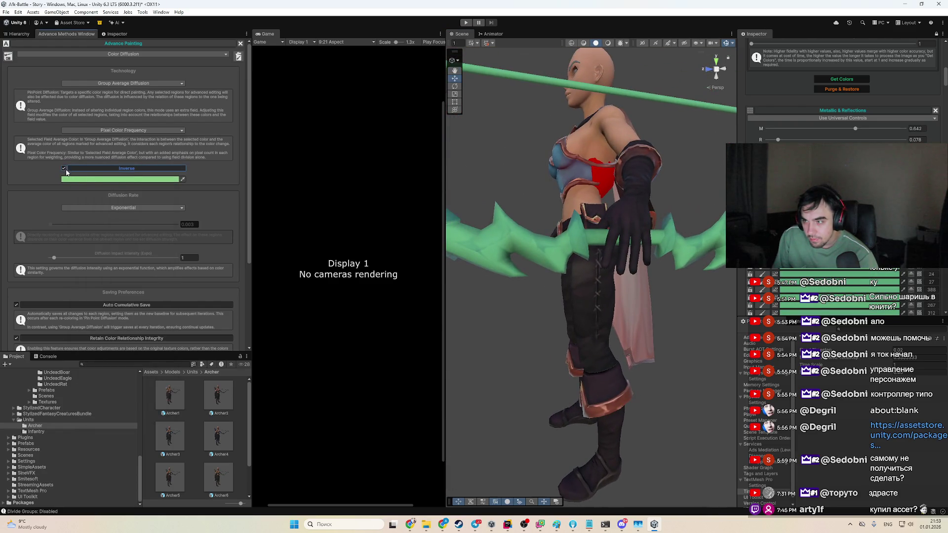
{"action": "left_click", "coordinate": [119, 83]}
{"action": "left_click", "coordinate": [118, 89]}
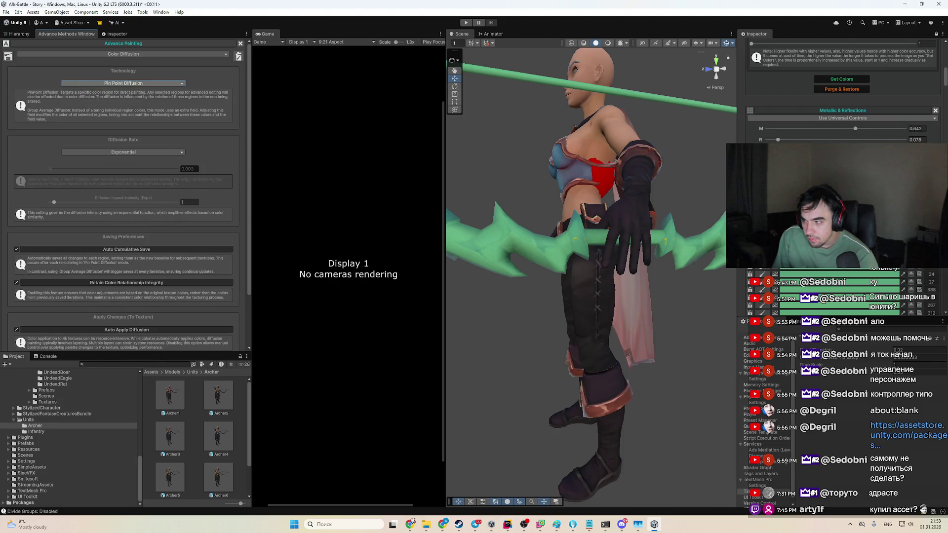
Step: Tint the bow pale green, then pale cyan-green, in the Colorize Palette
{"action": "scroll", "coordinate": [843, 99], "scroll_direction": "down", "scroll_amount": 3}
{"action": "left_click", "coordinate": [915, 69]}
{"action": "left_click", "coordinate": [839, 283]}
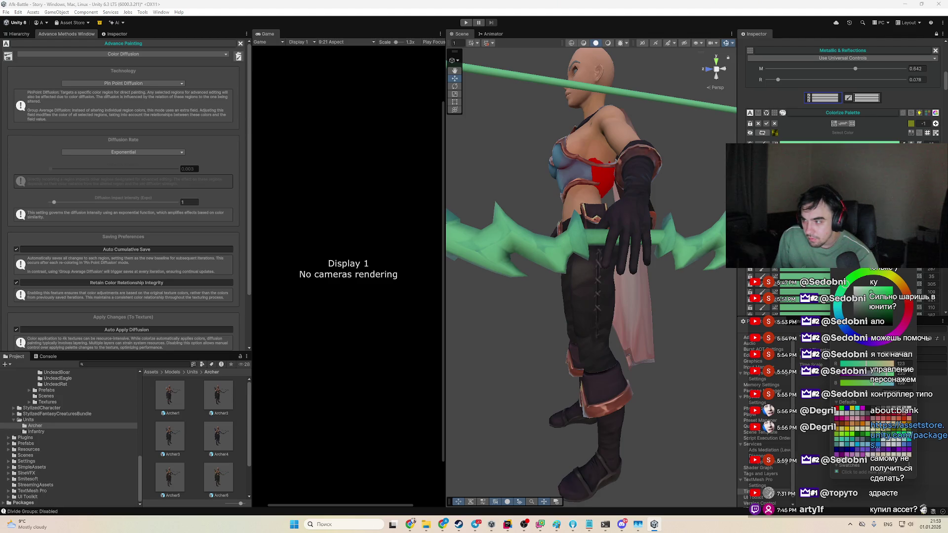
{"action": "left_click", "coordinate": [896, 282]}
{"action": "mouse_move", "coordinate": [582, 277]}
{"action": "left_mouse_down"}
{"action": "mouse_move", "coordinate": [548, 285]}
{"action": "mouse_move", "coordinate": [484, 256]}
{"action": "mouse_move", "coordinate": [191, 209]}
{"action": "left_mouse_up"}
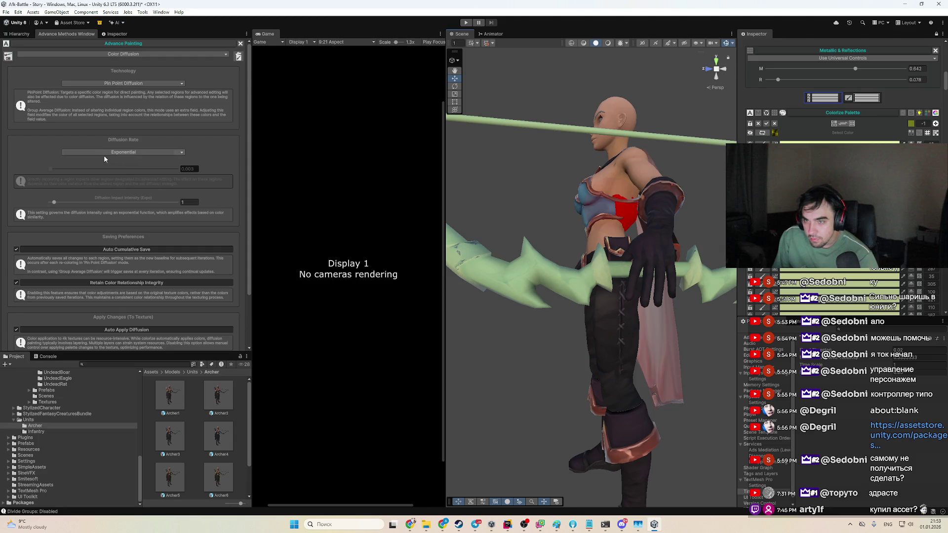
{"action": "scroll", "coordinate": [839, 99], "scroll_direction": "down", "scroll_amount": 5}
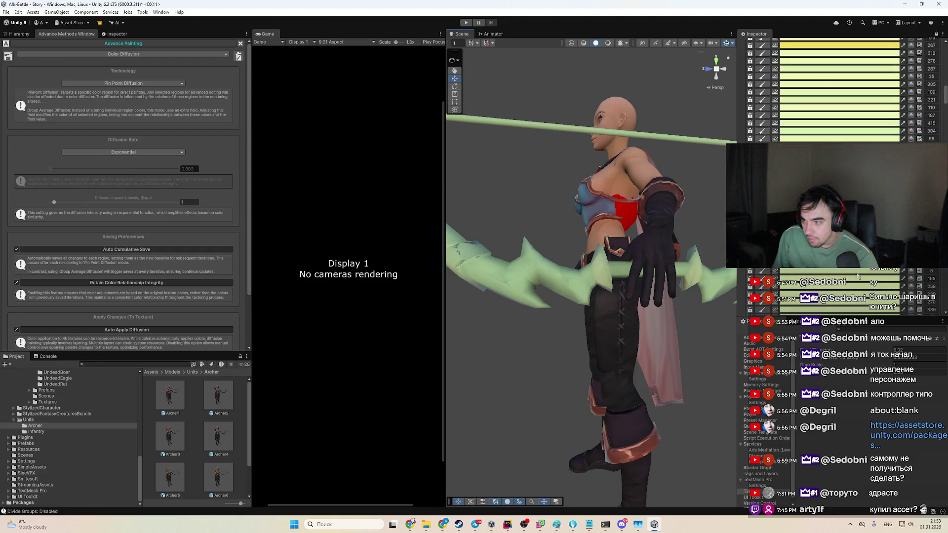
{"action": "left_click", "coordinate": [839, 271]}
{"action": "left_click", "coordinate": [860, 315]}
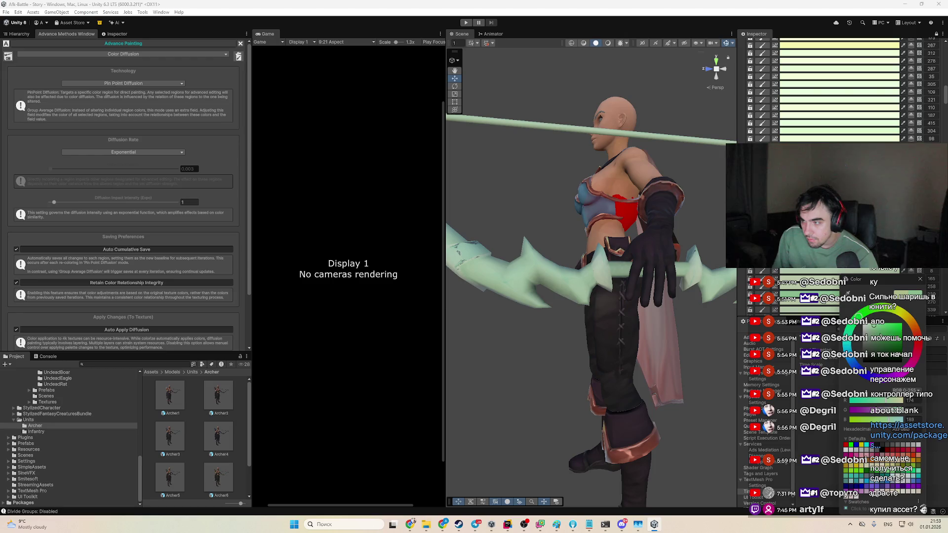
{"action": "left_click_drag", "start_coordinate": [617, 321], "coordinate": [624, 318]}
Step: Shift the bow through paler and stronger greens to purple and pinkish magenta
{"action": "left_click", "coordinate": [839, 72]}
{"action": "left_click", "coordinate": [911, 303]}
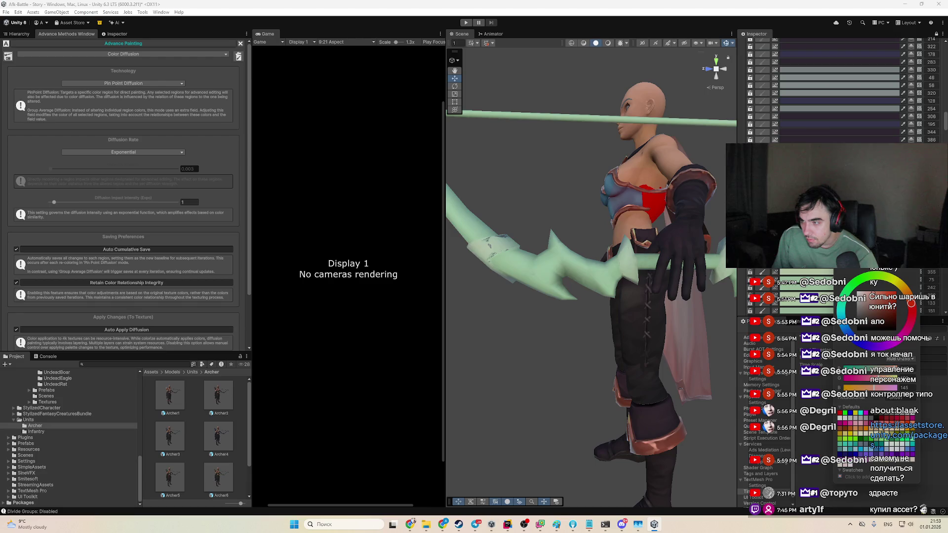
{"action": "left_click", "coordinate": [908, 306]}
{"action": "scroll", "coordinate": [869, 346], "scroll_direction": "down", "scroll_amount": 3}
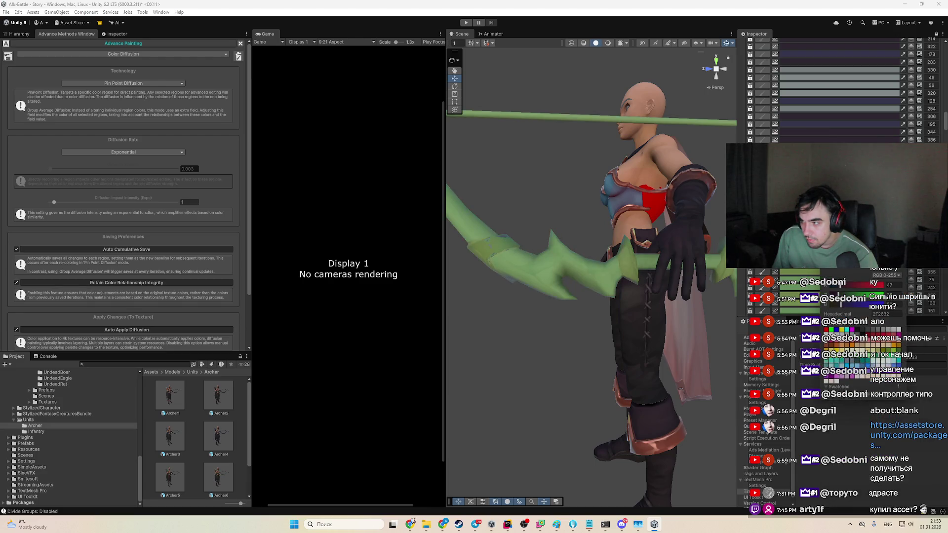
{"action": "left_click", "coordinate": [851, 329]}
{"action": "mouse_move", "coordinate": [657, 205]}
{"action": "left_mouse_down"}
{"action": "mouse_move", "coordinate": [473, 241]}
{"action": "mouse_move", "coordinate": [592, 218]}
{"action": "left_mouse_up"}
{"action": "left_click_drag", "start_coordinate": [913, 331], "coordinate": [915, 303]}
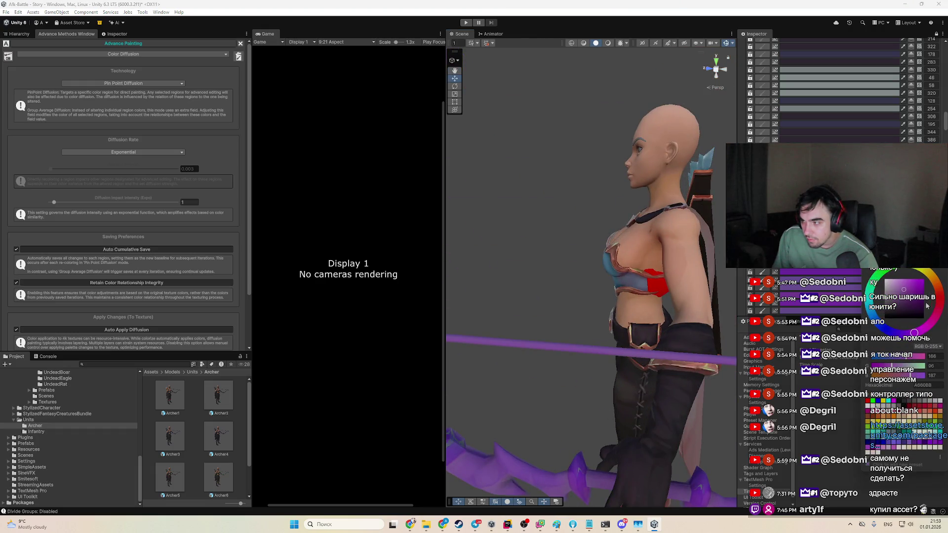
Step: Move the colour picker off the bow and turn the bow from purple to blue
{"action": "scroll", "coordinate": [651, 369], "scroll_direction": "down", "scroll_amount": 5}
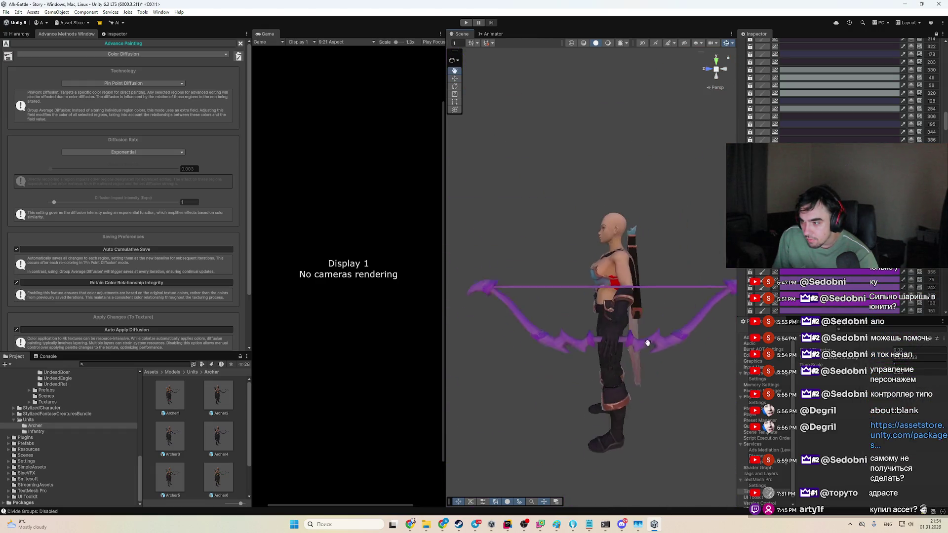
{"action": "scroll", "coordinate": [650, 369], "scroll_direction": "up", "scroll_amount": 1}
{"action": "mouse_move", "coordinate": [862, 285]}
{"action": "left_mouse_down"}
{"action": "mouse_move", "coordinate": [775, 74]}
{"action": "mouse_move", "coordinate": [855, 77]}
{"action": "left_mouse_up"}
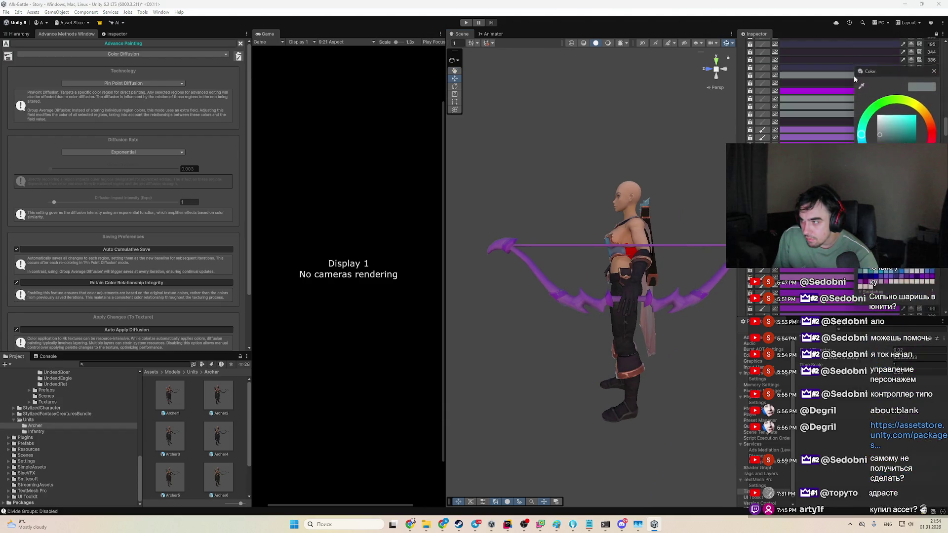
{"action": "left_click", "coordinate": [908, 129]}
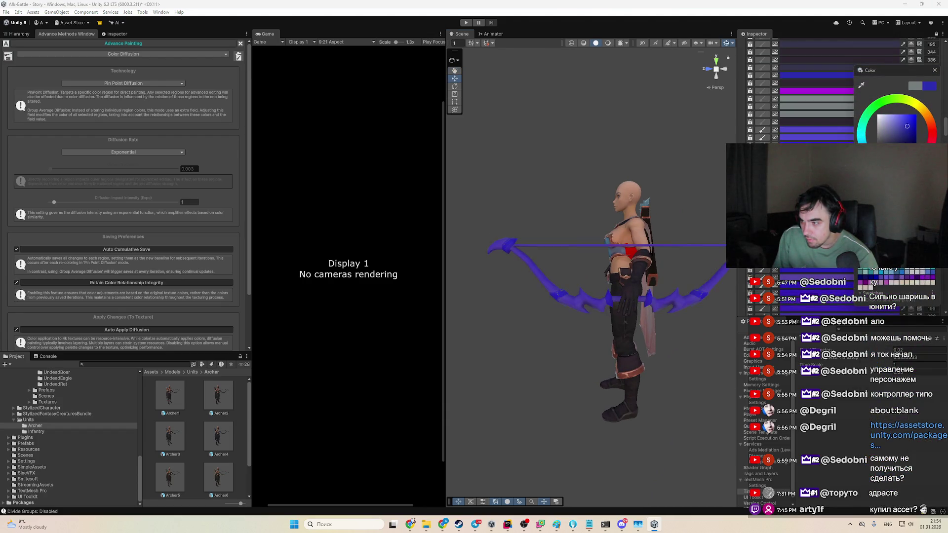
{"action": "left_click_drag", "start_coordinate": [555, 303], "coordinate": [617, 338]}
Step: Darken the bow to a deeper blue, then change it to a slightly brighter purple
{"action": "left_click", "coordinate": [889, 279]}
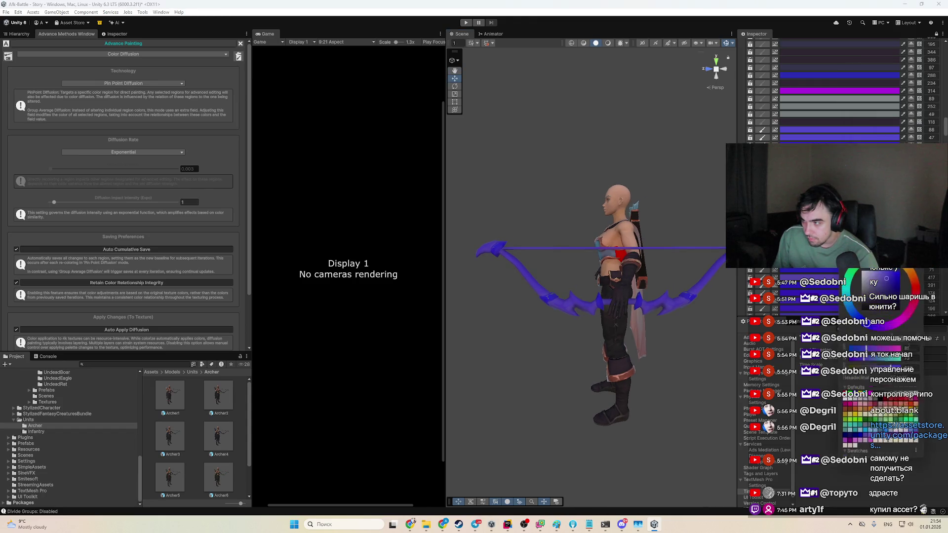
{"action": "left_click", "coordinate": [888, 279]}
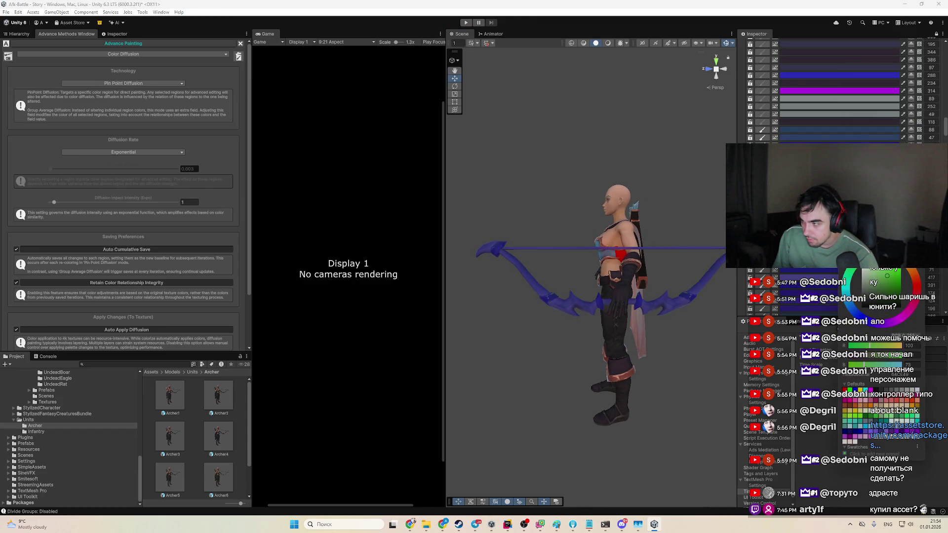
{"action": "left_click", "coordinate": [896, 275]}
{"action": "left_click_drag", "start_coordinate": [895, 277], "coordinate": [894, 279]}
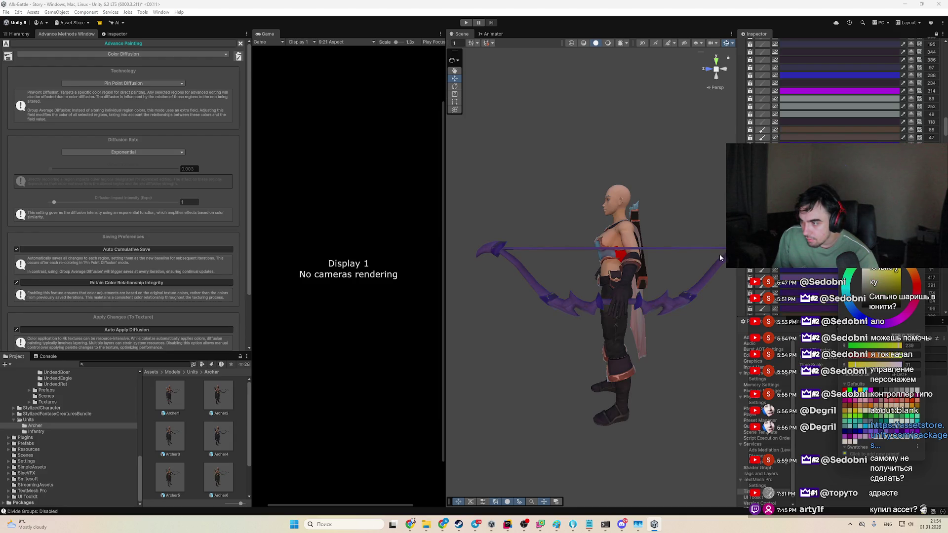
{"action": "mouse_move", "coordinate": [643, 297]}
{"action": "left_mouse_down"}
{"action": "mouse_move", "coordinate": [614, 277]}
{"action": "mouse_move", "coordinate": [659, 302]}
{"action": "left_mouse_up"}
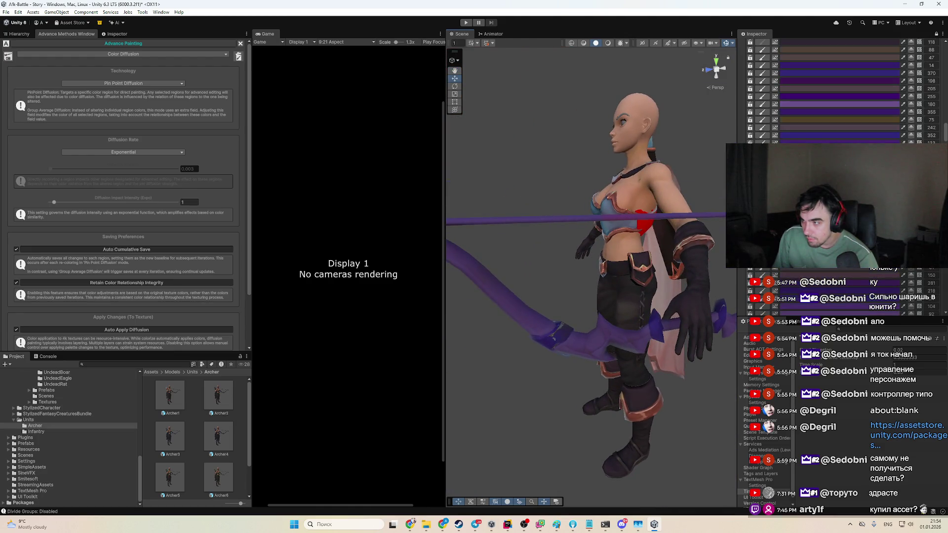
Step: Toggle the diffusion rate to Linear and back to Exponential
{"action": "left_click", "coordinate": [108, 152]}
{"action": "left_click", "coordinate": [109, 153]}
{"action": "left_click", "coordinate": [113, 155]}
{"action": "left_click", "coordinate": [82, 160]}
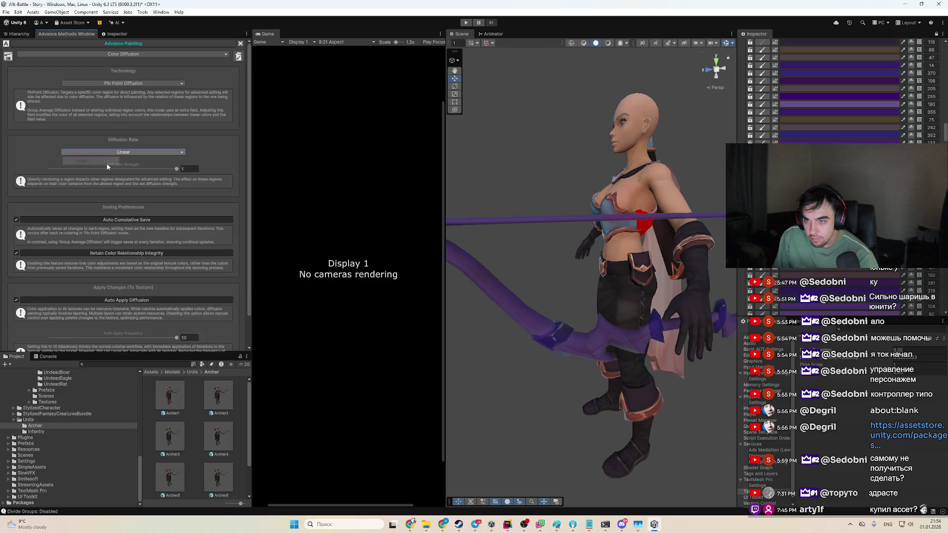
{"action": "left_click", "coordinate": [109, 153]}
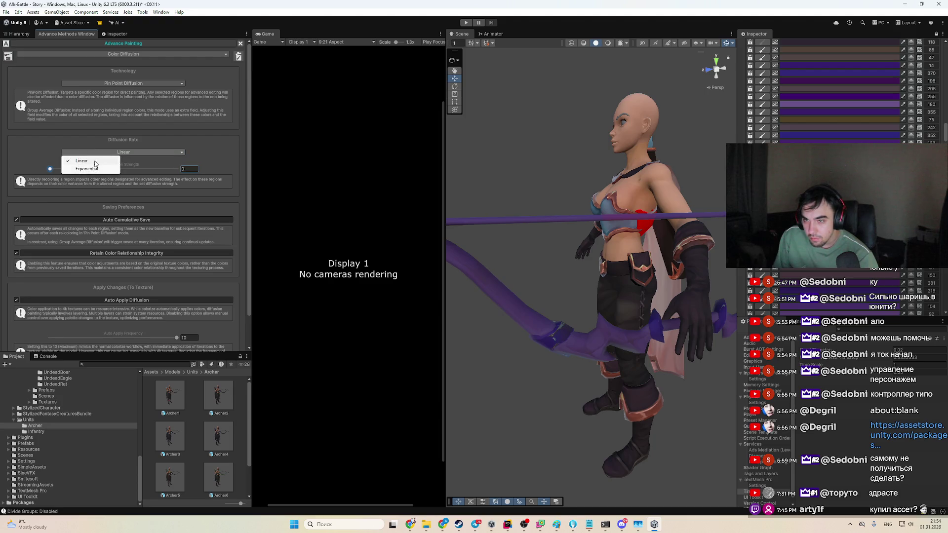
{"action": "left_click", "coordinate": [92, 170]}
Step: Switch to Group Average Diffusion, tint the bow blue and turn Inverse off
{"action": "left_click", "coordinate": [99, 83]}
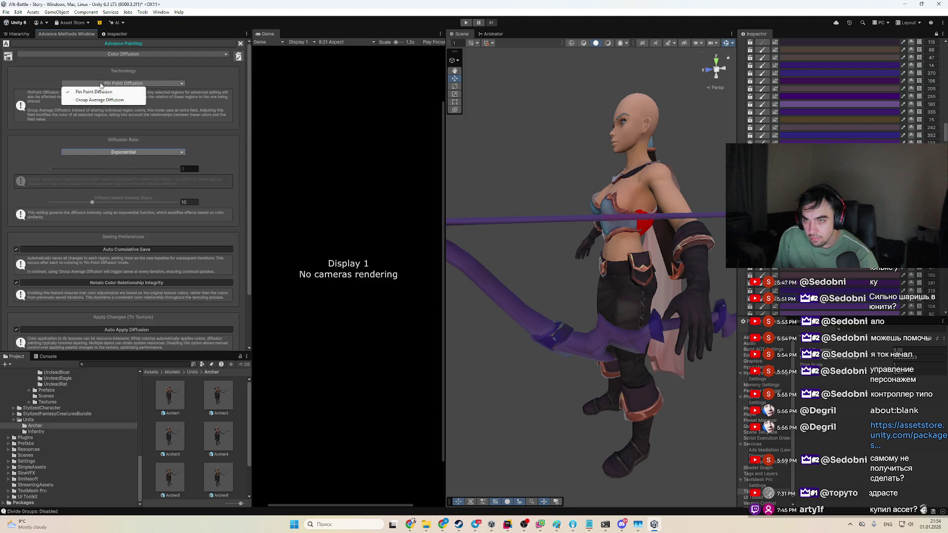
{"action": "left_click", "coordinate": [118, 100]}
{"action": "left_click", "coordinate": [148, 179]}
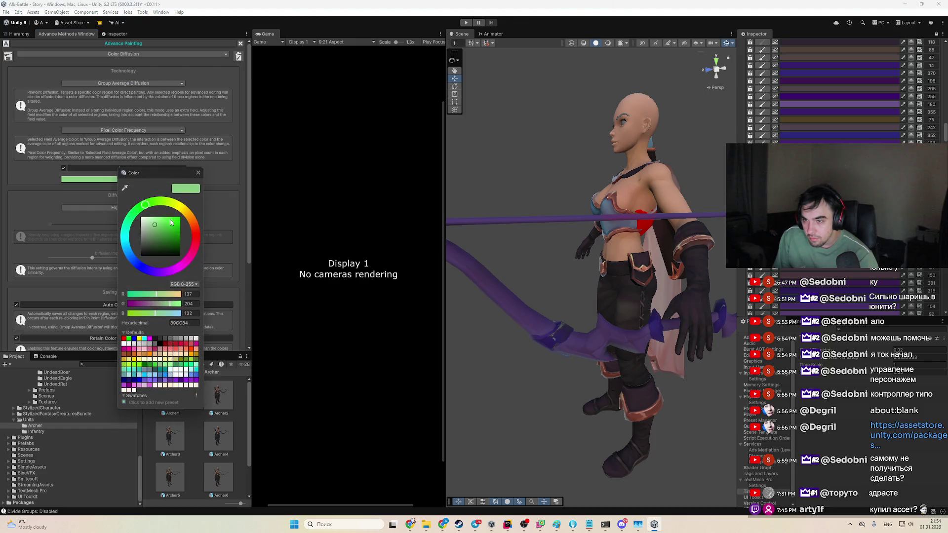
{"action": "left_click", "coordinate": [154, 224]}
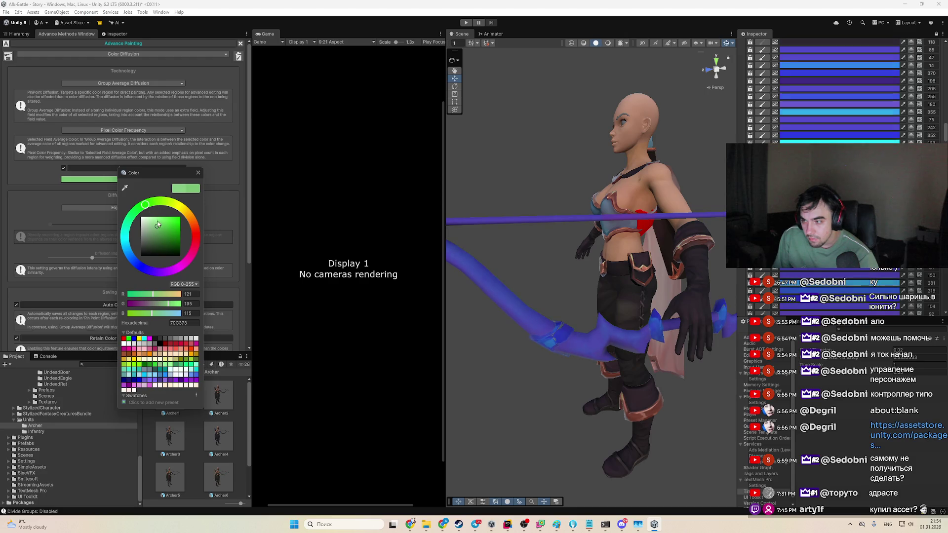
{"action": "left_click", "coordinate": [94, 173]}
Step: Set a vivid green diffusion colour, re-enable Inverse and pick a very dark colour
{"action": "left_click", "coordinate": [120, 179]}
{"action": "left_click", "coordinate": [133, 225]}
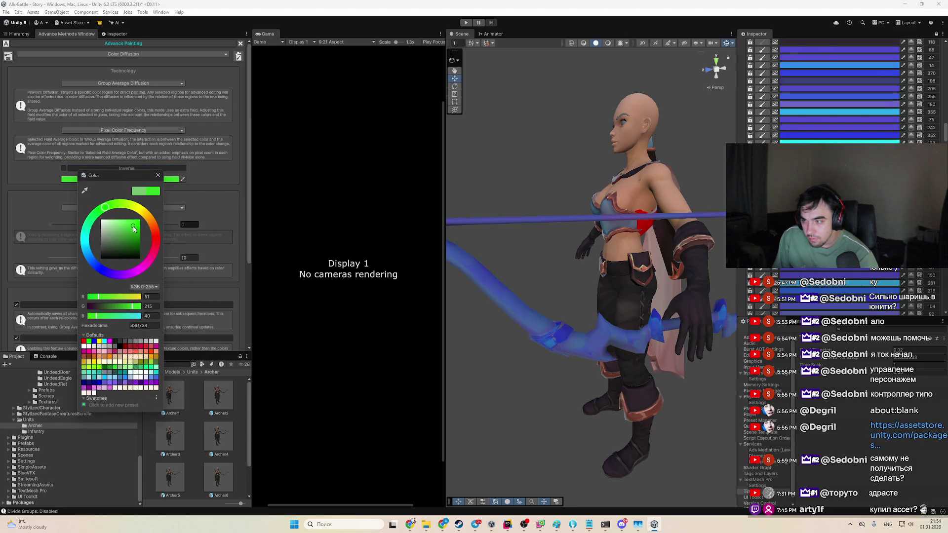
{"action": "left_click", "coordinate": [140, 230]}
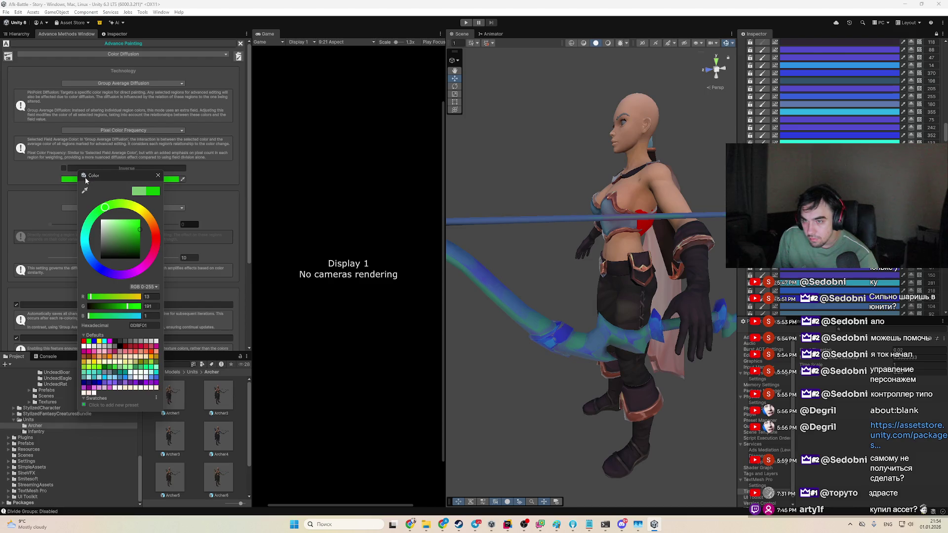
{"action": "left_click", "coordinate": [64, 169]}
{"action": "left_click", "coordinate": [79, 179]}
{"action": "left_click", "coordinate": [116, 254]}
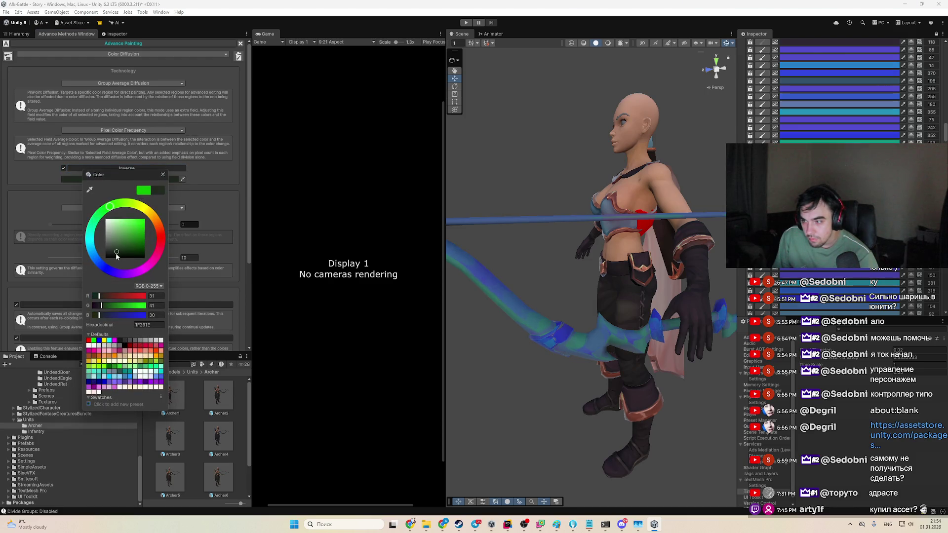
Step: Set the diffusion colour back to green and check the green-tinted bow
{"action": "left_click_drag", "start_coordinate": [494, 279], "coordinate": [618, 274]}
{"action": "left_click", "coordinate": [79, 179]}
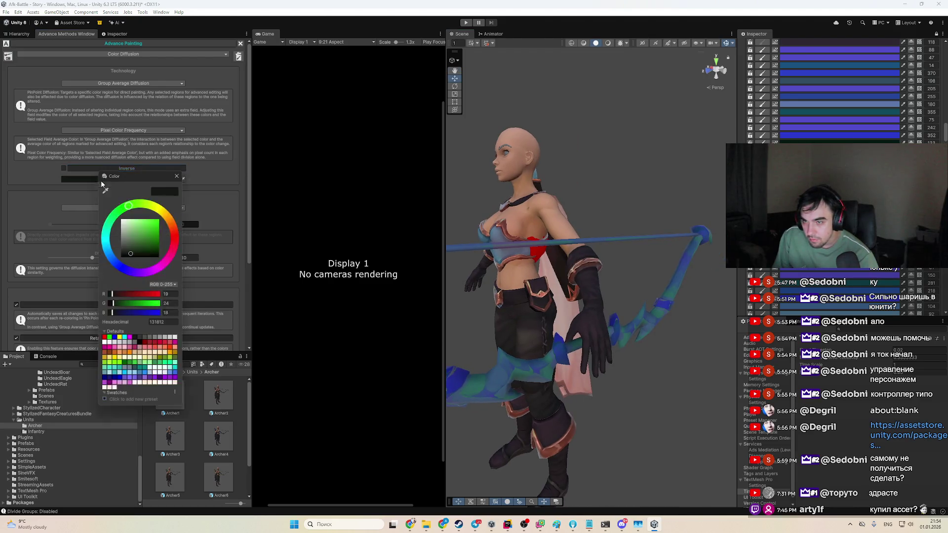
{"action": "left_click", "coordinate": [149, 228]}
{"action": "mouse_move", "coordinate": [551, 258]}
{"action": "left_mouse_down"}
{"action": "mouse_move", "coordinate": [541, 241]}
{"action": "mouse_move", "coordinate": [712, 230]}
{"action": "left_mouse_up"}
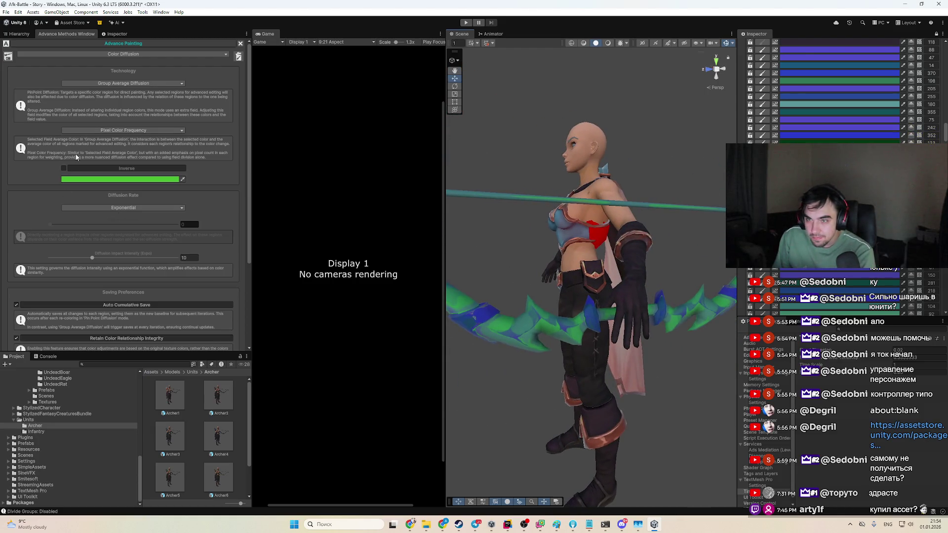
{"action": "left_click", "coordinate": [123, 83]}
Step: Switch to Pin Point Diffusion and raise the first diffusion rate to 0.126
{"action": "left_click", "coordinate": [119, 92]}
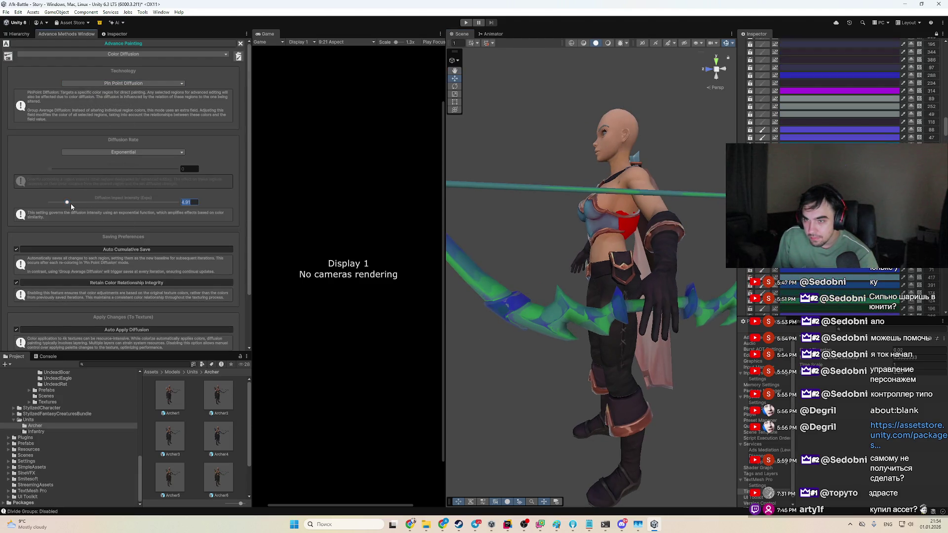
{"action": "left_click_drag", "start_coordinate": [52, 169], "coordinate": [66, 172]}
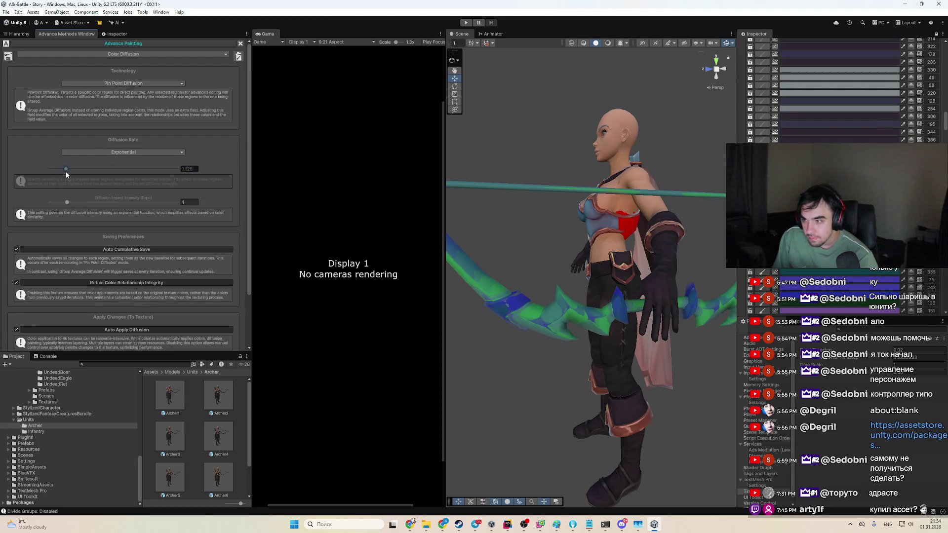
{"action": "left_click", "coordinate": [836, 117]}
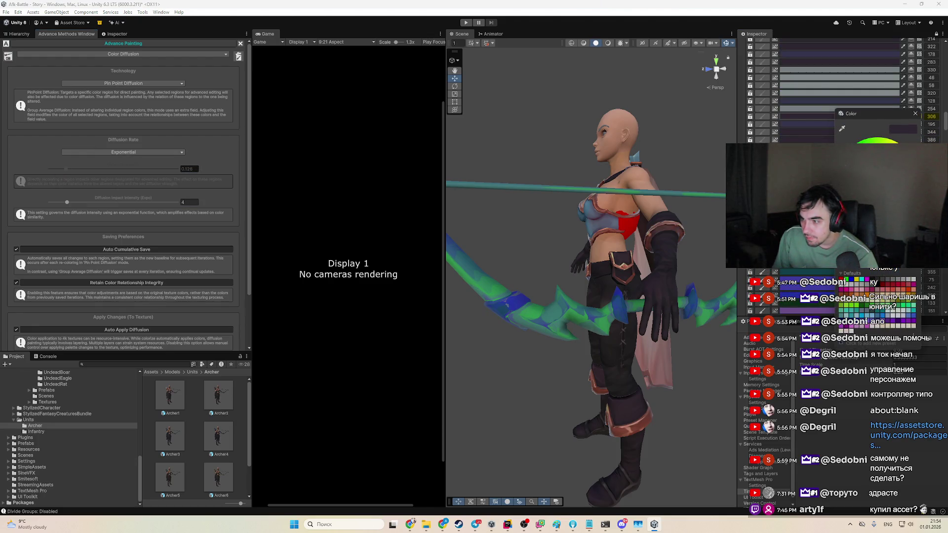
{"action": "scroll", "coordinate": [621, 242], "scroll_direction": "up", "scroll_amount": 3}
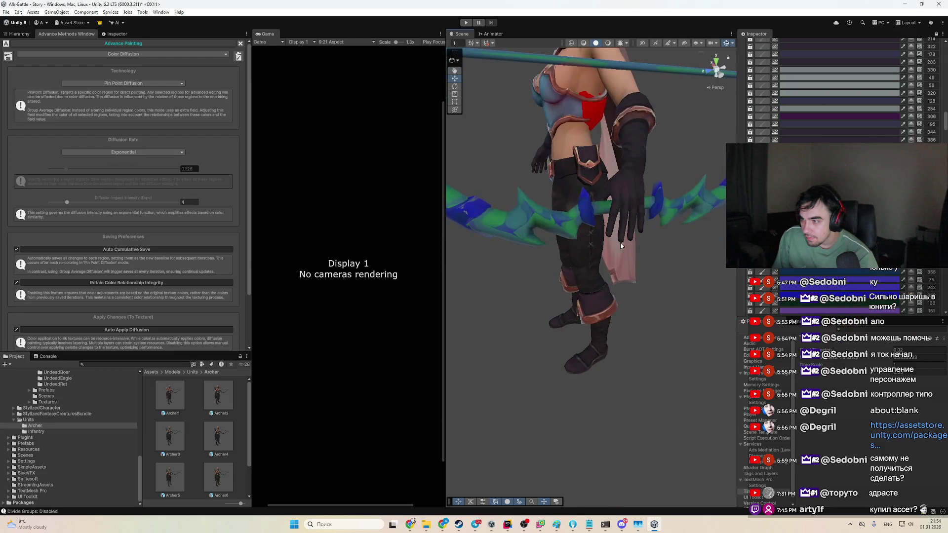
{"action": "scroll", "coordinate": [620, 242], "scroll_direction": "down", "scroll_amount": 3}
Step: Darken the bow's blue region to a deeper blue, viewing it from the side
{"action": "left_click", "coordinate": [840, 288]}
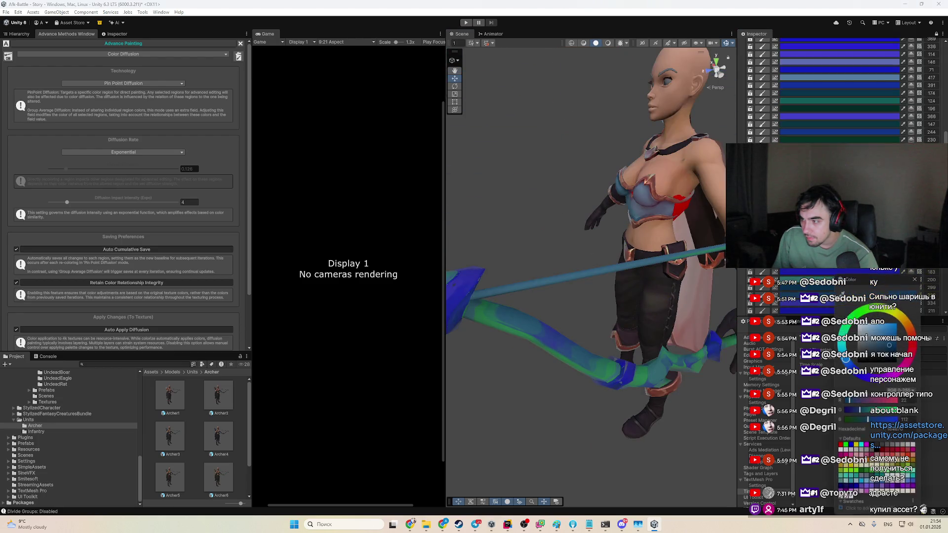
{"action": "left_click_drag", "start_coordinate": [879, 349], "coordinate": [879, 348]}
{"action": "left_click_drag", "start_coordinate": [707, 339], "coordinate": [651, 261]}
{"action": "left_click", "coordinate": [84, 152]}
{"action": "left_click", "coordinate": [81, 168]}
Step: Switch to Group Average Diffusion and set a yellow-green diffusion colour
{"action": "left_click", "coordinate": [128, 83]}
{"action": "left_click", "coordinate": [123, 99]}
{"action": "left_click", "coordinate": [104, 180]}
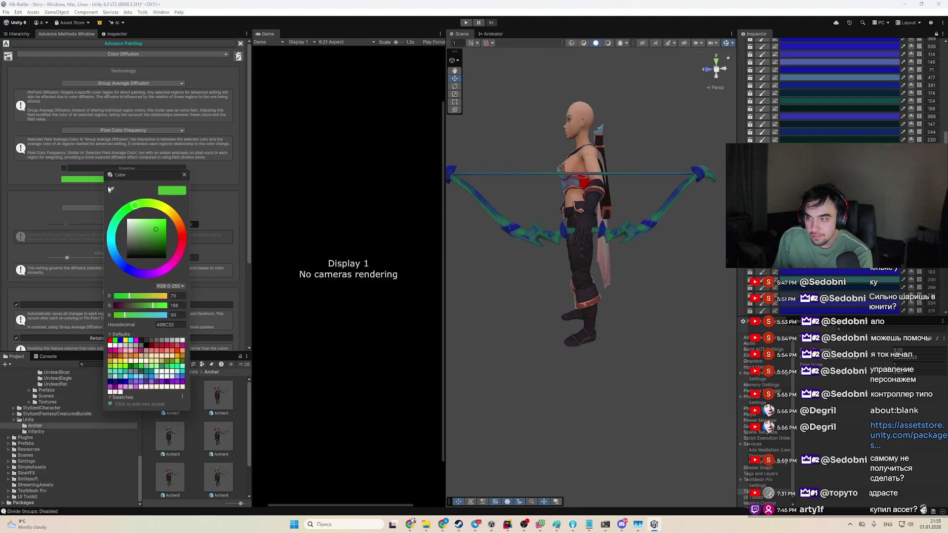
{"action": "left_click", "coordinate": [148, 229]}
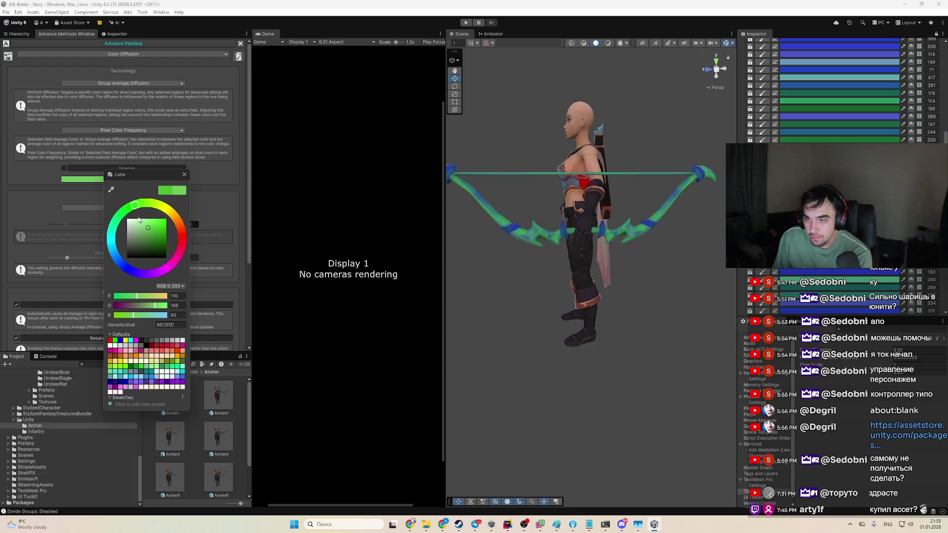
{"action": "mouse_move", "coordinate": [161, 216]}
{"action": "left_mouse_down"}
{"action": "mouse_move", "coordinate": [153, 207]}
{"action": "mouse_move", "coordinate": [162, 222]}
{"action": "left_mouse_up"}
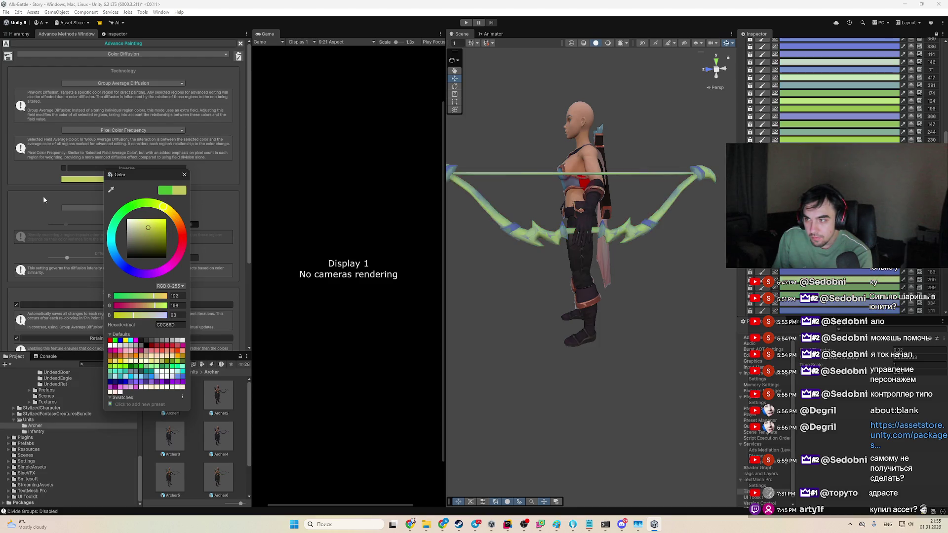
{"action": "left_click_drag", "start_coordinate": [551, 278], "coordinate": [623, 272], "text": "alt"}
Step: With Inverse on, change the diffusion colour to saturated blue, then turn Inverse off
{"action": "left_click", "coordinate": [63, 168]}
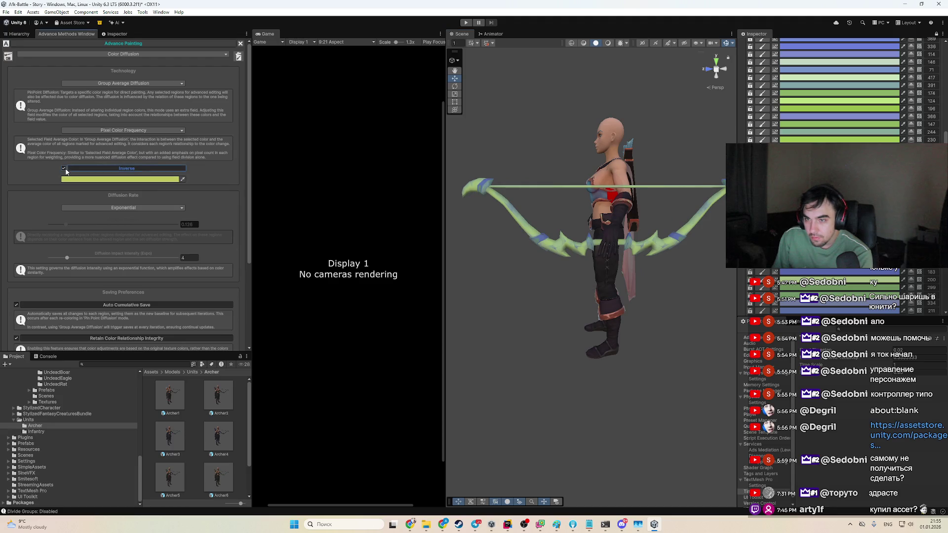
{"action": "left_click", "coordinate": [120, 178]}
{"action": "left_click", "coordinate": [93, 260]}
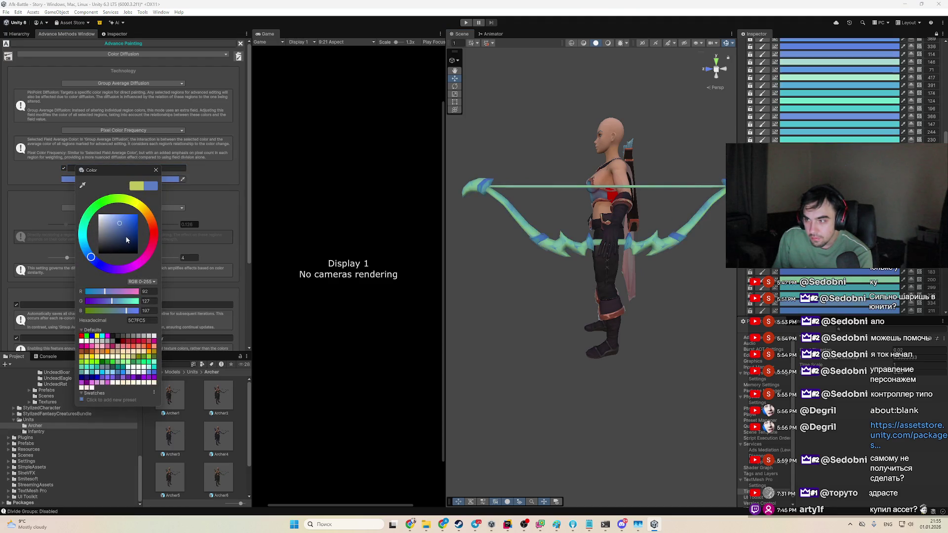
{"action": "left_click_drag", "start_coordinate": [135, 238], "coordinate": [134, 228]}
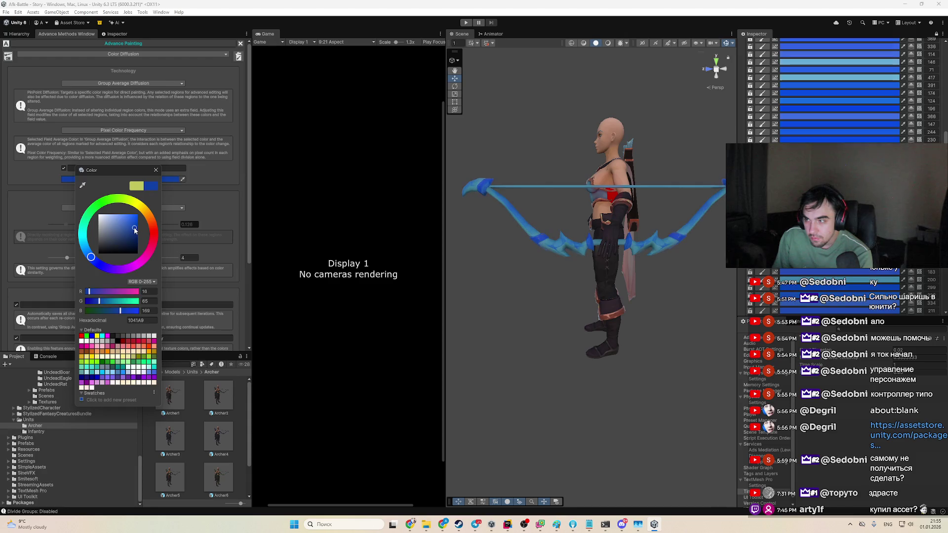
{"action": "left_click", "coordinate": [64, 168]}
{"action": "left_click", "coordinate": [63, 168]}
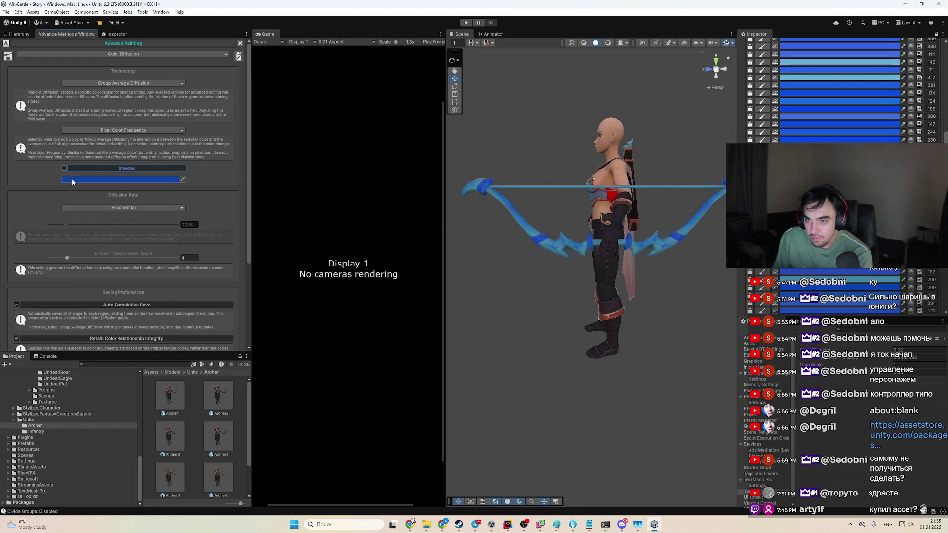
Step: Set the diffusion rate to 0 and the impact intensity to 21
{"action": "left_click_drag", "start_coordinate": [62, 224], "coordinate": [56, 223]}
{"action": "left_click", "coordinate": [138, 258]}
{"action": "left_click", "coordinate": [122, 211]}
Step: Change the diffusion colour from blue to red, then lighten it to pale pink
{"action": "left_click", "coordinate": [127, 179]}
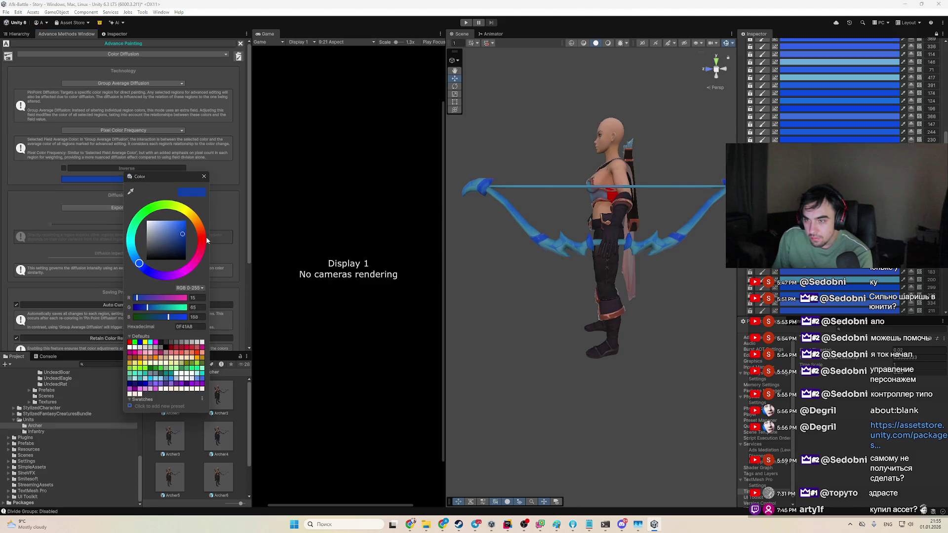
{"action": "left_click", "coordinate": [207, 239]}
{"action": "left_click", "coordinate": [177, 229]}
{"action": "left_click_drag", "start_coordinate": [177, 229], "coordinate": [158, 222]}
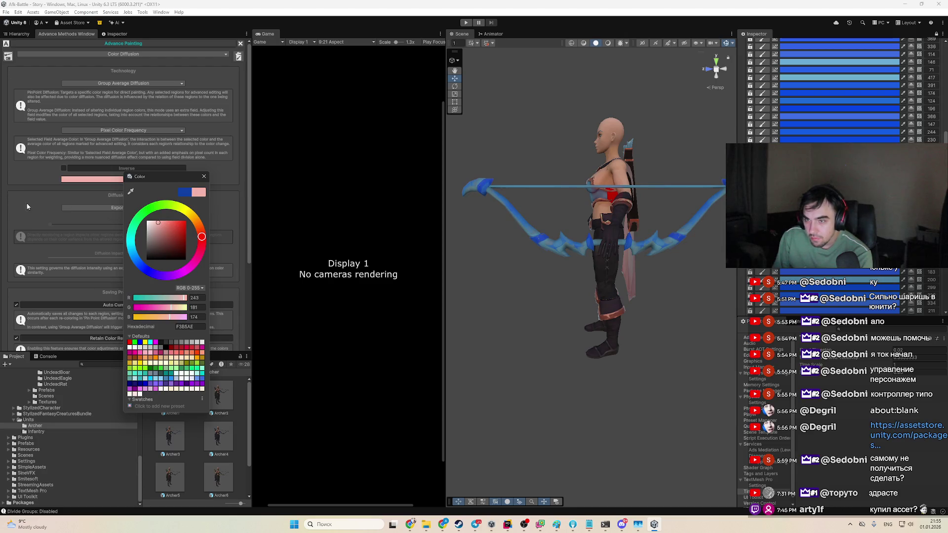
{"action": "left_click", "coordinate": [25, 206]}
Step: Turn Inverse on and change the colour through pale cyan to bright green
{"action": "left_click", "coordinate": [63, 169]}
{"action": "left_click", "coordinate": [72, 180]}
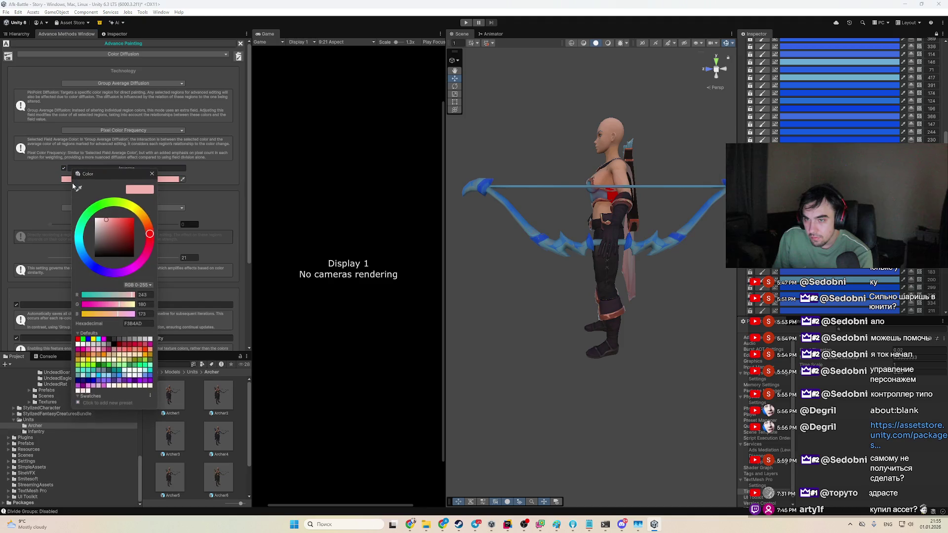
{"action": "left_click", "coordinate": [81, 238]}
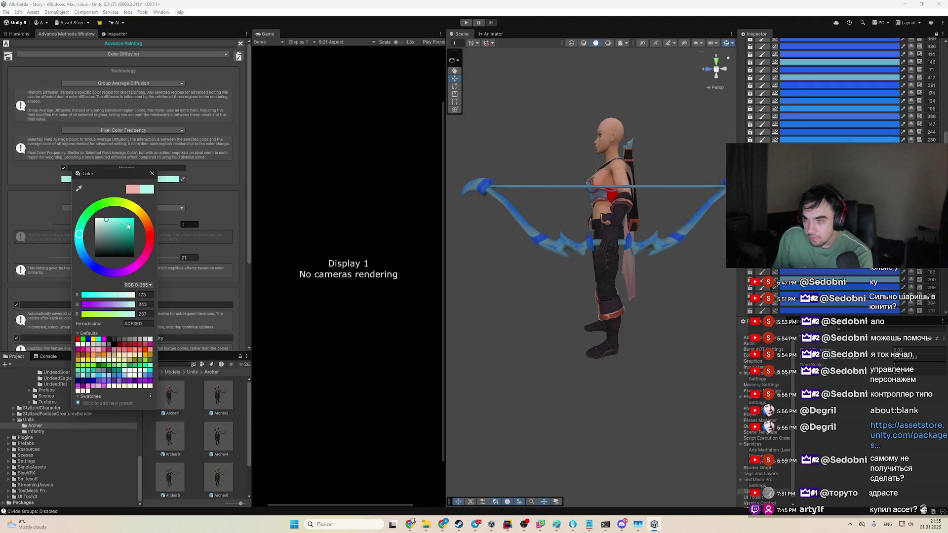
{"action": "left_click", "coordinate": [92, 214]}
{"action": "left_click", "coordinate": [124, 223]}
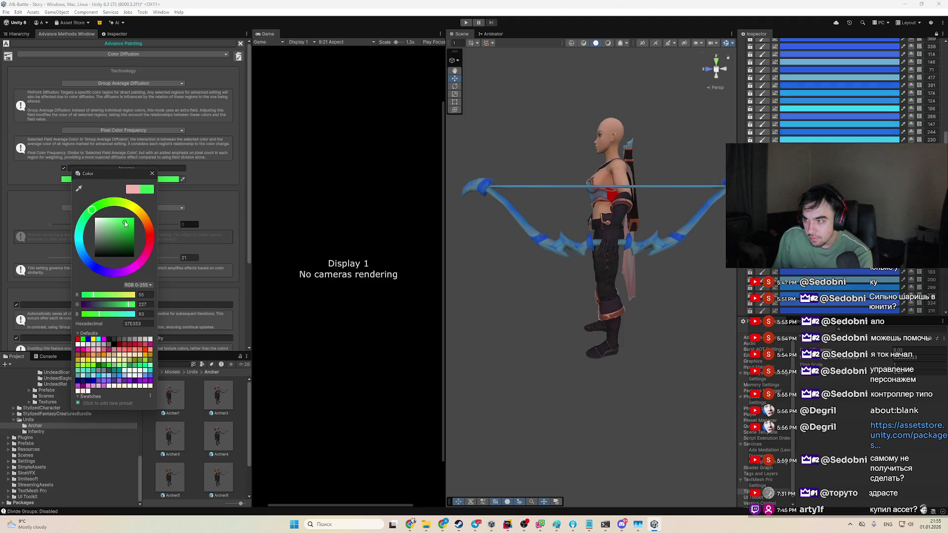
{"action": "left_click", "coordinate": [180, 217]}
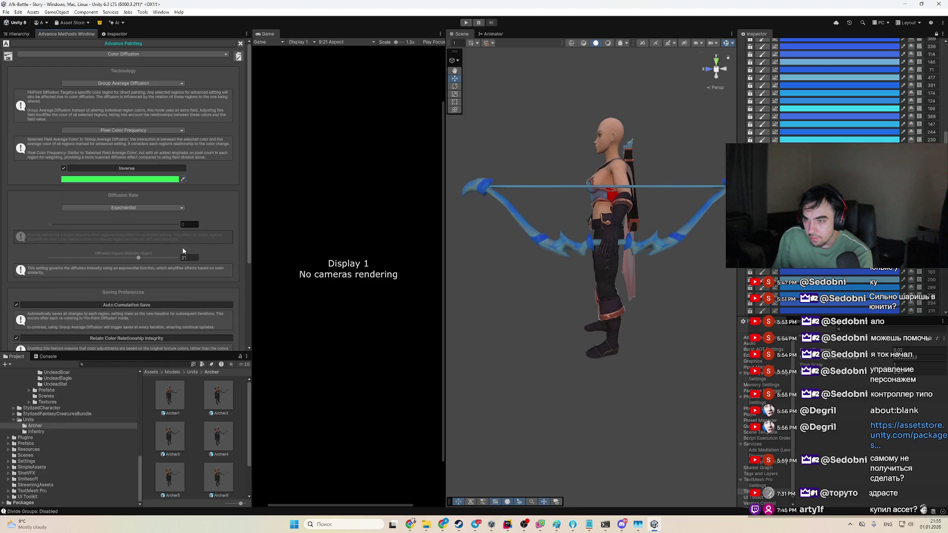
Step: Fine-tune the green to 24D742 and set the diffusion rate to 0.032
{"action": "left_click", "coordinate": [104, 179]}
{"action": "left_click", "coordinate": [163, 228]}
{"action": "left_click_drag", "start_coordinate": [162, 228], "coordinate": [169, 235]}
{"action": "left_click", "coordinate": [211, 199]}
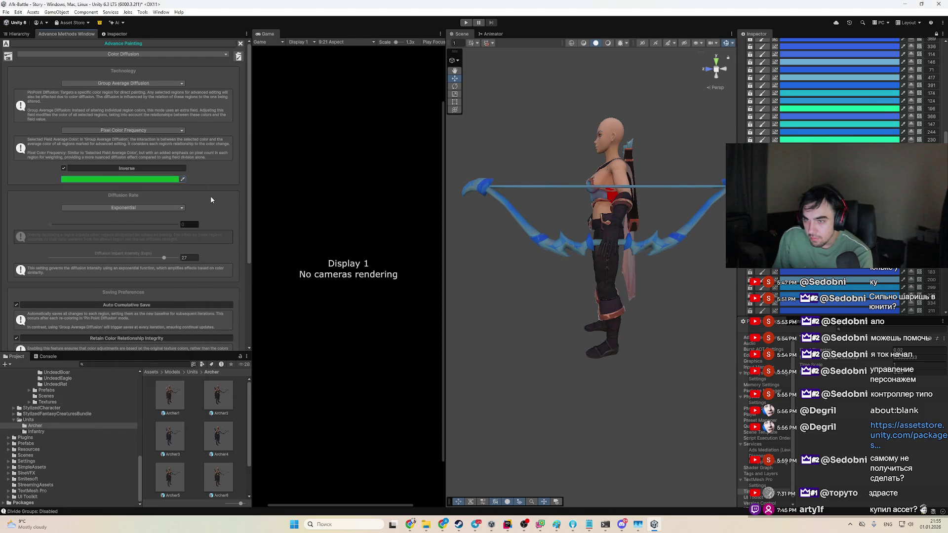
{"action": "left_click", "coordinate": [53, 224]}
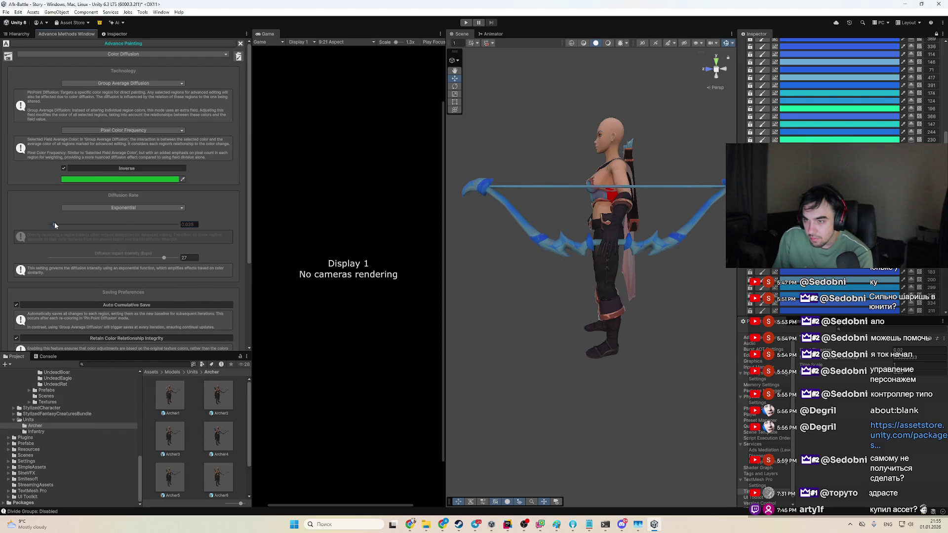
Step: Change the diffusion colour from green to near black, then a grey-blue
{"action": "left_click", "coordinate": [67, 180]}
{"action": "left_click_drag", "start_coordinate": [99, 252], "coordinate": [80, 254]}
{"action": "left_click", "coordinate": [80, 251]}
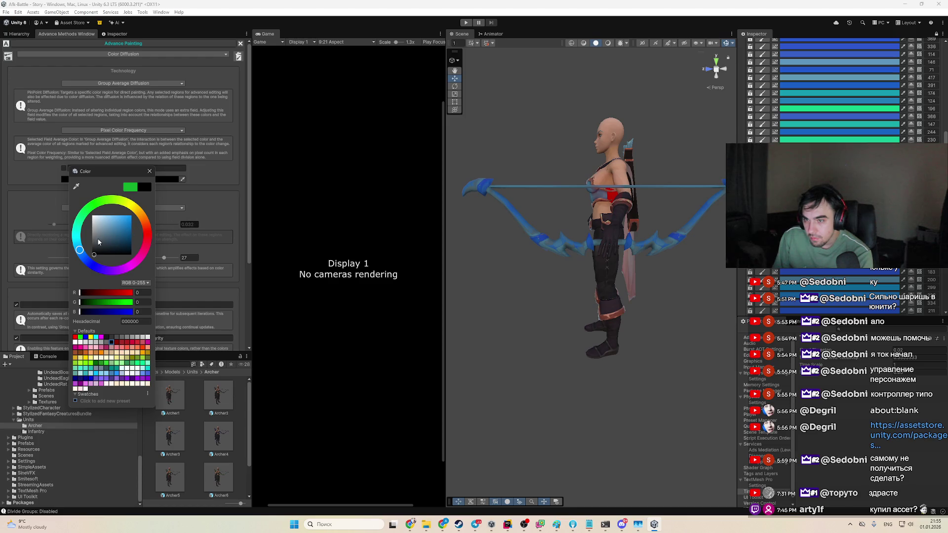
{"action": "left_click", "coordinate": [98, 240]}
{"action": "left_click", "coordinate": [64, 170]}
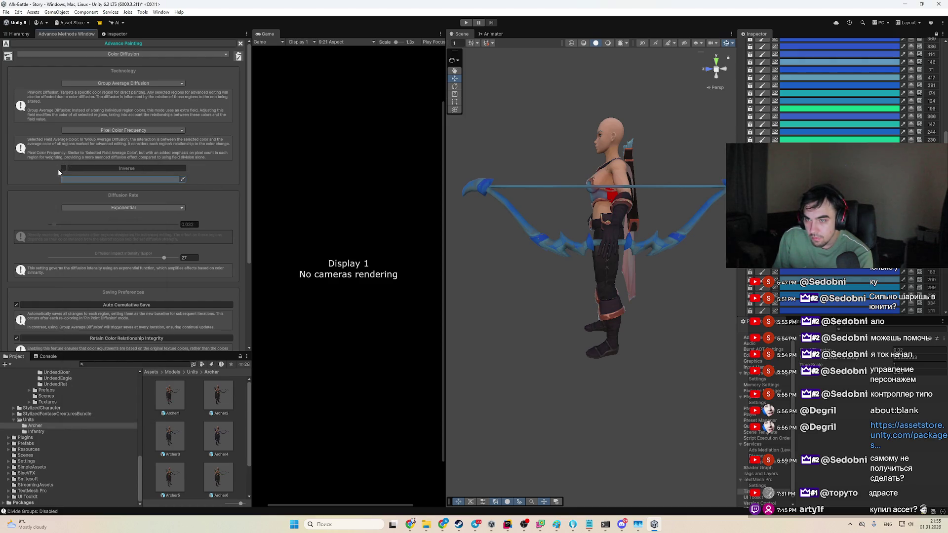
Step: Switch the colour back to bright green and brighten it slightly
{"action": "left_click", "coordinate": [96, 180]}
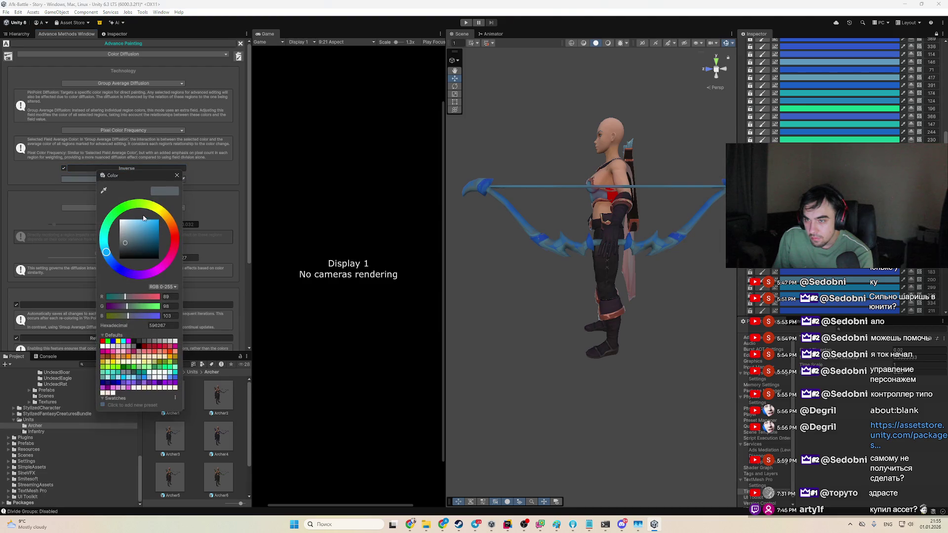
{"action": "left_click", "coordinate": [124, 208]}
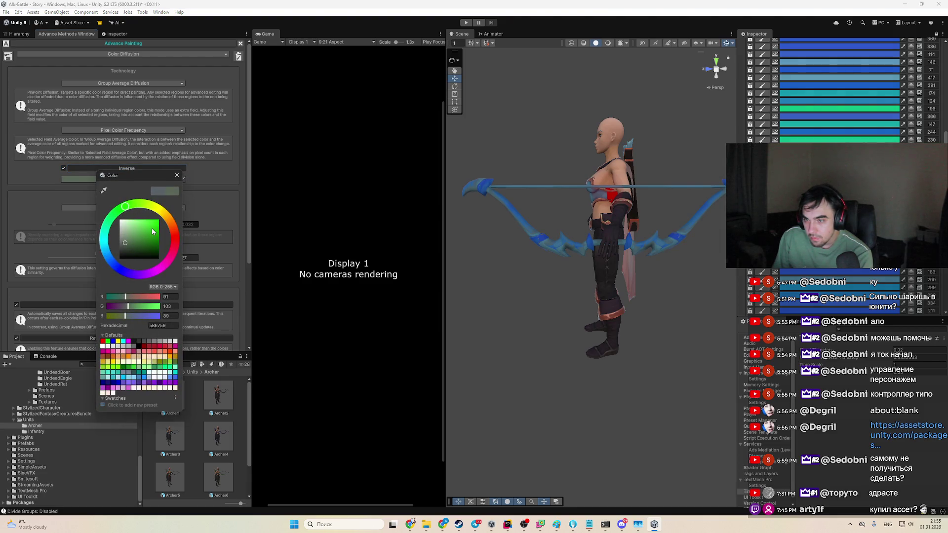
{"action": "left_click", "coordinate": [151, 229]}
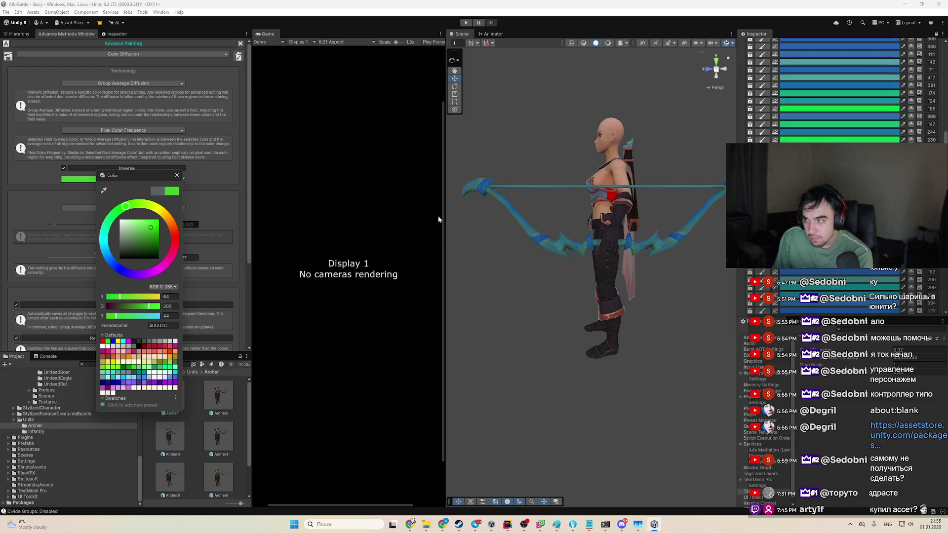
{"action": "scroll", "coordinate": [595, 199], "scroll_direction": "up", "scroll_amount": 5}
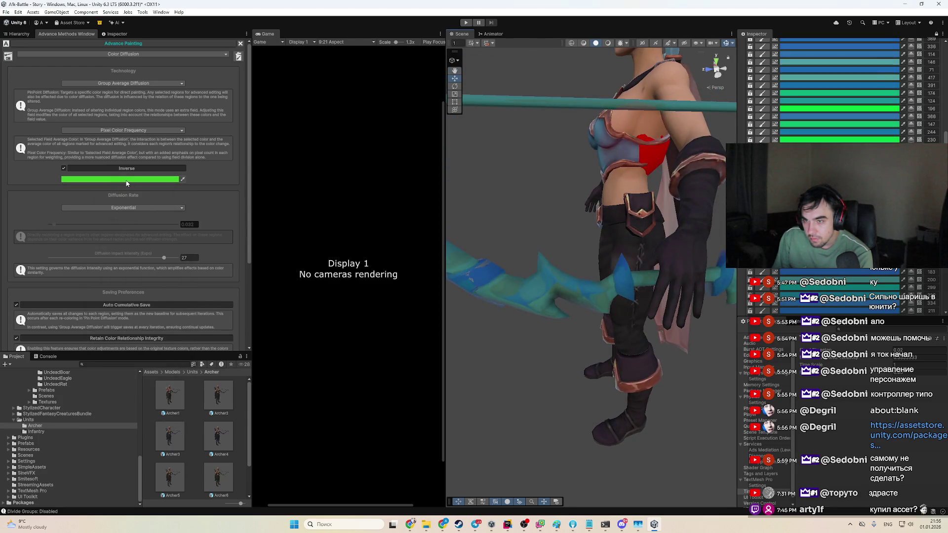
{"action": "left_click", "coordinate": [126, 179]}
{"action": "left_click", "coordinate": [179, 226]}
{"action": "left_click", "coordinate": [54, 228]}
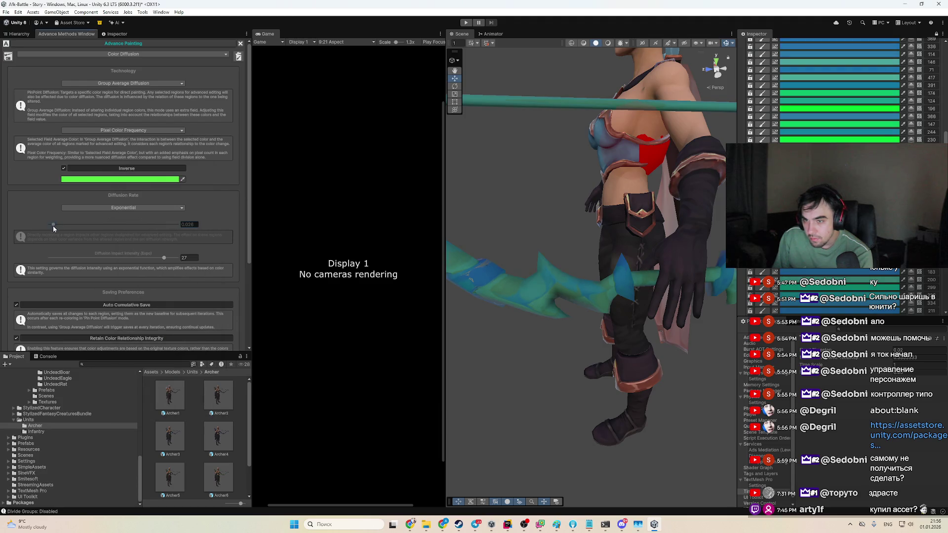
Step: Change the Inverse colour to a darker blue
{"action": "left_click", "coordinate": [119, 179]}
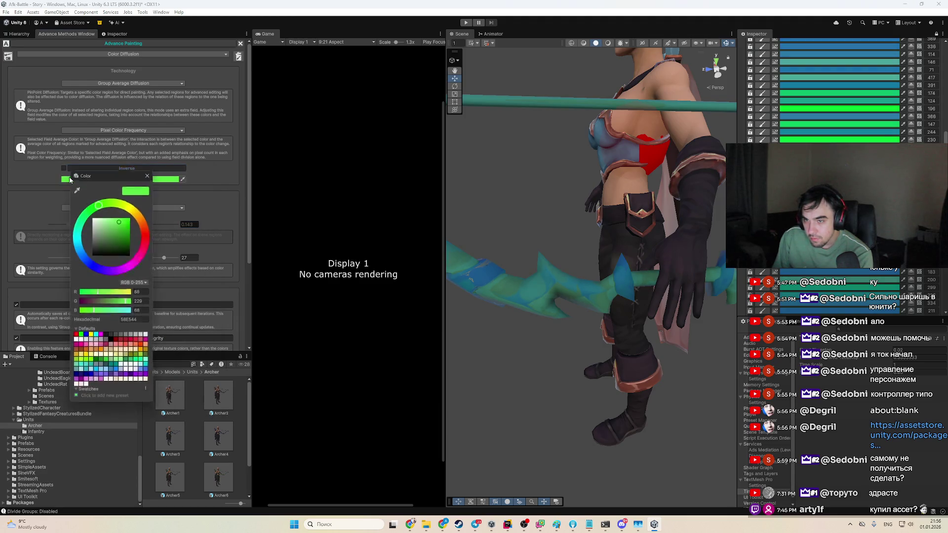
{"action": "left_click", "coordinate": [83, 256]}
{"action": "left_click", "coordinate": [127, 241]}
{"action": "left_click", "coordinate": [171, 184]}
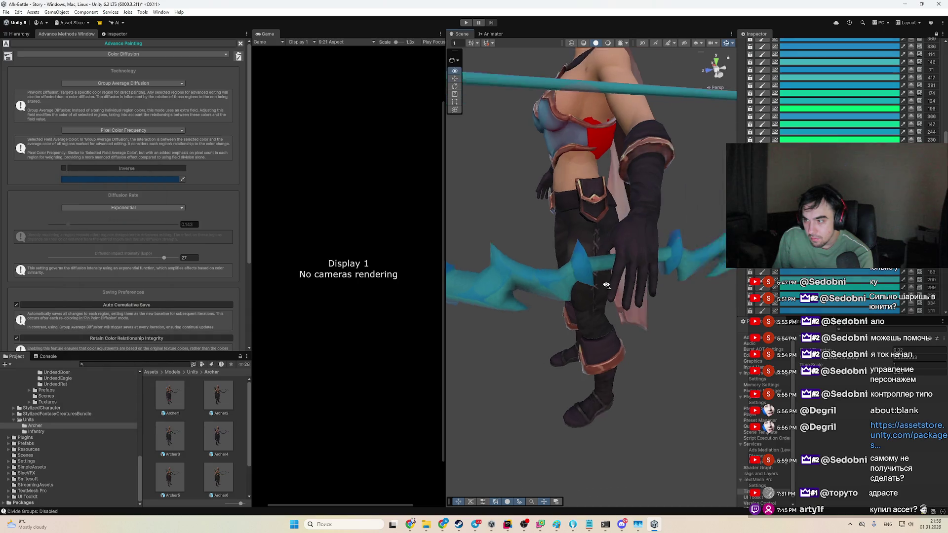
Step: Turn Inverse on, set the colour to green, then turn Inverse off
{"action": "left_click", "coordinate": [64, 168]}
{"action": "left_click", "coordinate": [121, 179]}
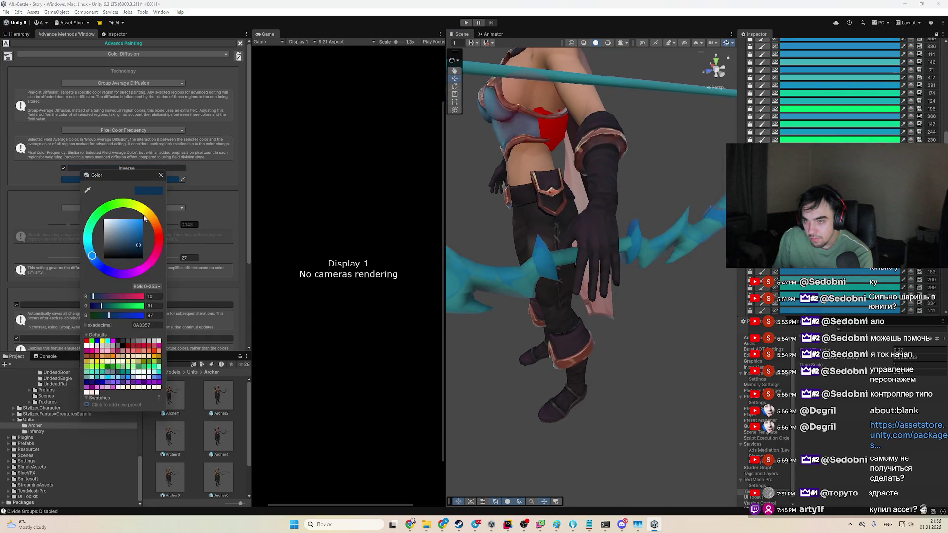
{"action": "left_click", "coordinate": [126, 211]}
{"action": "left_click", "coordinate": [161, 174]}
{"action": "scroll", "coordinate": [499, 233], "scroll_direction": "down", "scroll_amount": 5}
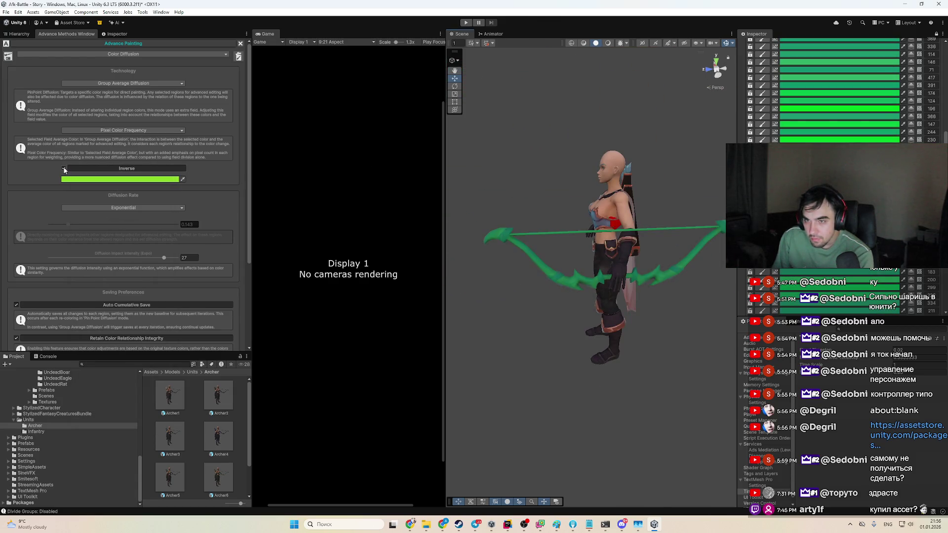
{"action": "left_click", "coordinate": [63, 168]}
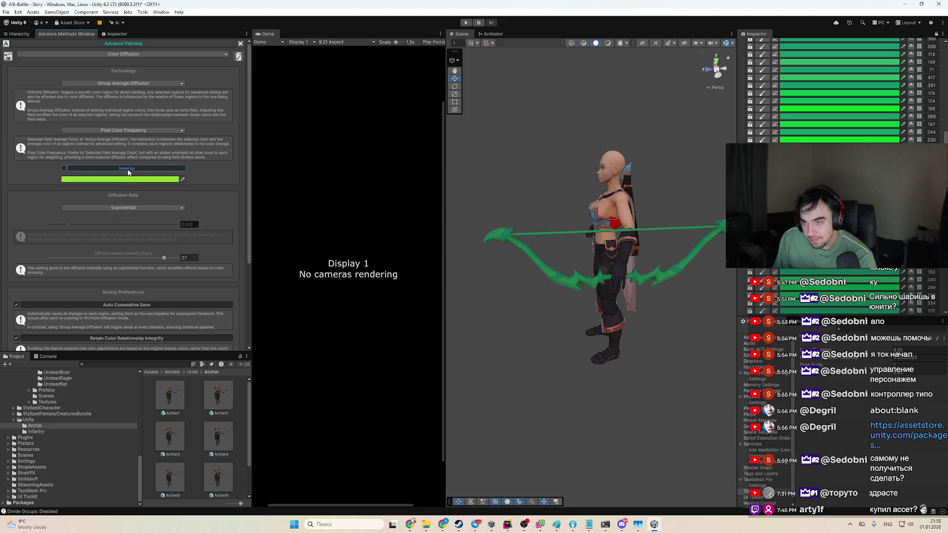
Step: Switch to Pin Point Diffusion and shift a bow region's colour toward blue, then purple
{"action": "left_click", "coordinate": [131, 84]}
{"action": "left_click", "coordinate": [123, 91]}
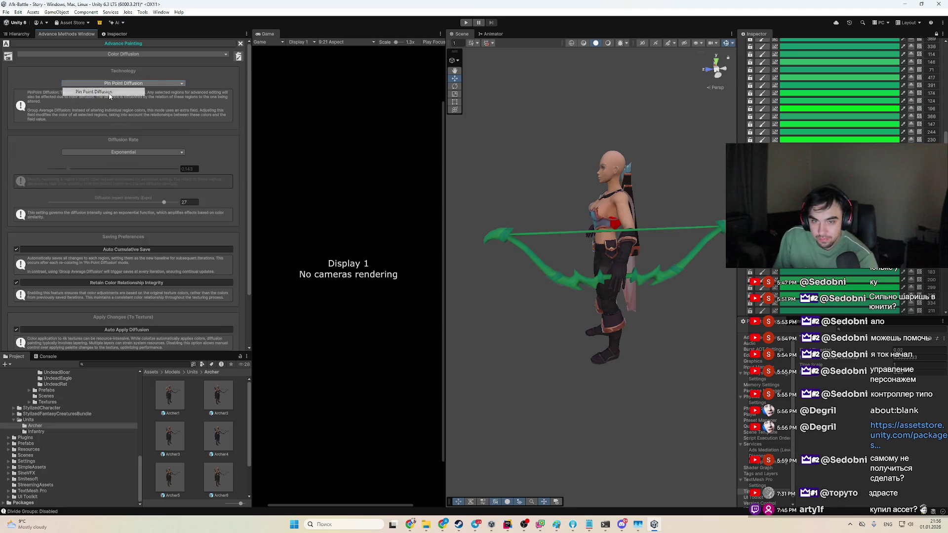
{"action": "left_click", "coordinate": [839, 109]}
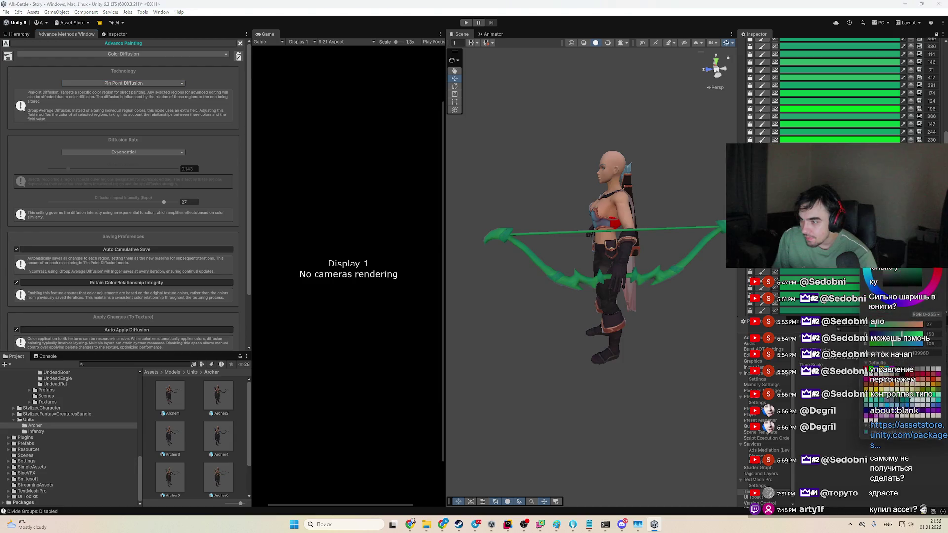
{"action": "left_click_drag", "start_coordinate": [895, 278], "coordinate": [874, 282]}
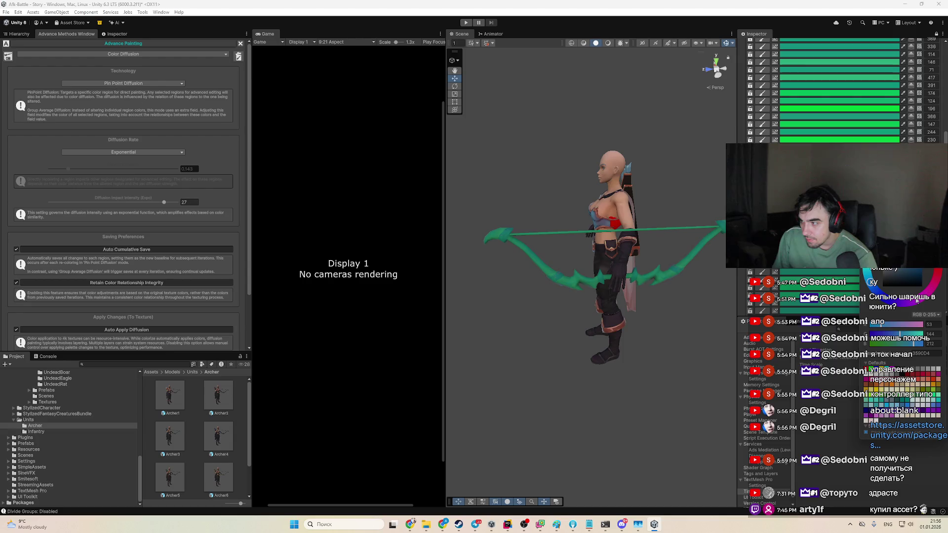
{"action": "left_click", "coordinate": [916, 300]}
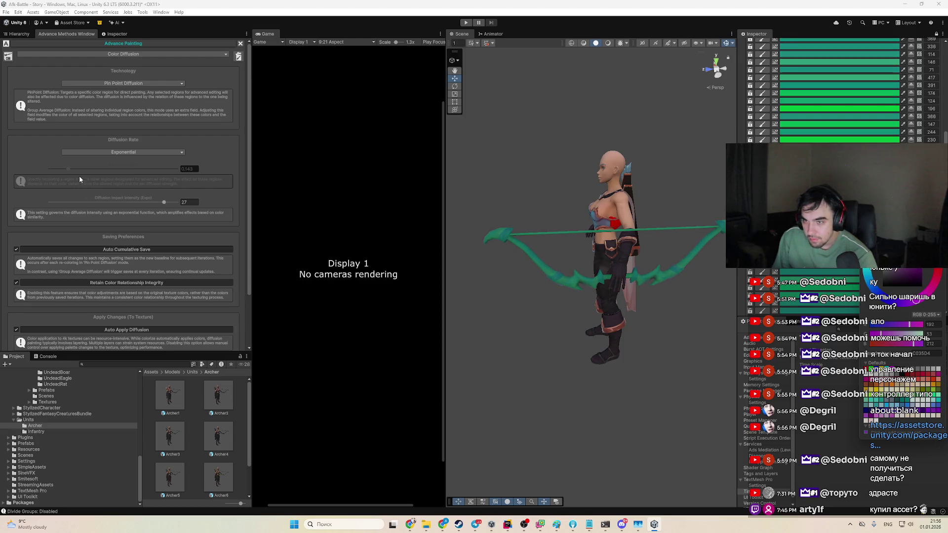
Step: Darken that region to blue-grey, moving the colour picker out of the way
{"action": "scroll", "coordinate": [840, 92], "scroll_direction": "up", "scroll_amount": 3}
{"action": "scroll", "coordinate": [815, 98], "scroll_direction": "up", "scroll_amount": 3}
{"action": "left_click_drag", "start_coordinate": [879, 195], "coordinate": [851, 95]}
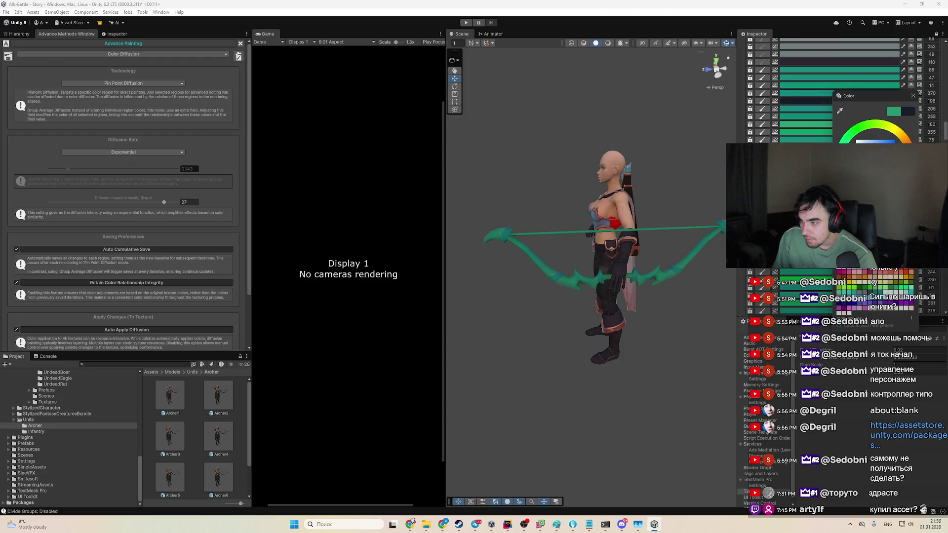
{"action": "scroll", "coordinate": [840, 89], "scroll_direction": "down", "scroll_amount": 2}
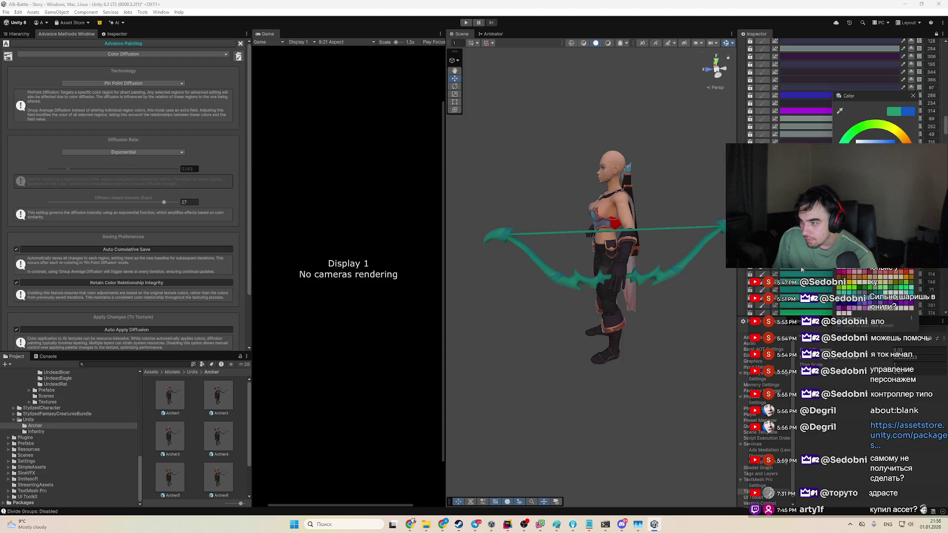
{"action": "left_click_drag", "start_coordinate": [859, 95], "coordinate": [826, 255]}
{"action": "mouse_move", "coordinate": [841, 311]}
{"action": "left_mouse_down"}
{"action": "mouse_move", "coordinate": [837, 326]}
{"action": "mouse_move", "coordinate": [849, 343]}
{"action": "left_mouse_up"}
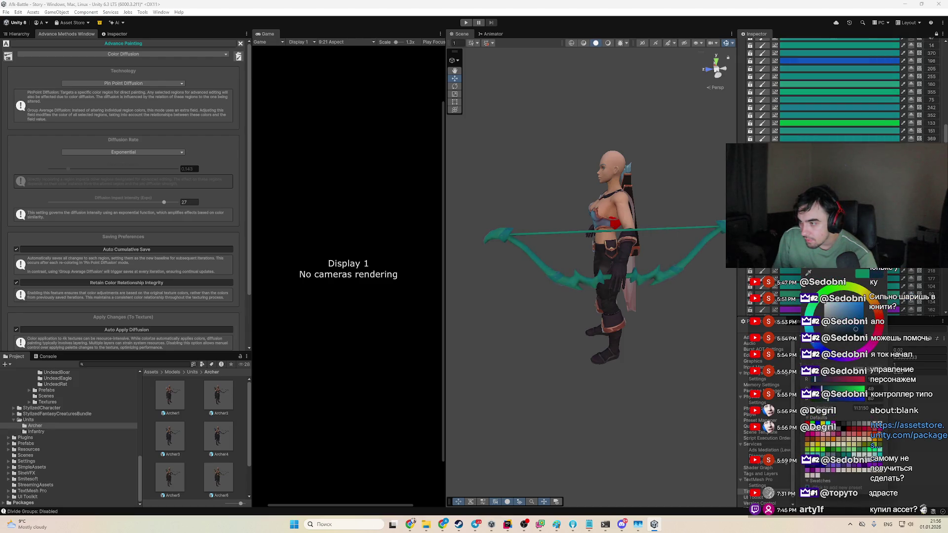
{"action": "left_click", "coordinate": [839, 197]}
Step: Raise the diffusion rate to 0.357 and turn another bow region blue
{"action": "scroll", "coordinate": [839, 197], "scroll_direction": "down", "scroll_amount": 3}
{"action": "scroll", "coordinate": [839, 198], "scroll_direction": "down", "scroll_amount": 2}
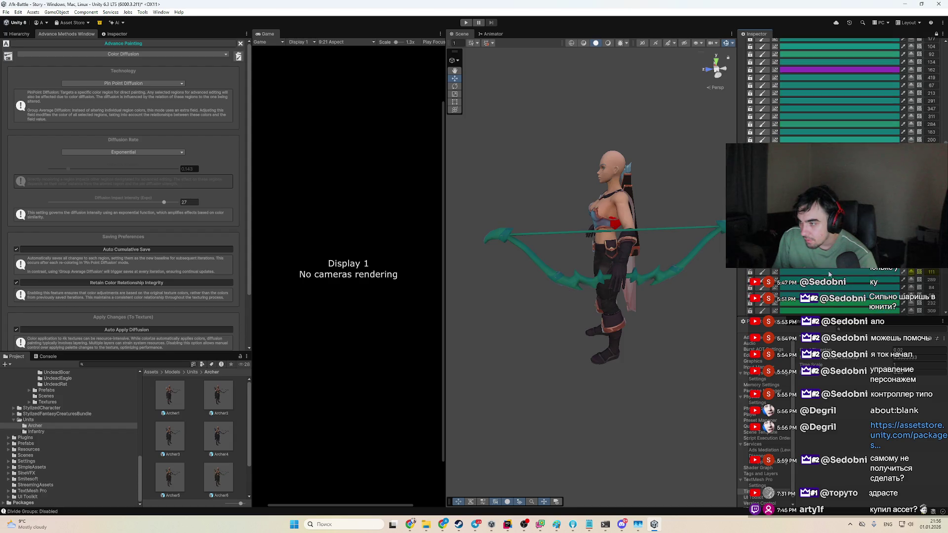
{"action": "left_click", "coordinate": [839, 70]}
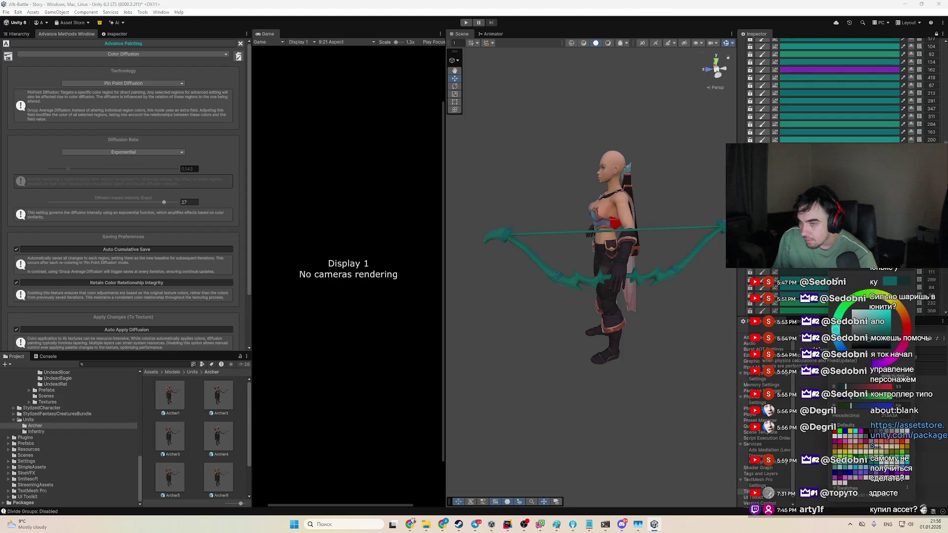
{"action": "left_click_drag", "start_coordinate": [81, 168], "coordinate": [95, 169]}
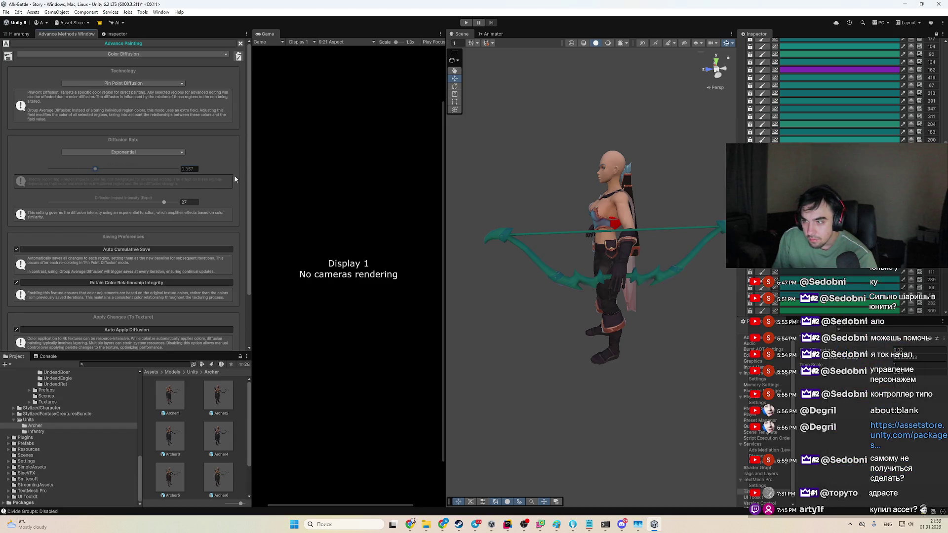
{"action": "left_click", "coordinate": [849, 102]}
{"action": "mouse_move", "coordinate": [851, 157]}
{"action": "left_mouse_down"}
{"action": "mouse_move", "coordinate": [862, 181]}
{"action": "mouse_move", "coordinate": [887, 171]}
{"action": "left_mouse_up"}
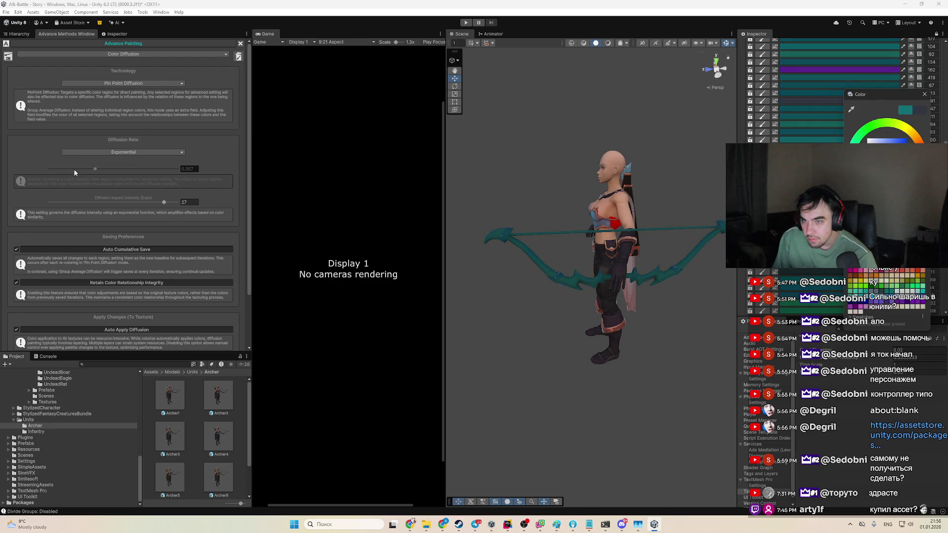
{"action": "left_click", "coordinate": [114, 158]}
Step: Switch the diffusion rate to Linear and make the bow bright cyan
{"action": "left_click", "coordinate": [98, 158]}
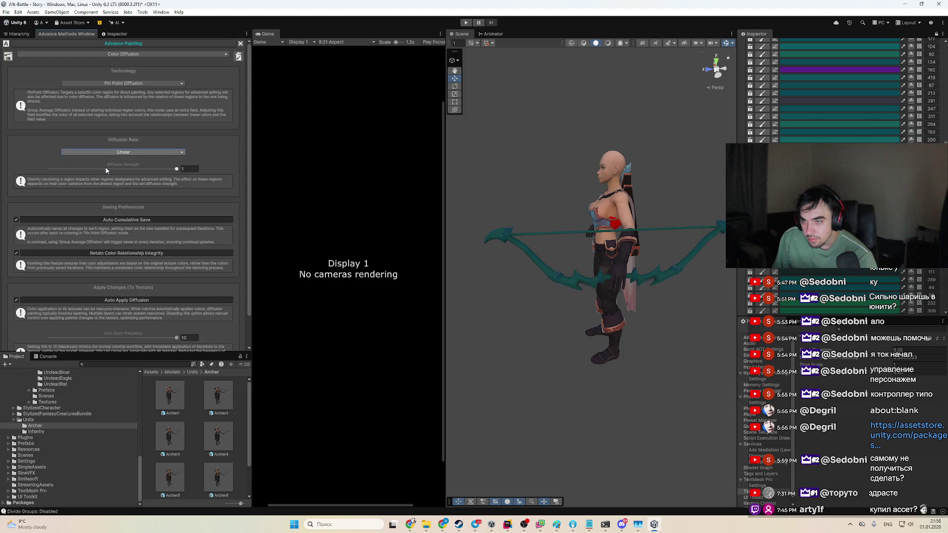
{"action": "scroll", "coordinate": [839, 89], "scroll_direction": "down", "scroll_amount": 3}
{"action": "left_click", "coordinate": [810, 105]}
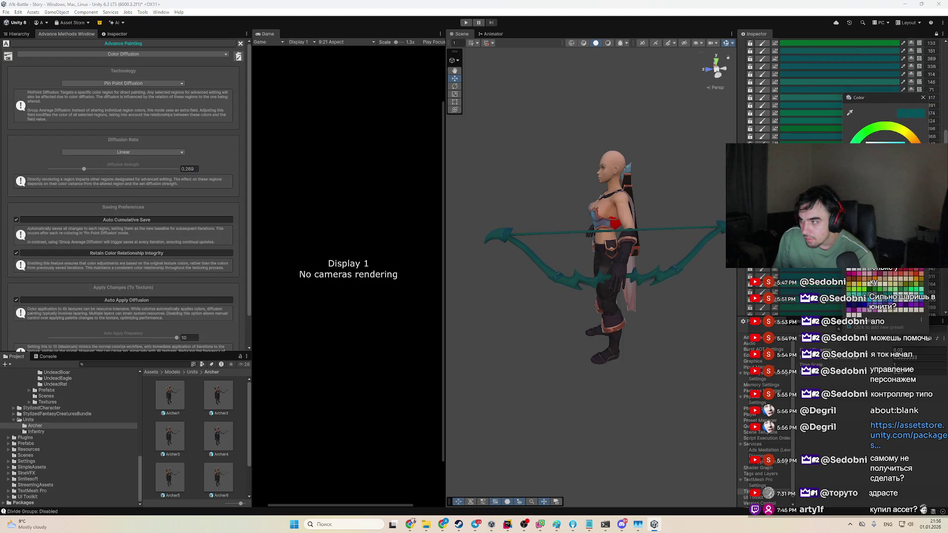
{"action": "left_click", "coordinate": [884, 163]}
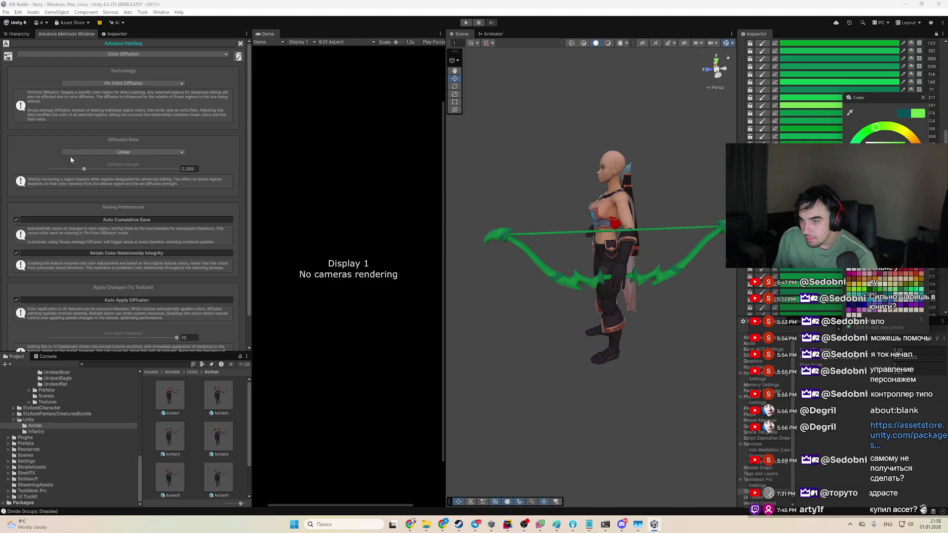
{"action": "left_click", "coordinate": [73, 153]}
{"action": "left_click", "coordinate": [74, 159]}
Step: Lower the diffusion strength to 0.117 and add blue to a region so the bow turns teal
{"action": "left_click_drag", "start_coordinate": [84, 169], "coordinate": [65, 170]}
{"action": "left_click", "coordinate": [849, 314]}
{"action": "mouse_move", "coordinate": [856, 419]}
{"action": "left_mouse_down"}
{"action": "mouse_move", "coordinate": [870, 420]}
{"action": "mouse_move", "coordinate": [840, 420]}
{"action": "left_mouse_up"}
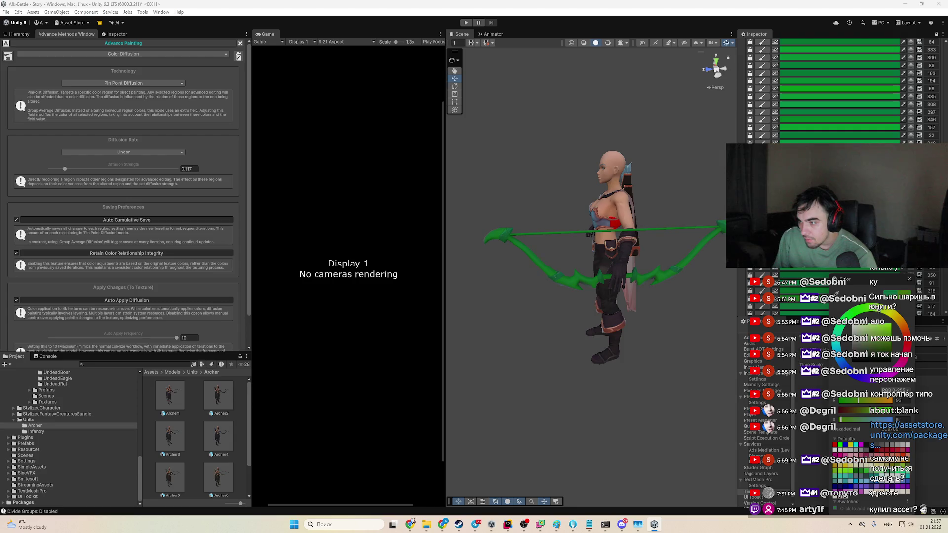
{"action": "left_click", "coordinate": [187, 169]}
Step: Switch back to Group Average Diffusion with Inverse on, trying dark, olive and vivid green colours
{"action": "left_click", "coordinate": [123, 83]}
{"action": "left_click", "coordinate": [113, 102]}
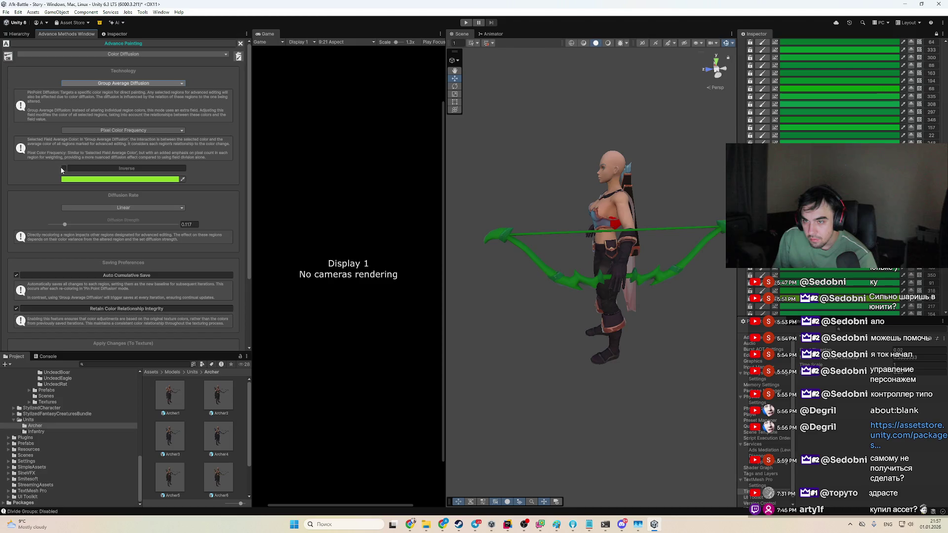
{"action": "left_click", "coordinate": [63, 169]}
{"action": "left_click", "coordinate": [79, 179]}
{"action": "left_click", "coordinate": [114, 256]}
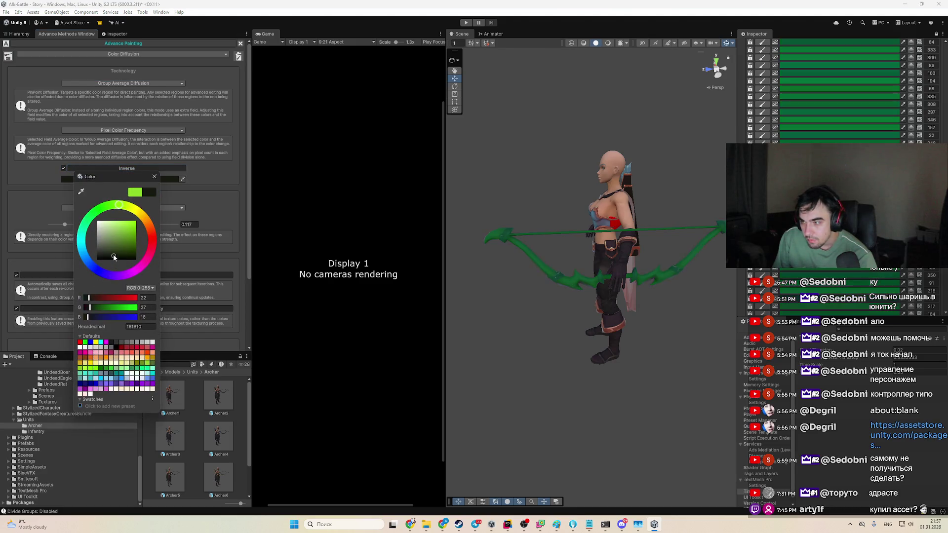
{"action": "left_click", "coordinate": [118, 246]}
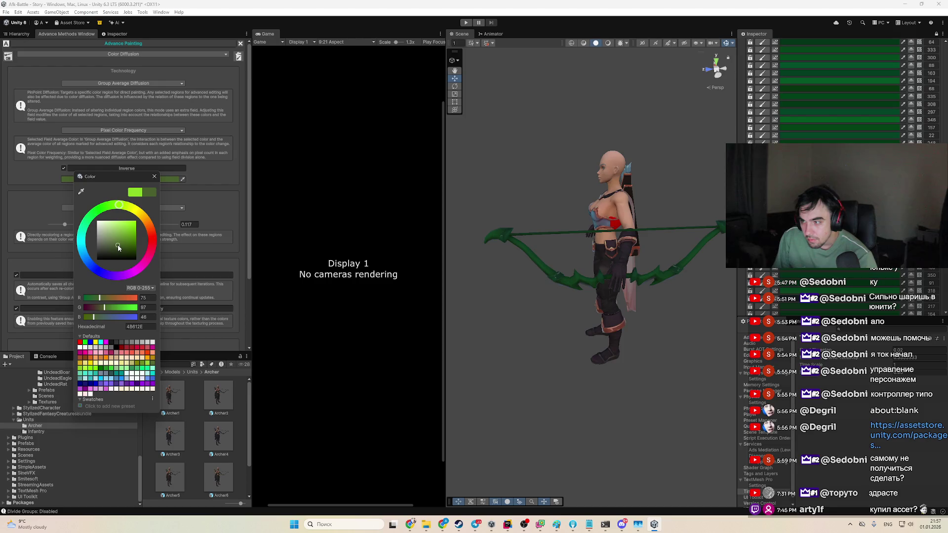
{"action": "left_click", "coordinate": [127, 229]}
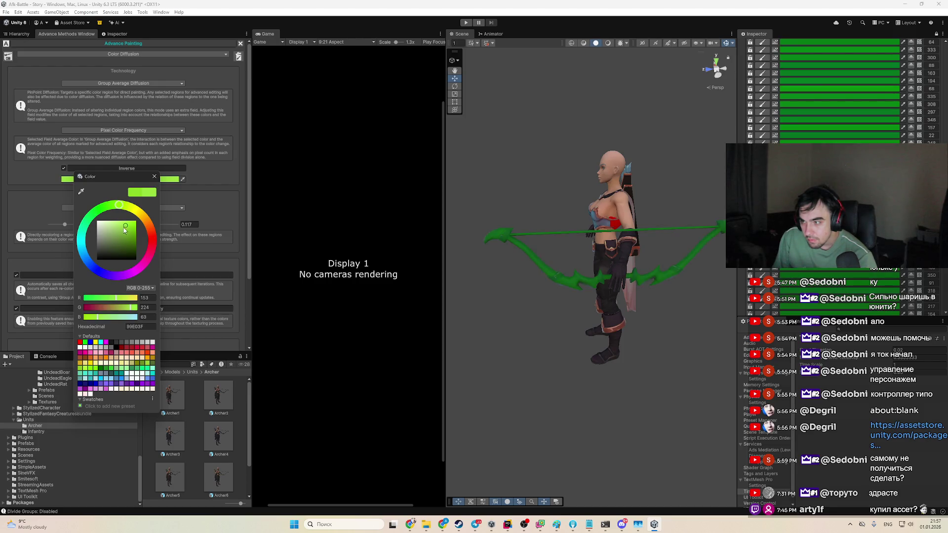
Step: Settle the group diffusion colour on light teal 3DA6B0
{"action": "left_click", "coordinate": [63, 169]}
{"action": "left_click", "coordinate": [65, 178]}
{"action": "left_click", "coordinate": [65, 200]}
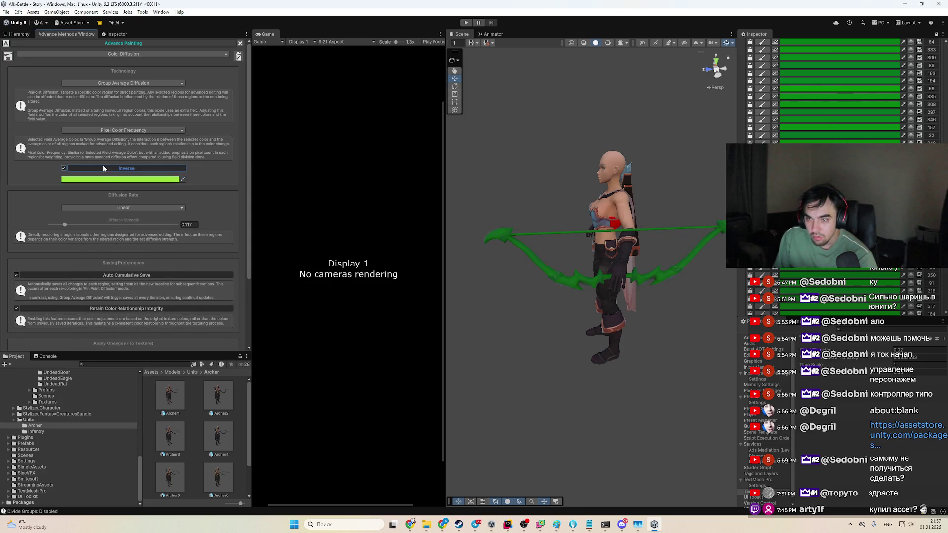
{"action": "left_click", "coordinate": [69, 178]}
{"action": "left_click", "coordinate": [69, 174]}
{"action": "left_click", "coordinate": [70, 178]}
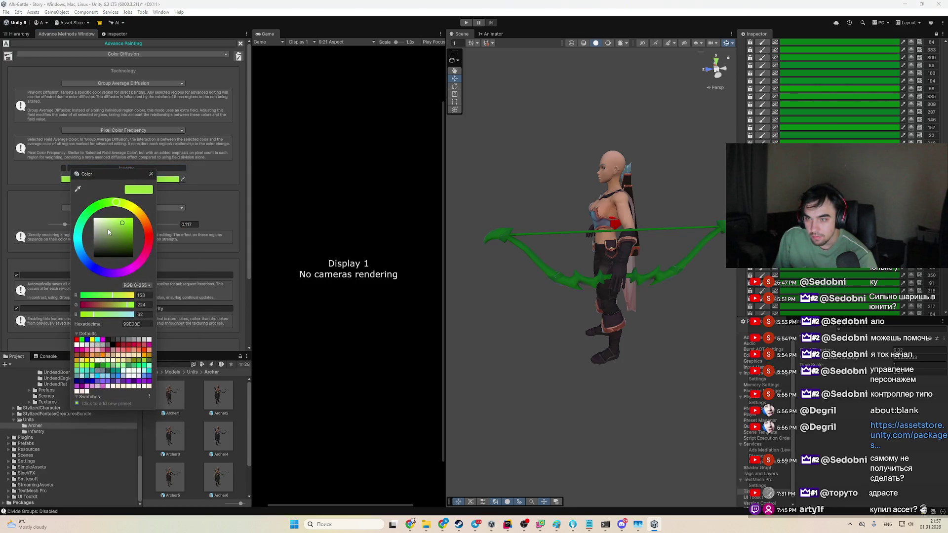
{"action": "left_click", "coordinate": [78, 241]}
{"action": "left_click", "coordinate": [119, 232]}
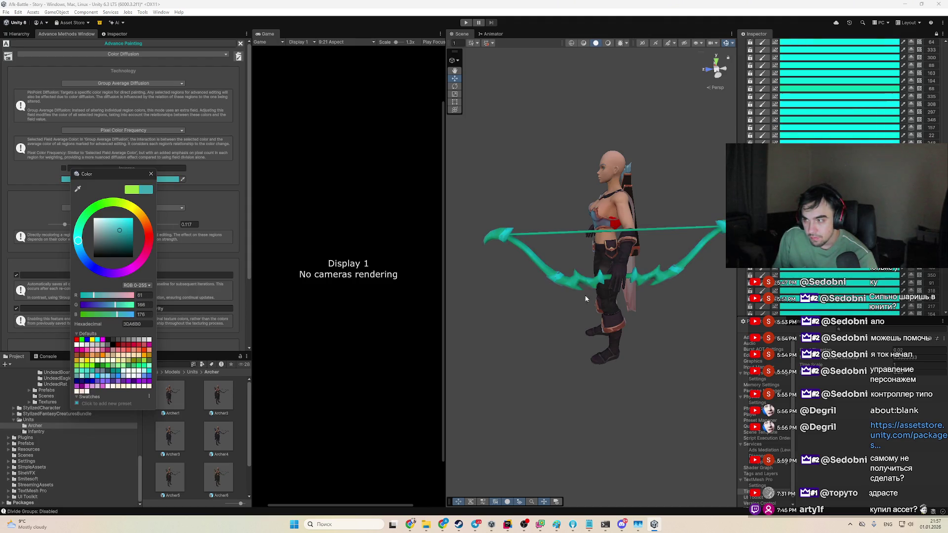
{"action": "left_click", "coordinate": [180, 146]}
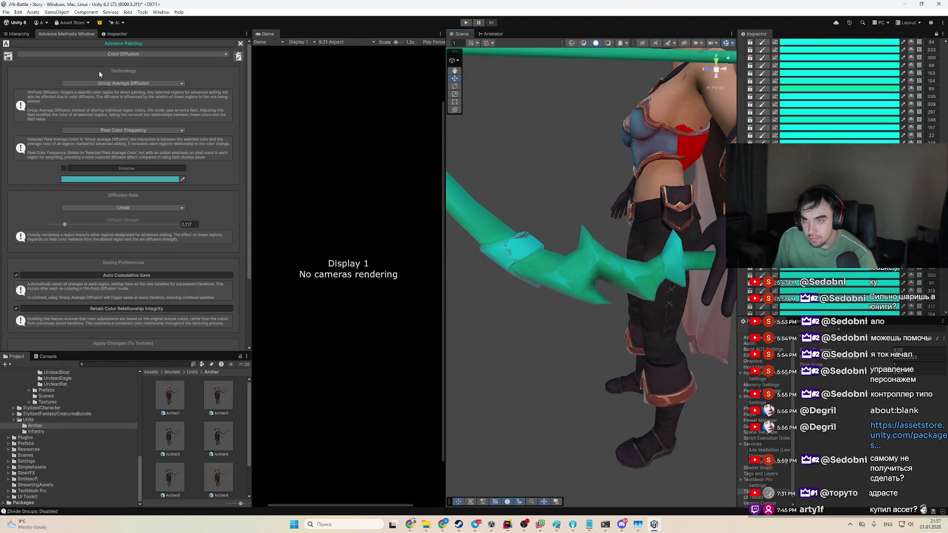
{"action": "left_click", "coordinate": [123, 53]}
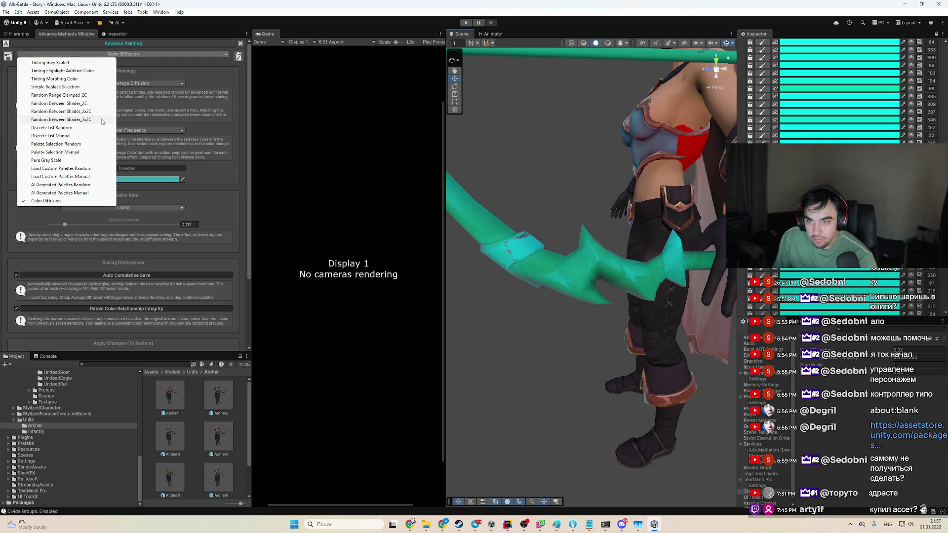
Step: Switch to Random Between Shades_3x2C and give Range A a green shade
{"action": "left_click", "coordinate": [103, 121]}
{"action": "left_click", "coordinate": [42, 87]}
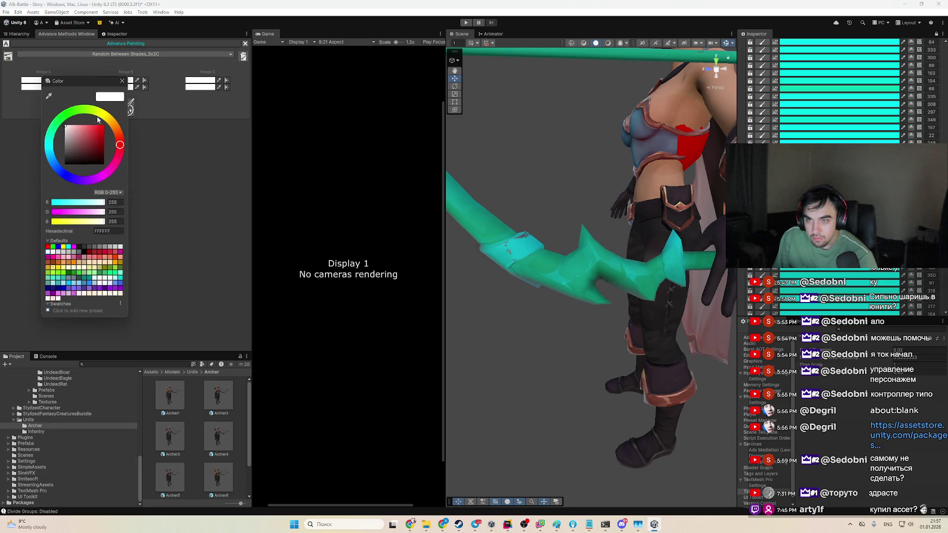
{"action": "left_click", "coordinate": [87, 109]}
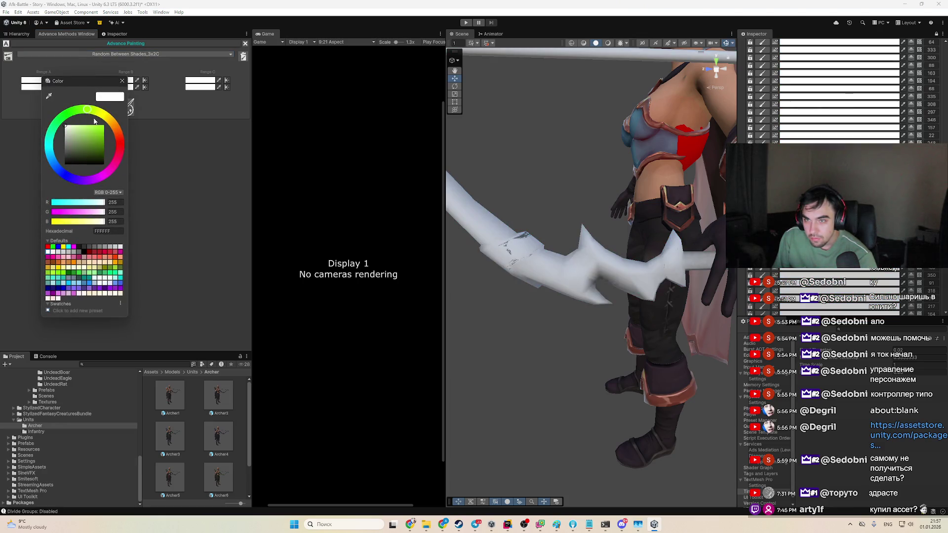
{"action": "left_click", "coordinate": [93, 126]}
{"action": "left_click", "coordinate": [158, 120]}
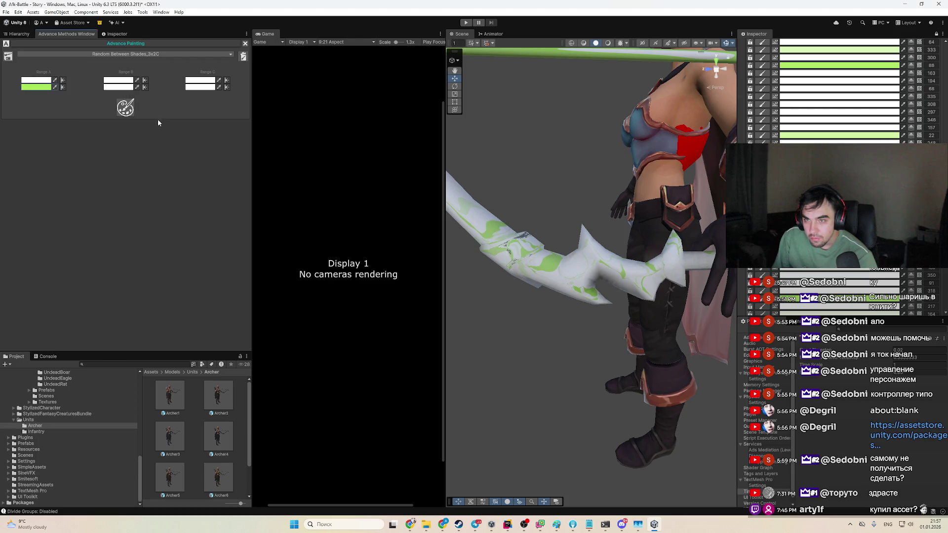
Step: Set Range B's shade to purple after trying a light blue-grey
{"action": "left_click", "coordinate": [119, 87]}
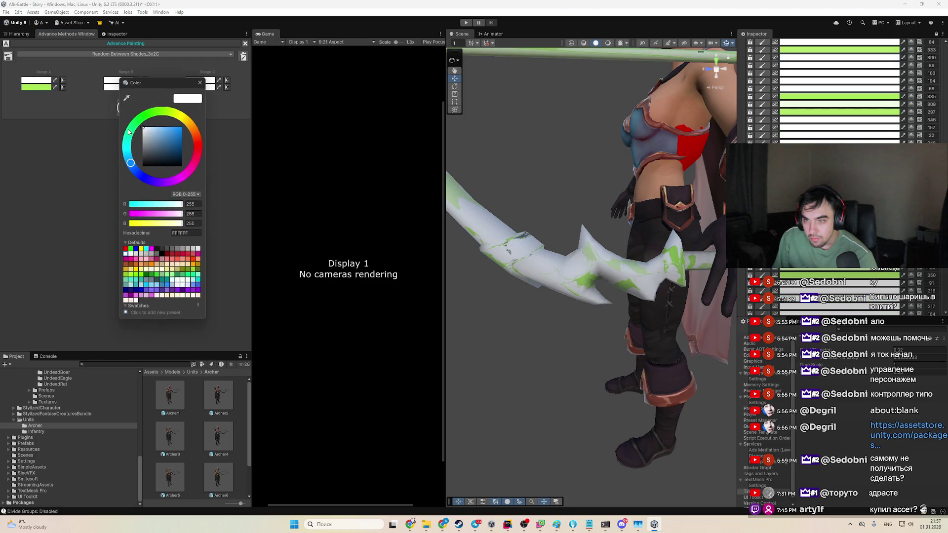
{"action": "left_click", "coordinate": [130, 131]}
{"action": "left_click", "coordinate": [154, 139]}
{"action": "left_click", "coordinate": [135, 170]}
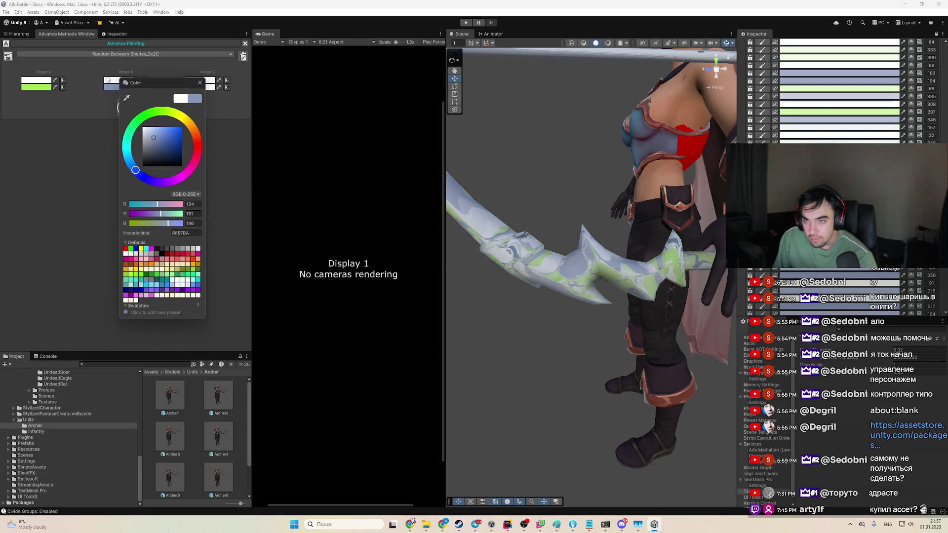
{"action": "left_click", "coordinate": [108, 80]}
{"action": "left_click", "coordinate": [107, 79]}
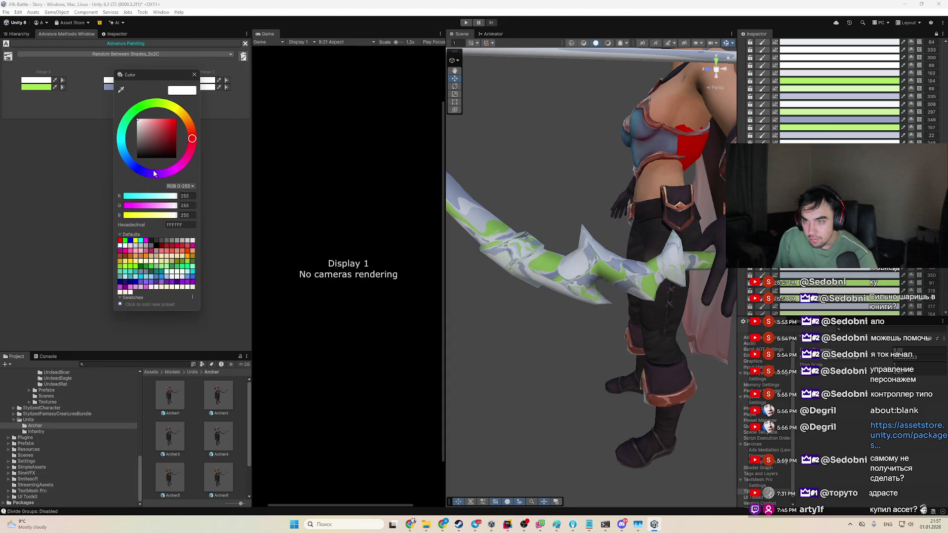
{"action": "left_click", "coordinate": [153, 172]}
{"action": "left_click", "coordinate": [158, 135]}
Step: Change Range A's shade to yellow
{"action": "left_click", "coordinate": [77, 133]}
{"action": "left_click", "coordinate": [47, 80]}
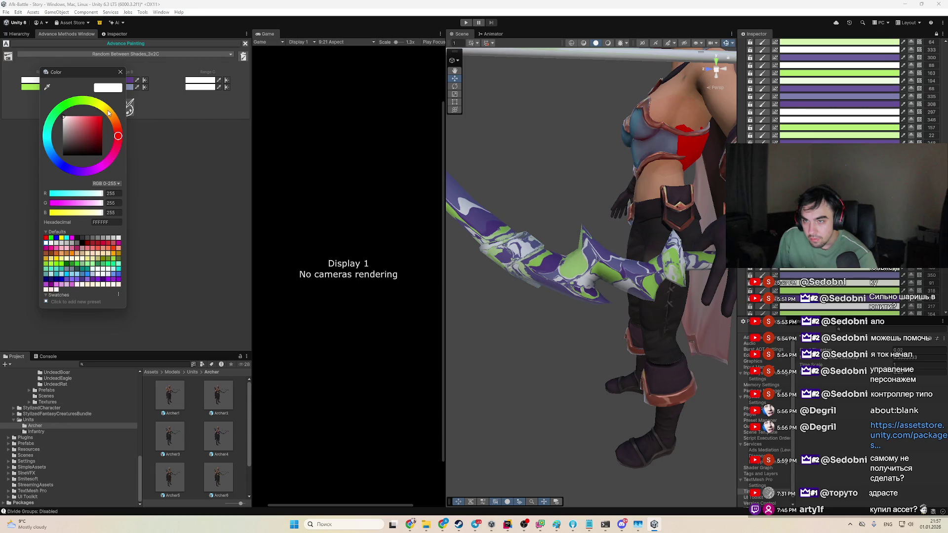
{"action": "left_click", "coordinate": [110, 113]}
{"action": "left_click", "coordinate": [99, 126]}
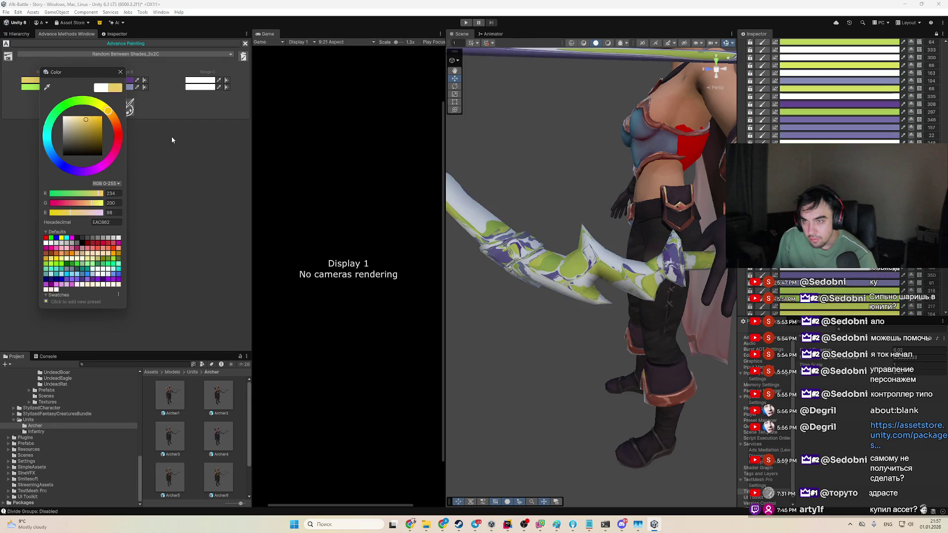
{"action": "left_click", "coordinate": [171, 136]}
Step: Set Range C's top shade to dark teal and its bottom shade to green
{"action": "left_click", "coordinate": [195, 84]}
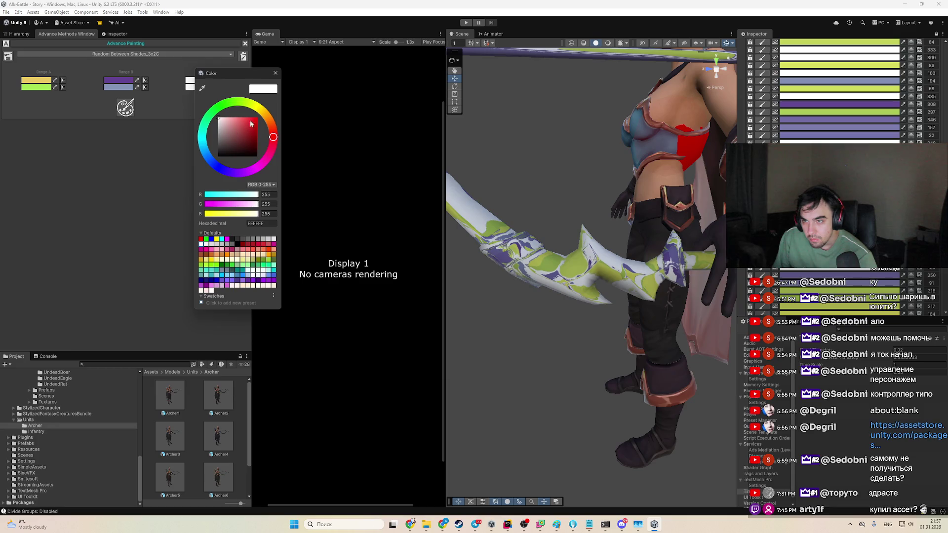
{"action": "left_click", "coordinate": [203, 141]}
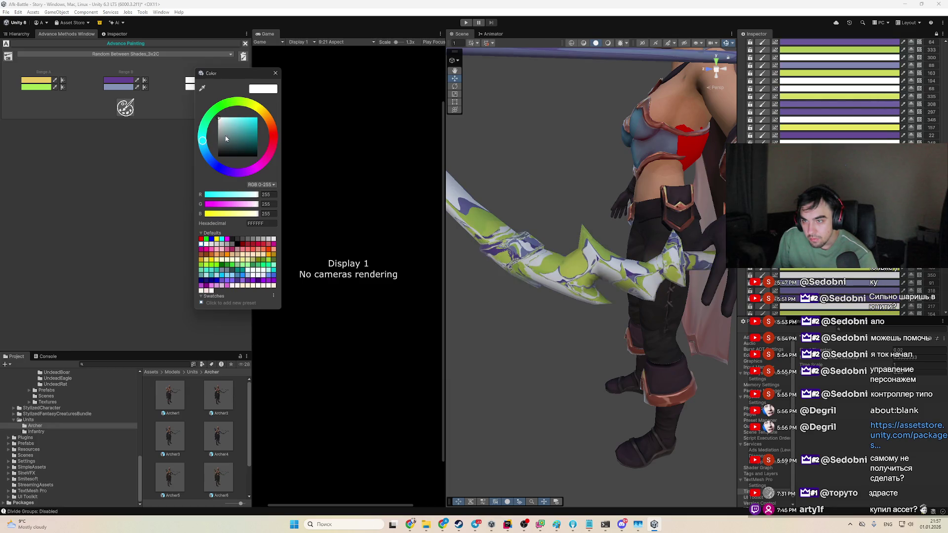
{"action": "left_click", "coordinate": [250, 143]}
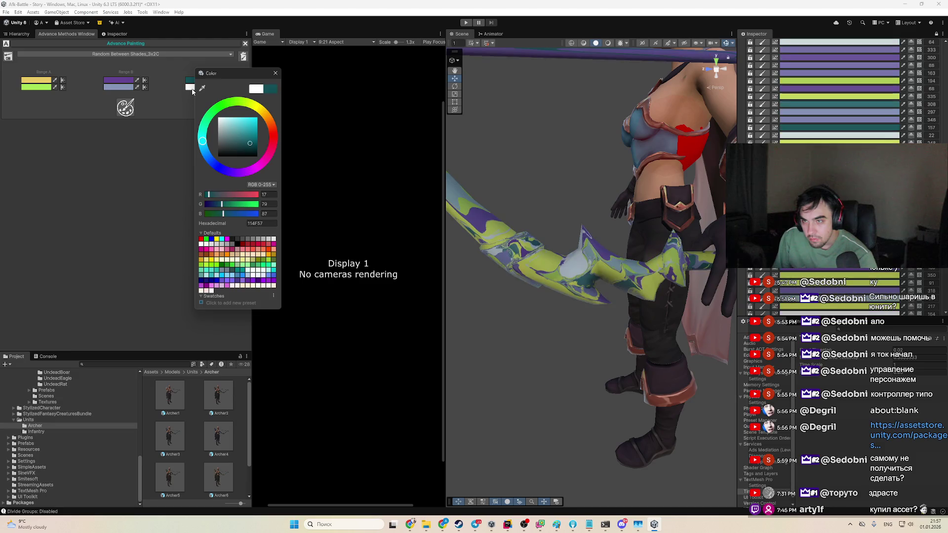
{"action": "left_click", "coordinate": [190, 90]}
{"action": "left_click", "coordinate": [194, 87]}
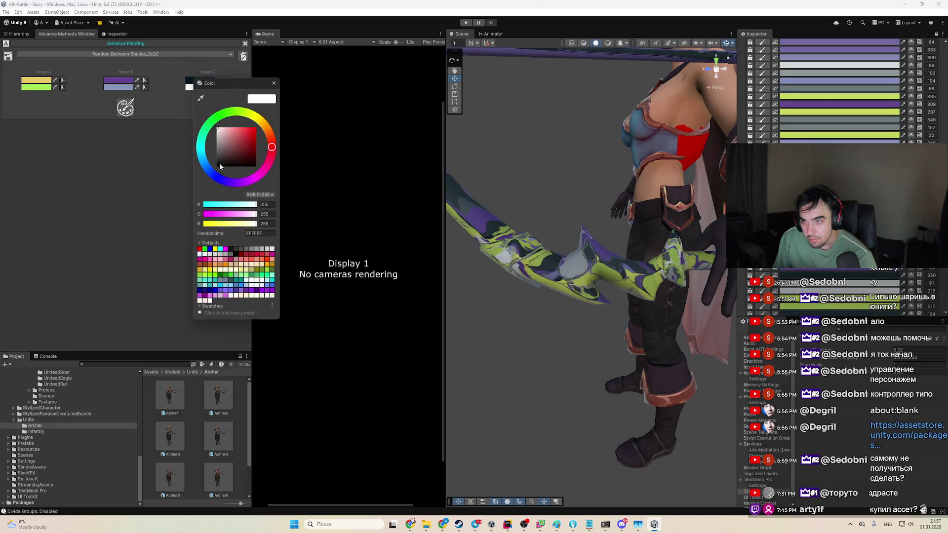
{"action": "left_click", "coordinate": [210, 132]}
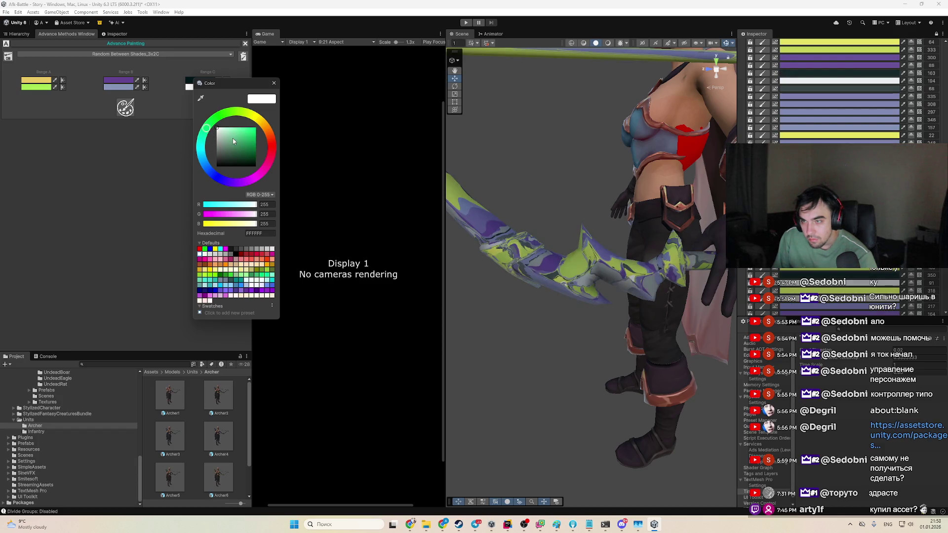
{"action": "left_click", "coordinate": [234, 142]}
{"action": "left_click", "coordinate": [114, 139]}
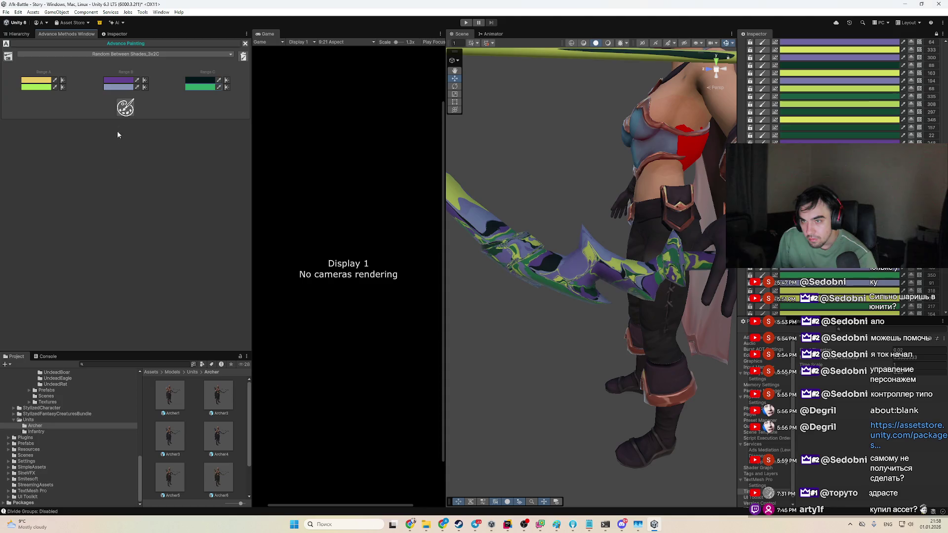
Step: Repaint the bow five times to re-randomise its yellow, purple and green shades
{"action": "scroll", "coordinate": [513, 325], "scroll_direction": "down", "scroll_amount": 5}
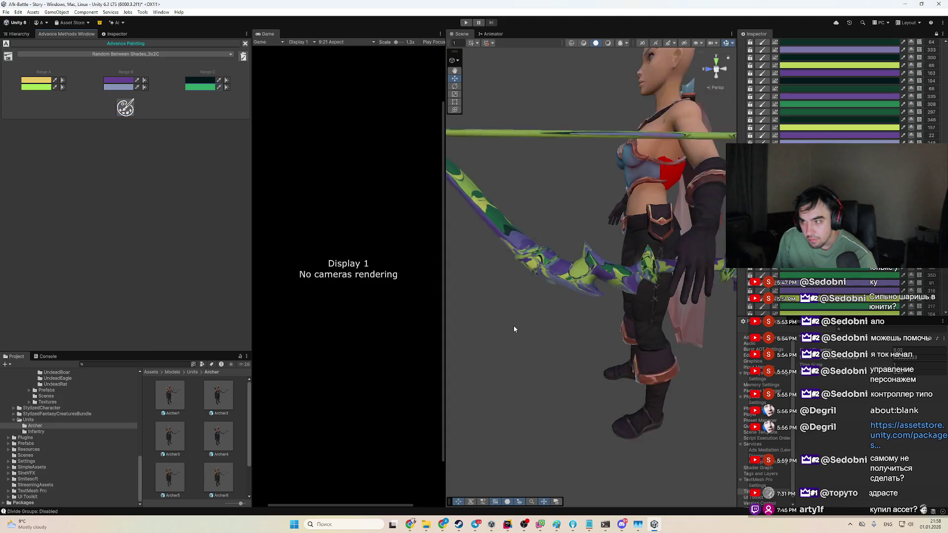
{"action": "left_click", "coordinate": [130, 112]}
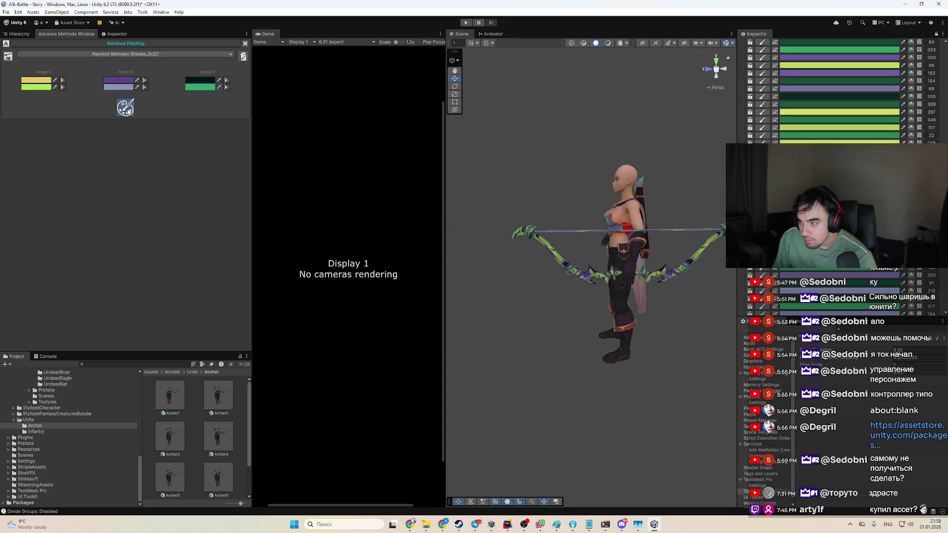
{"action": "left_click", "coordinate": [127, 111]}
{"action": "left_click", "coordinate": [127, 111]}
{"action": "left_click", "coordinate": [128, 111]}
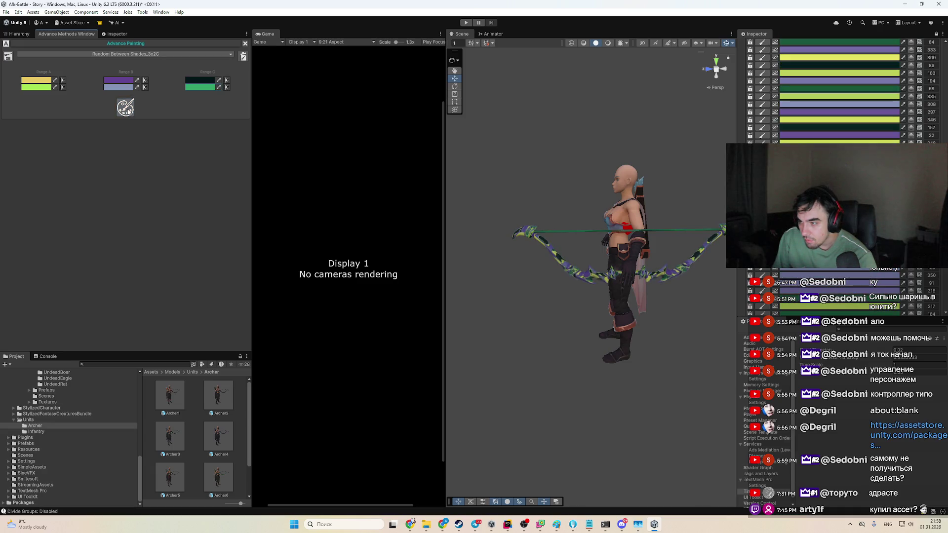
{"action": "left_click", "coordinate": [126, 111]}
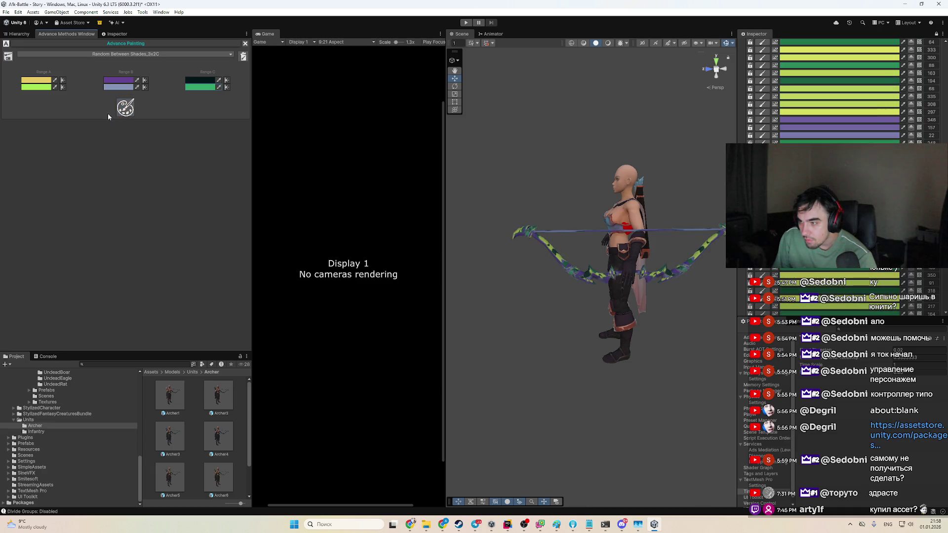
{"action": "left_click", "coordinate": [46, 54]}
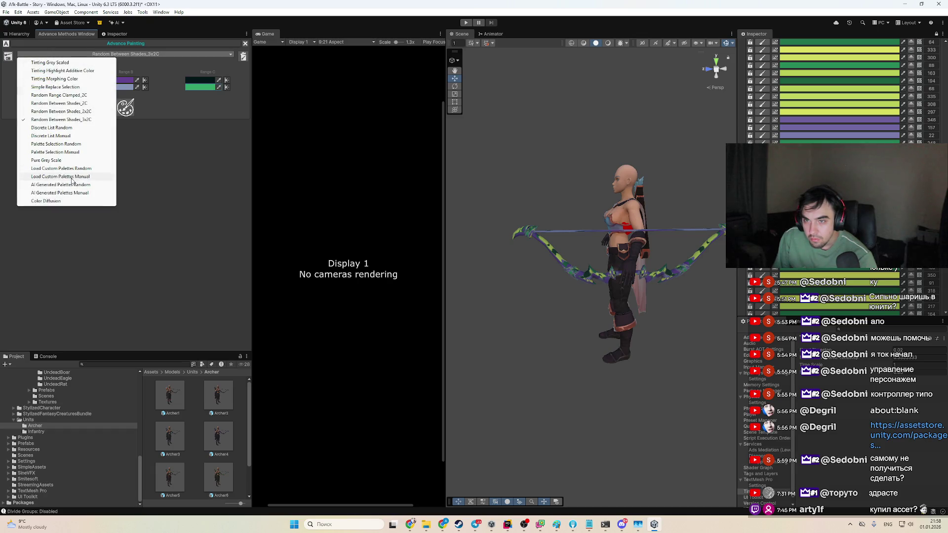
Step: Use Discrete List Random with a three-colour palette: white, red and golden yellow
{"action": "left_click", "coordinate": [87, 128]}
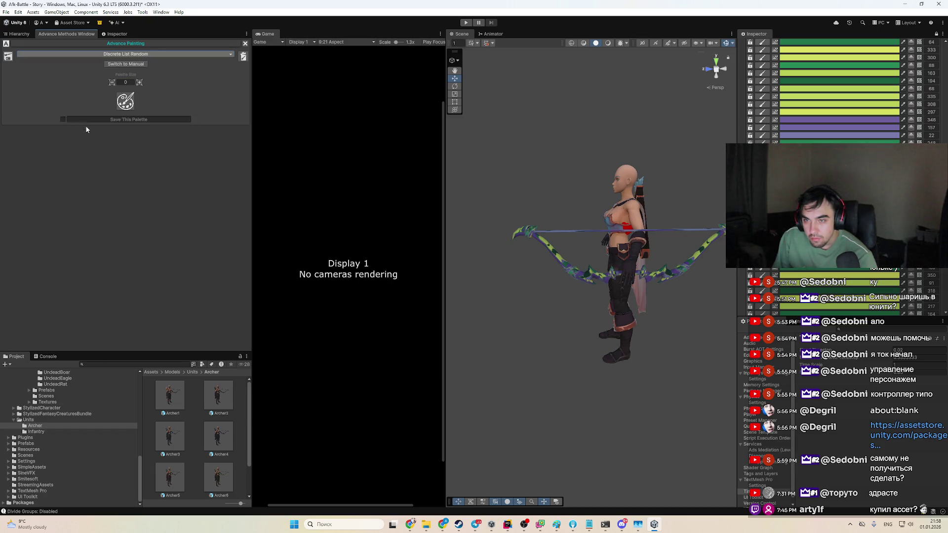
{"action": "left_click", "coordinate": [120, 105]}
{"action": "left_click", "coordinate": [120, 105]}
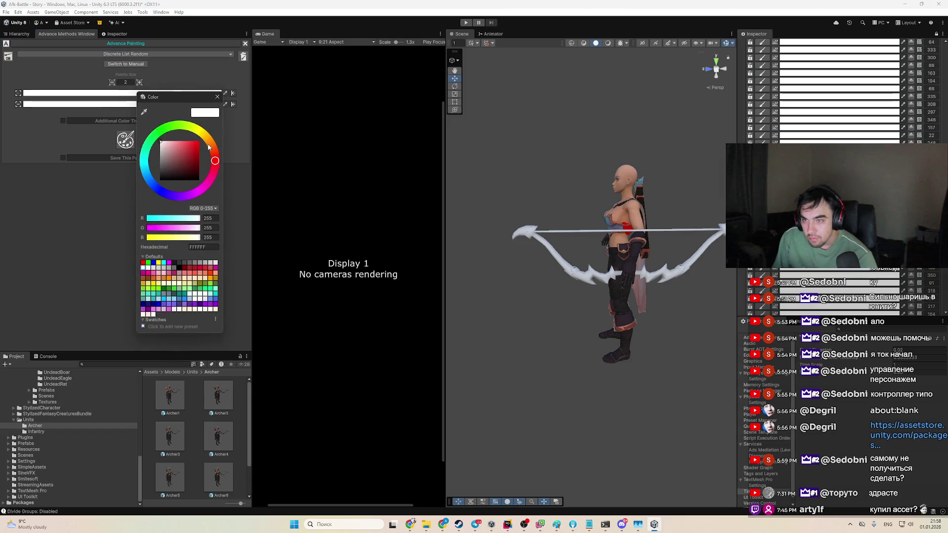
{"action": "left_click", "coordinate": [195, 143]}
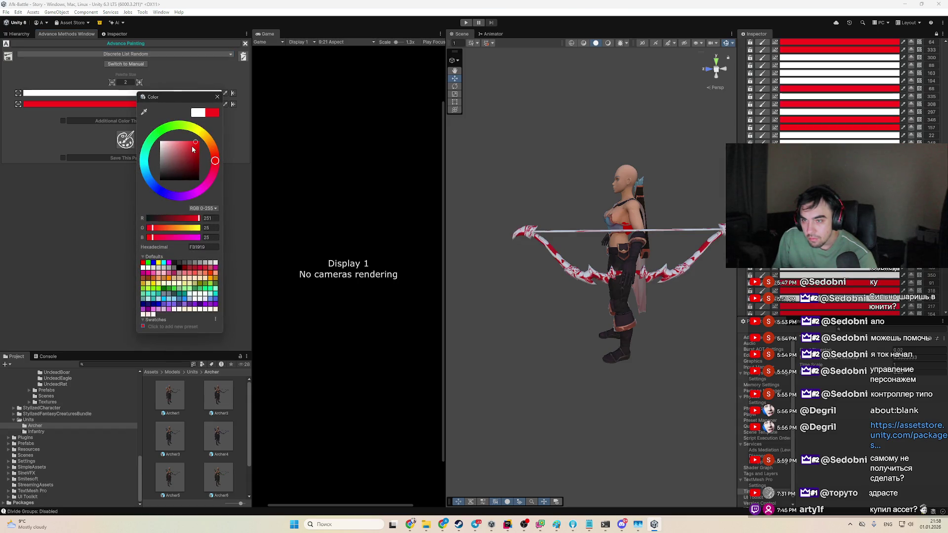
{"action": "left_click", "coordinate": [68, 142]}
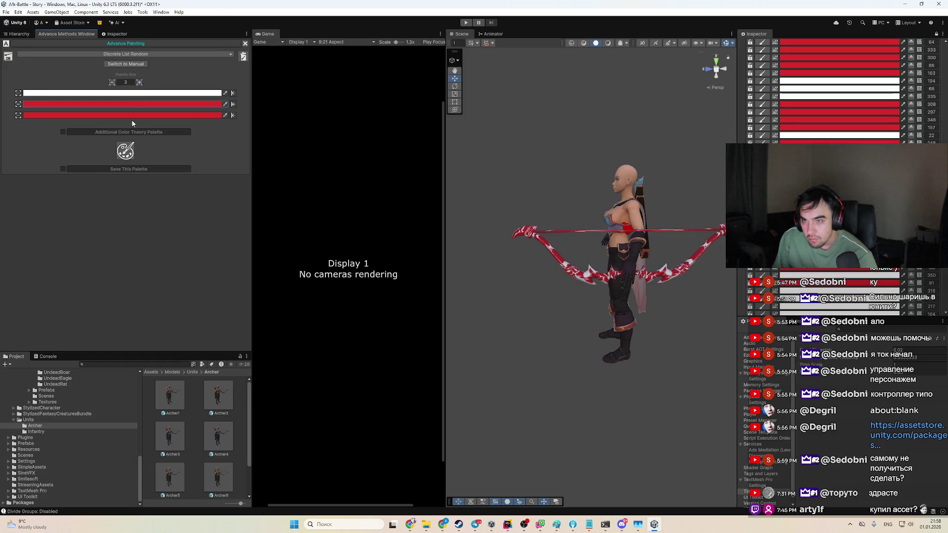
{"action": "left_click", "coordinate": [131, 116]}
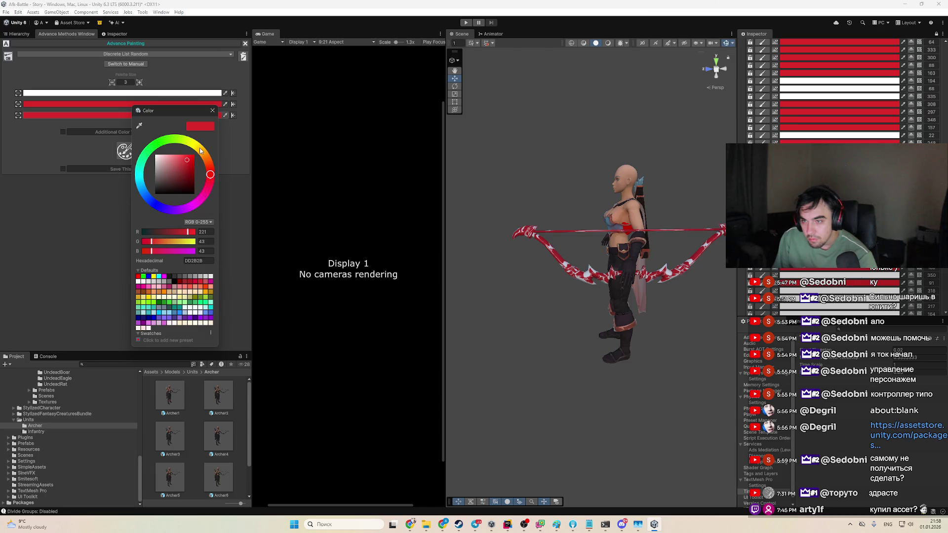
{"action": "left_click", "coordinate": [200, 148]}
{"action": "left_click", "coordinate": [192, 165]}
Step: Repaint from the palette, then switch to Color Diffusion with a darker orange target colour
{"action": "left_click", "coordinate": [125, 157]}
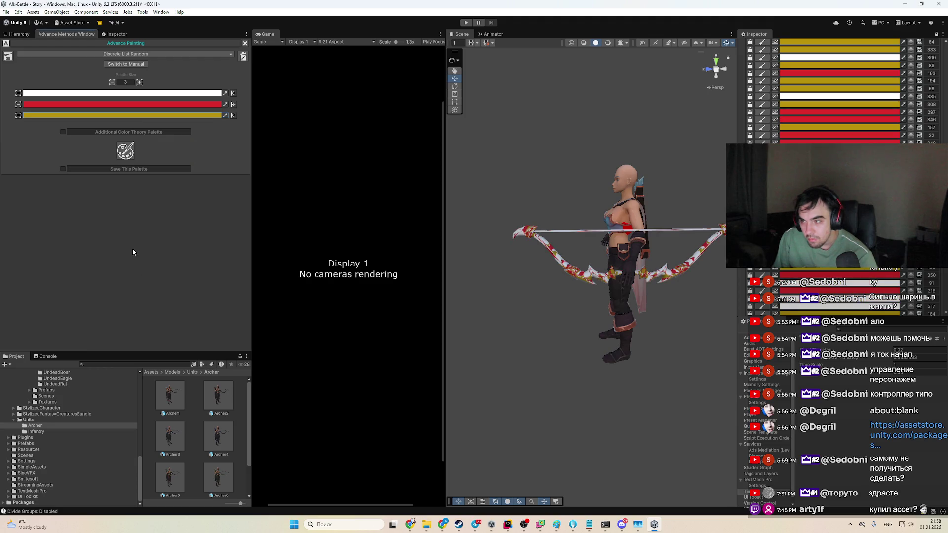
{"action": "left_click", "coordinate": [120, 54]}
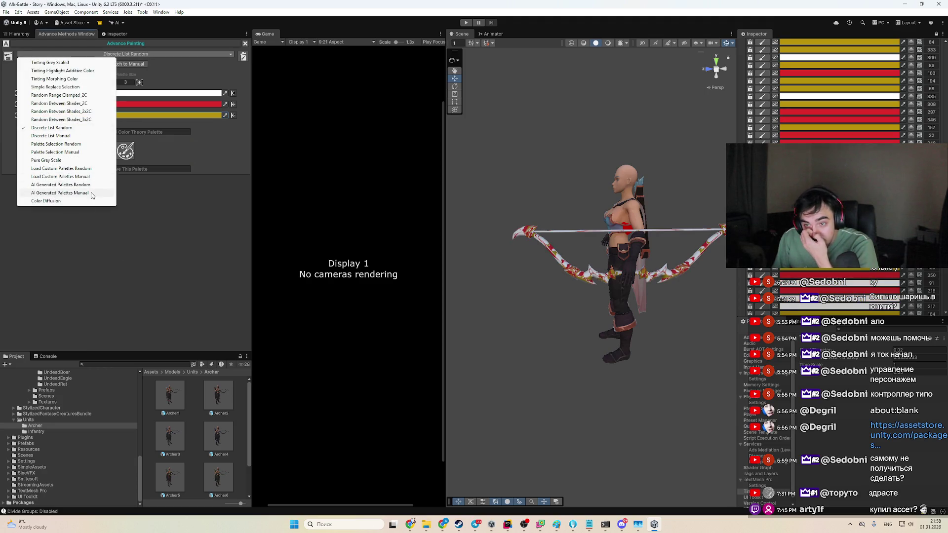
{"action": "left_click", "coordinate": [89, 201]}
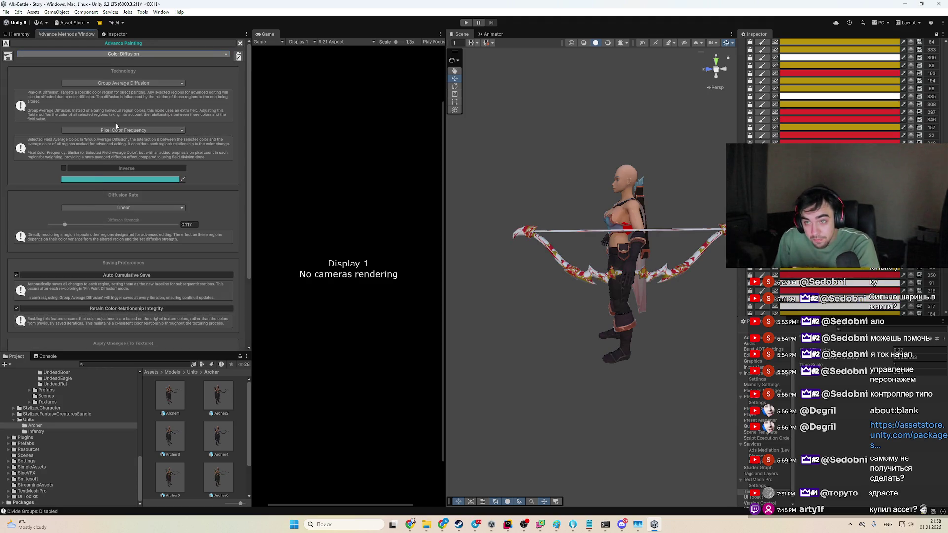
{"action": "left_click", "coordinate": [130, 180]}
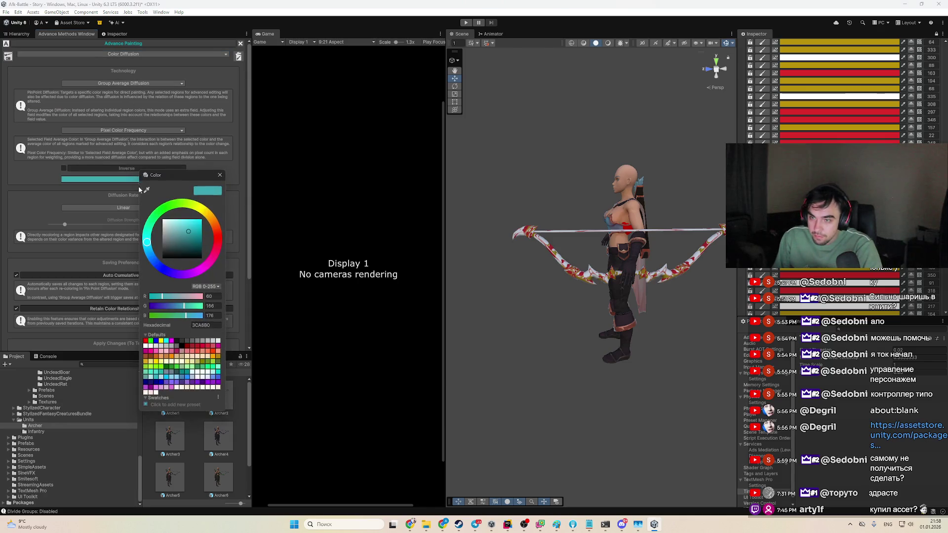
{"action": "left_click", "coordinate": [204, 216]}
{"action": "left_click", "coordinate": [196, 228]}
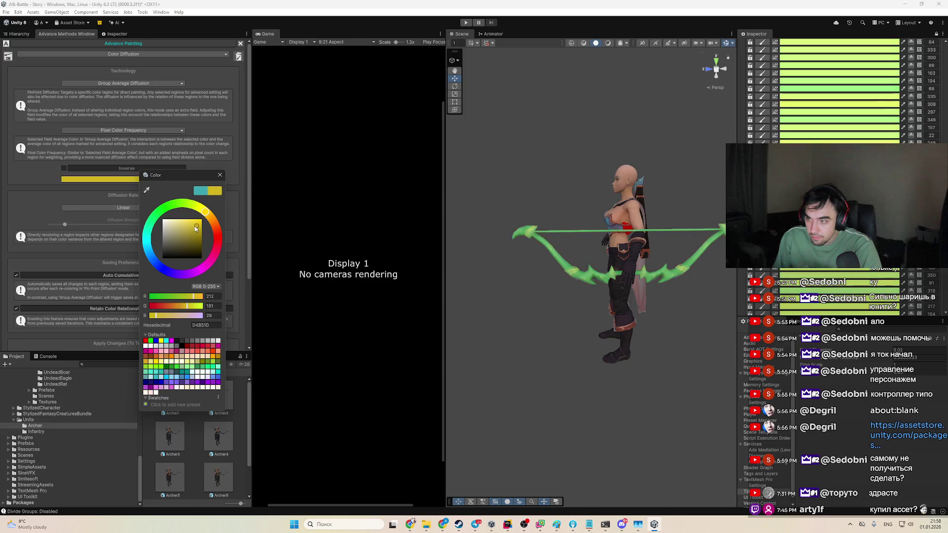
{"action": "left_click", "coordinate": [182, 223]}
{"action": "left_click", "coordinate": [218, 228]}
{"action": "left_click", "coordinate": [195, 232]}
Step: Enable Inverse diffusion and change the diffusion colour to dark crimson
{"action": "left_click", "coordinate": [64, 168]}
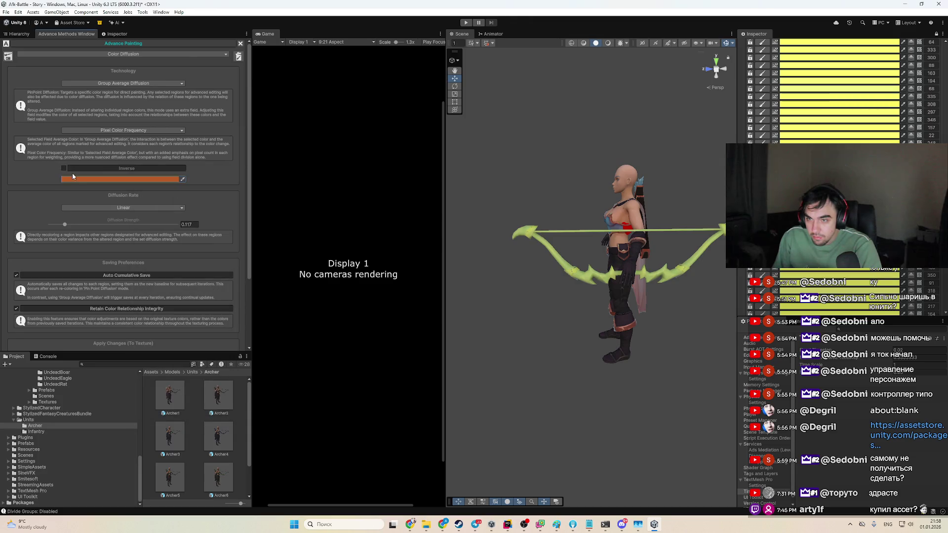
{"action": "left_click", "coordinate": [98, 178]}
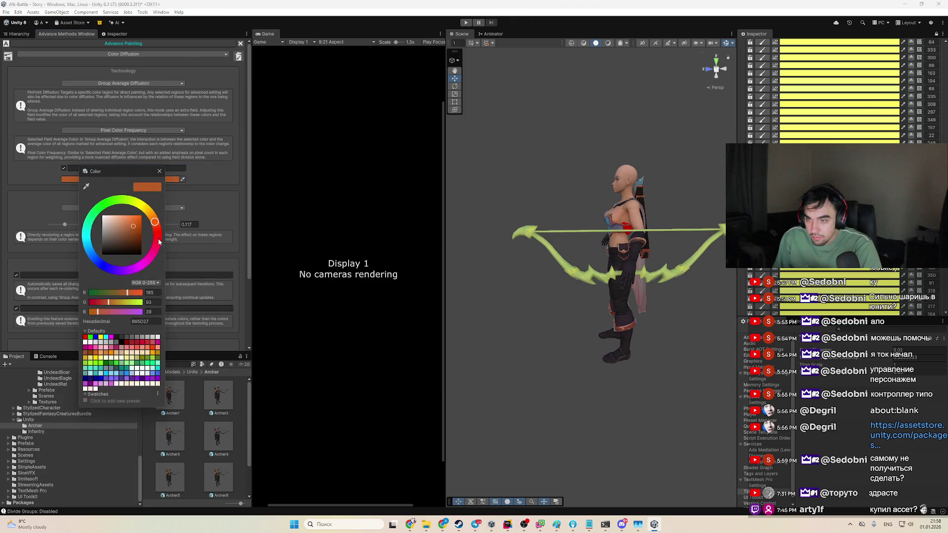
{"action": "left_click", "coordinate": [159, 241]}
{"action": "left_click", "coordinate": [131, 239]}
{"action": "left_click_drag", "start_coordinate": [644, 301], "coordinate": [637, 279]}
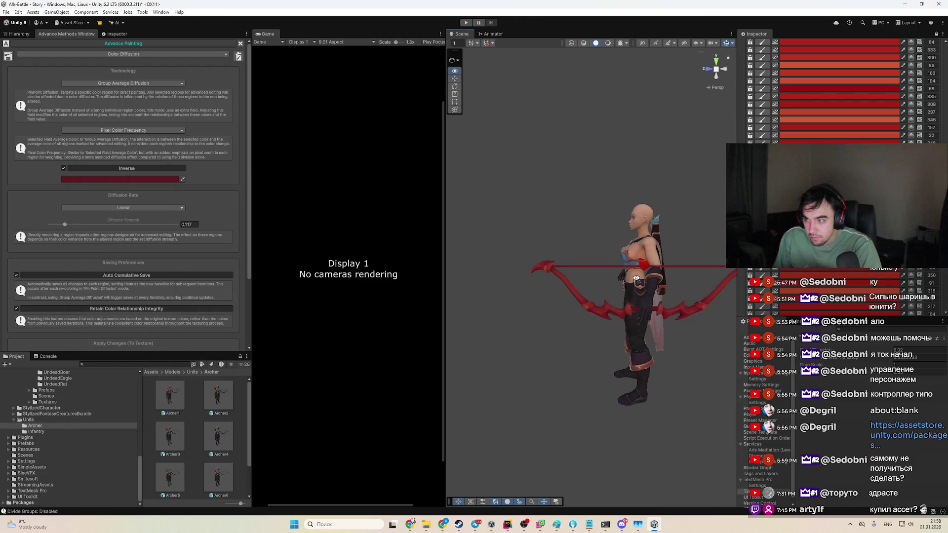
{"action": "scroll", "coordinate": [649, 334], "scroll_direction": "up", "scroll_amount": 5}
{"action": "scroll", "coordinate": [647, 346], "scroll_direction": "down", "scroll_amount": 3}
{"action": "scroll", "coordinate": [648, 349], "scroll_direction": "down", "scroll_amount": 2}
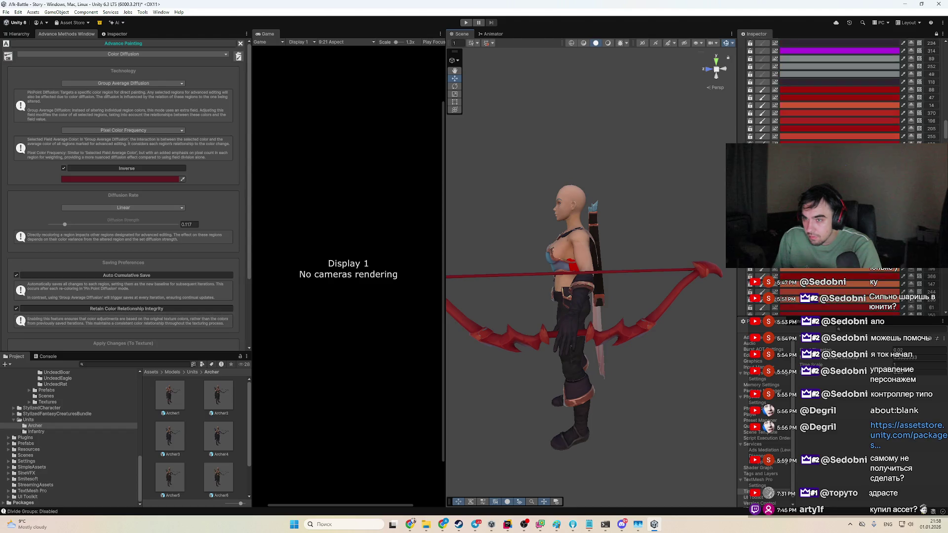
Step: Set Pin Point Diffusion with Exponential rate and lower impact intensity from 10 to 4
{"action": "left_click", "coordinate": [98, 84]}
{"action": "left_click", "coordinate": [99, 90]}
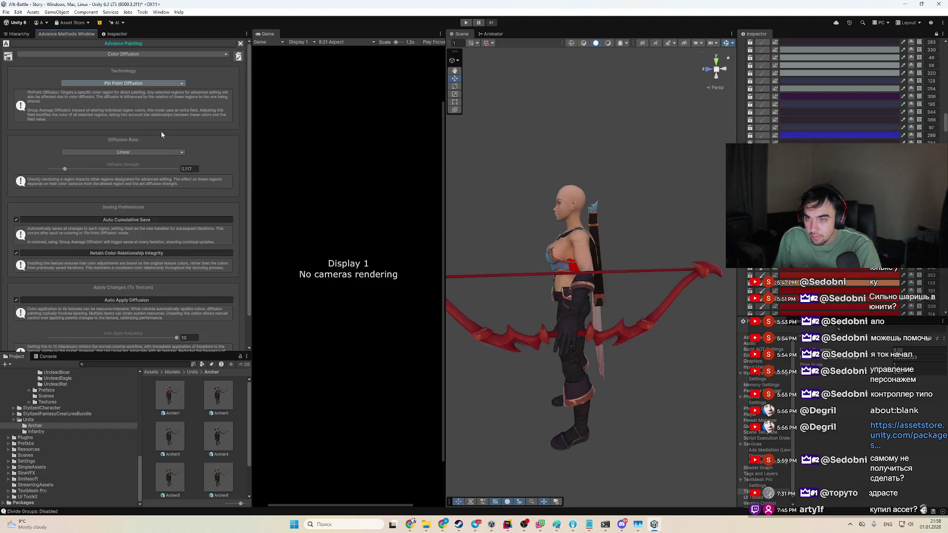
{"action": "left_click", "coordinate": [104, 153]}
{"action": "left_click", "coordinate": [74, 166]}
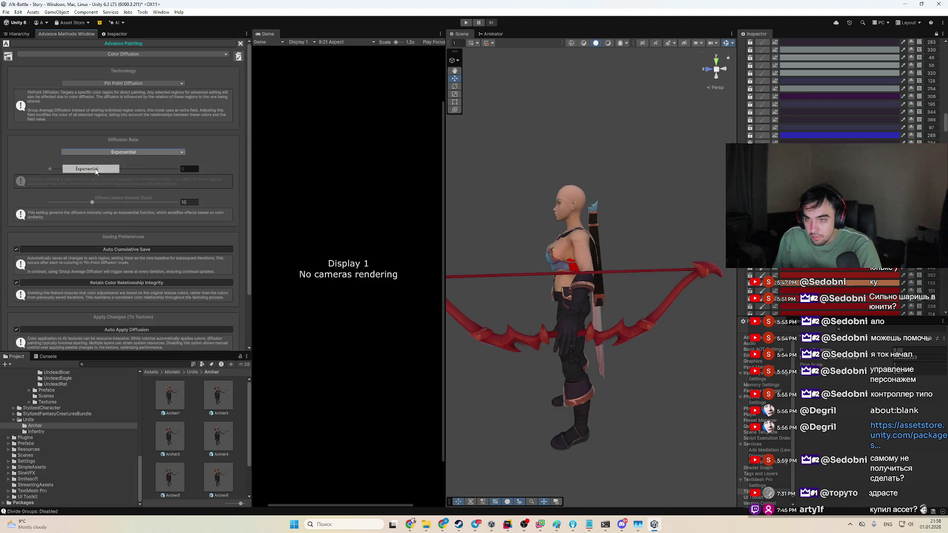
{"action": "left_click_drag", "start_coordinate": [76, 204], "coordinate": [67, 202]}
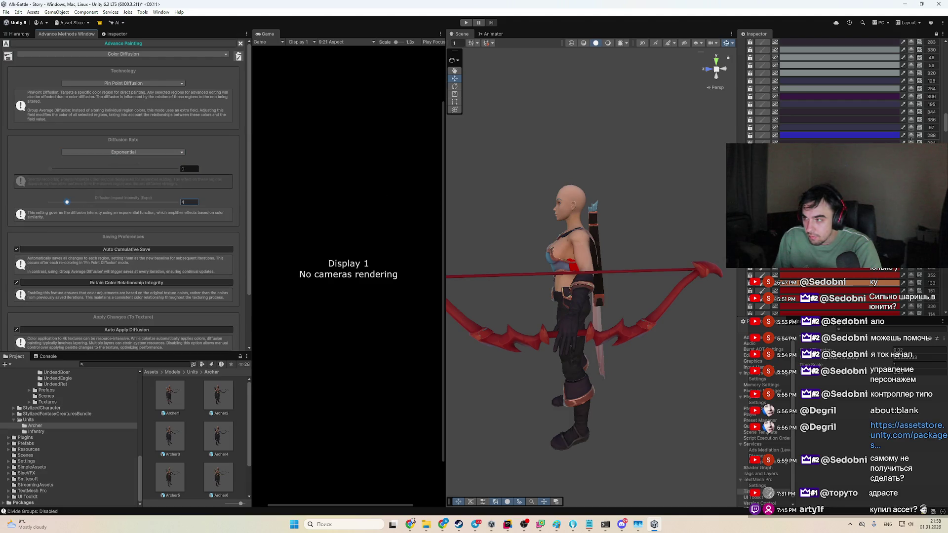
{"action": "scroll", "coordinate": [594, 271], "scroll_direction": "up", "scroll_amount": 5}
{"action": "left_click_drag", "start_coordinate": [594, 271], "coordinate": [636, 272]}
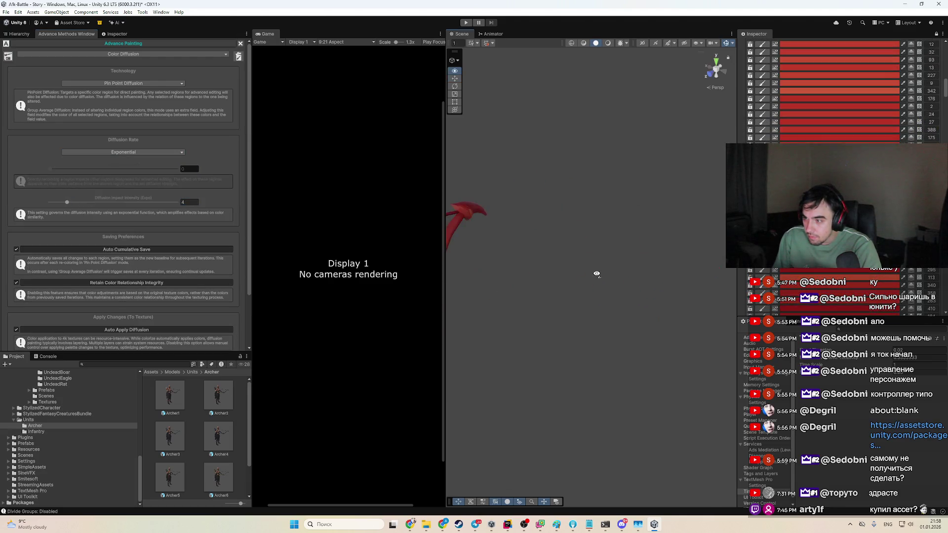
{"action": "scroll", "coordinate": [889, 132], "scroll_direction": "up", "scroll_amount": 8}
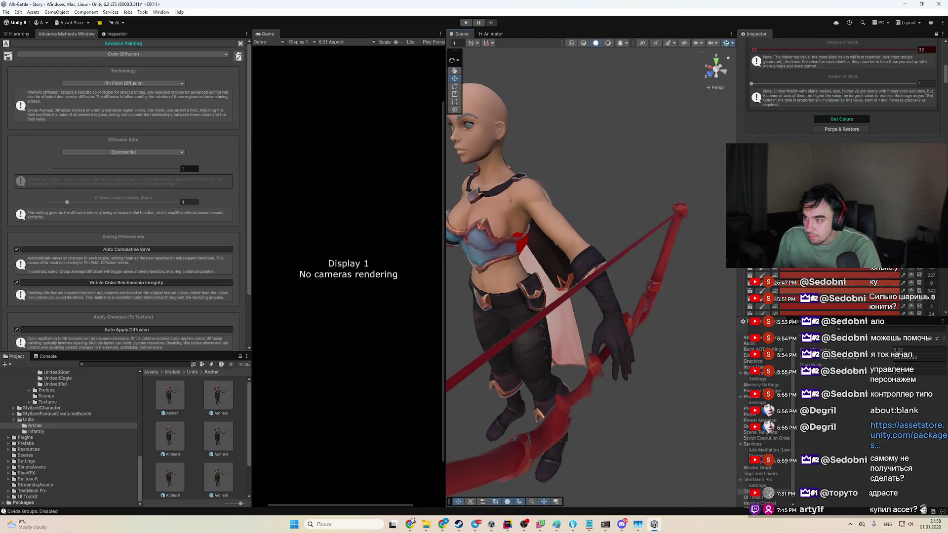
{"action": "scroll", "coordinate": [843, 89], "scroll_direction": "down", "scroll_amount": 4}
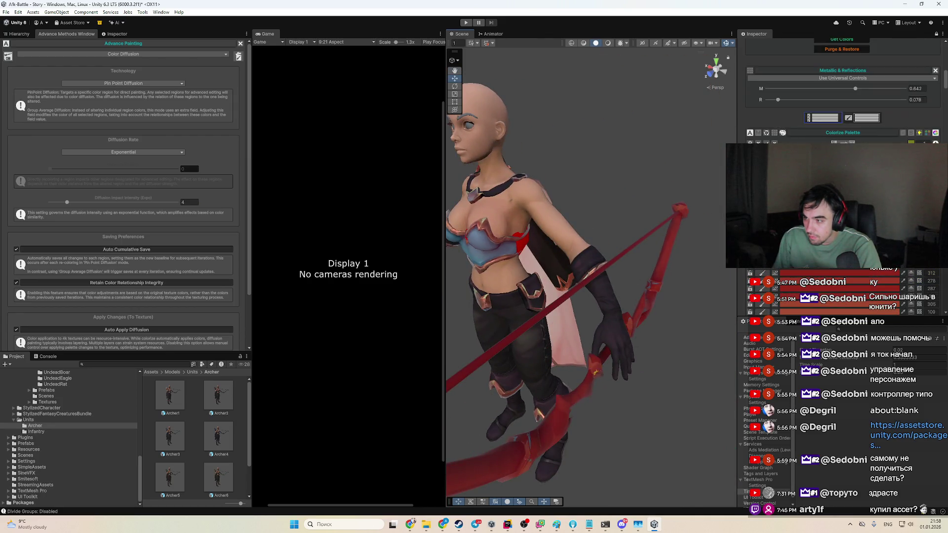
Step: Eyedrop the bow's dark red into the Colorize Palette and darken the red regions
{"action": "left_click", "coordinate": [824, 269]}
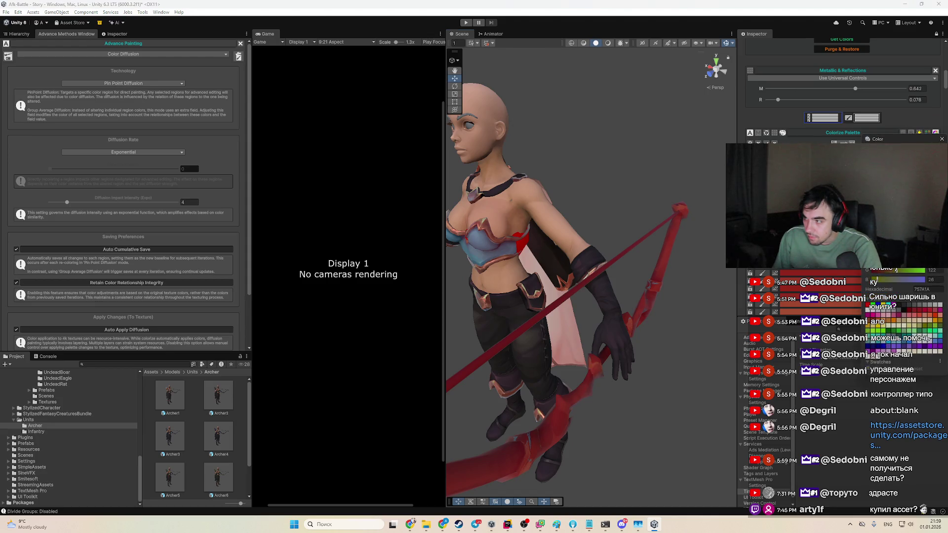
{"action": "left_click", "coordinate": [616, 260]}
{"action": "mouse_move", "coordinate": [878, 138]}
{"action": "left_mouse_down"}
{"action": "mouse_move", "coordinate": [829, 157]}
{"action": "mouse_move", "coordinate": [809, 236]}
{"action": "left_mouse_up"}
{"action": "scroll", "coordinate": [839, 94], "scroll_direction": "down", "scroll_amount": 5}
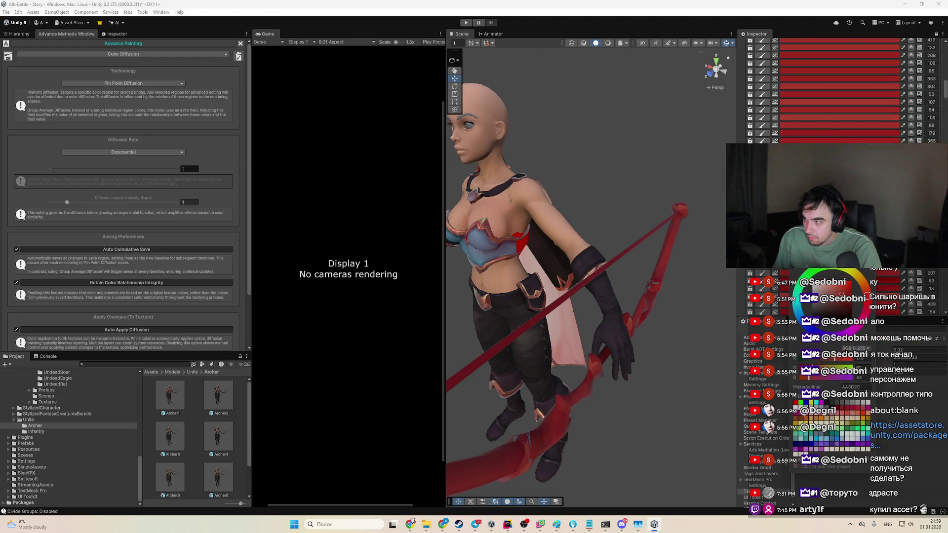
{"action": "scroll", "coordinate": [933, 110], "scroll_direction": "up", "scroll_amount": 3}
{"action": "left_click", "coordinate": [871, 104]}
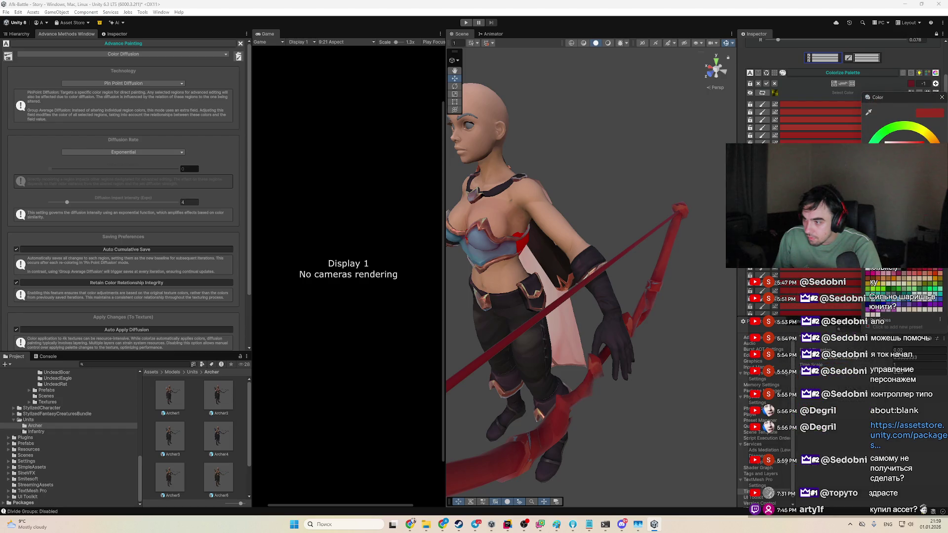
{"action": "left_click_drag", "start_coordinate": [905, 158], "coordinate": [904, 170]}
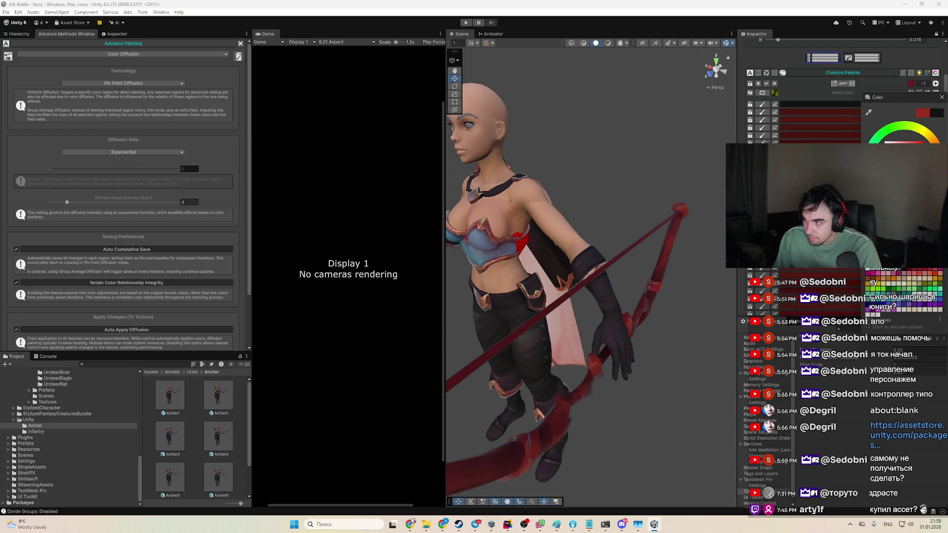
{"action": "scroll", "coordinate": [580, 145], "scroll_direction": "up", "scroll_amount": 5}
{"action": "scroll", "coordinate": [579, 145], "scroll_direction": "down", "scroll_amount": 5}
{"action": "scroll", "coordinate": [548, 177], "scroll_direction": "up", "scroll_amount": 4}
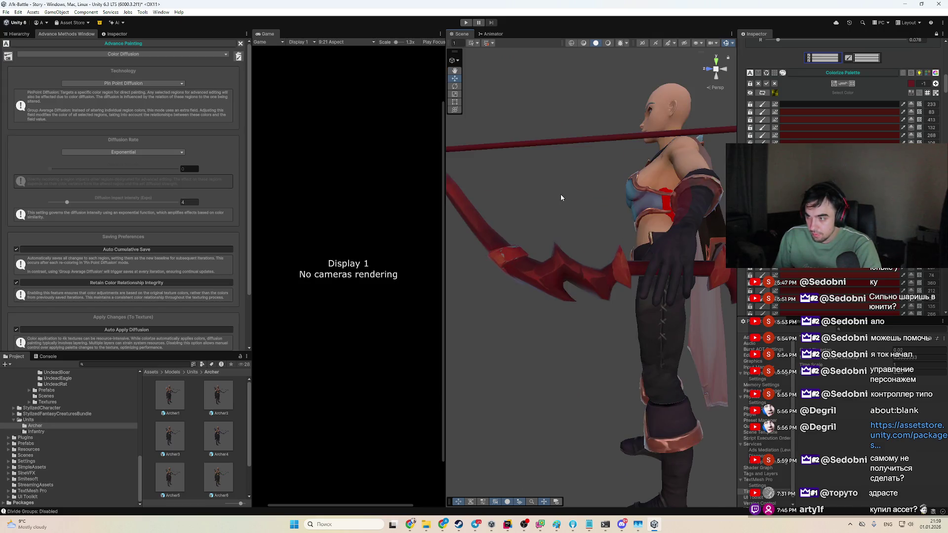
{"action": "scroll", "coordinate": [561, 197], "scroll_direction": "down", "scroll_amount": 3}
{"action": "scroll", "coordinate": [574, 228], "scroll_direction": "up", "scroll_amount": 3}
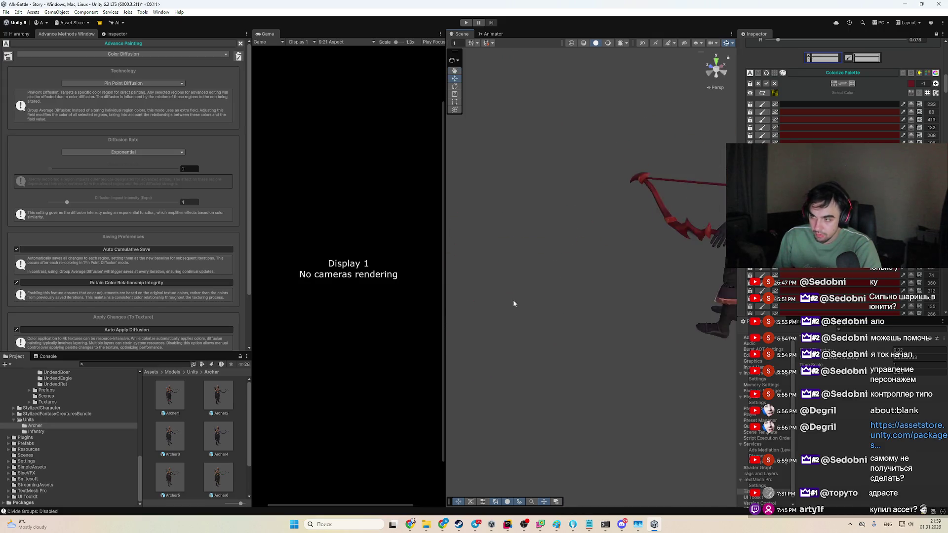
{"action": "mouse_move", "coordinate": [513, 303]}
{"action": "left_mouse_down"}
{"action": "mouse_move", "coordinate": [620, 328]}
{"action": "mouse_move", "coordinate": [617, 296]}
{"action": "mouse_move", "coordinate": [545, 324]}
{"action": "left_mouse_up"}
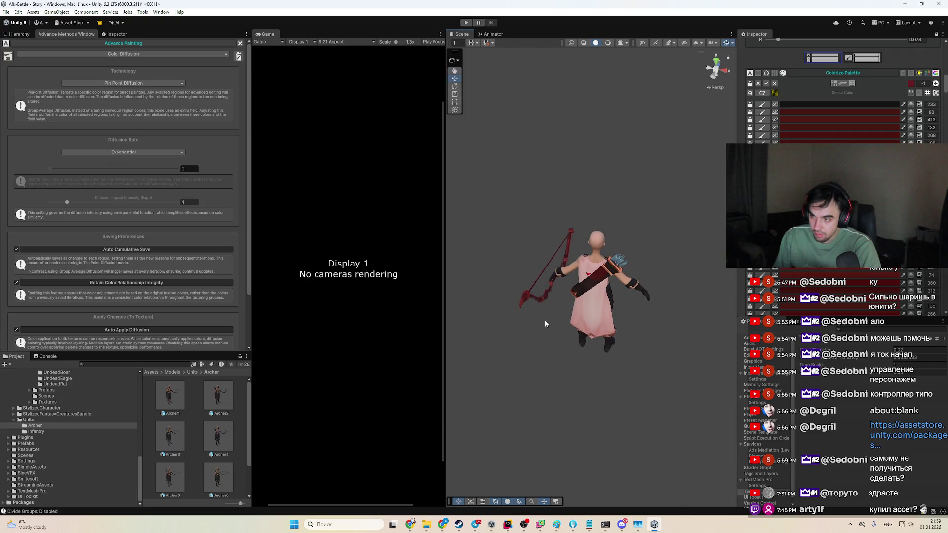
Step: Apply a dark red to one Colorize Palette region colour
{"action": "left_click", "coordinate": [848, 117]}
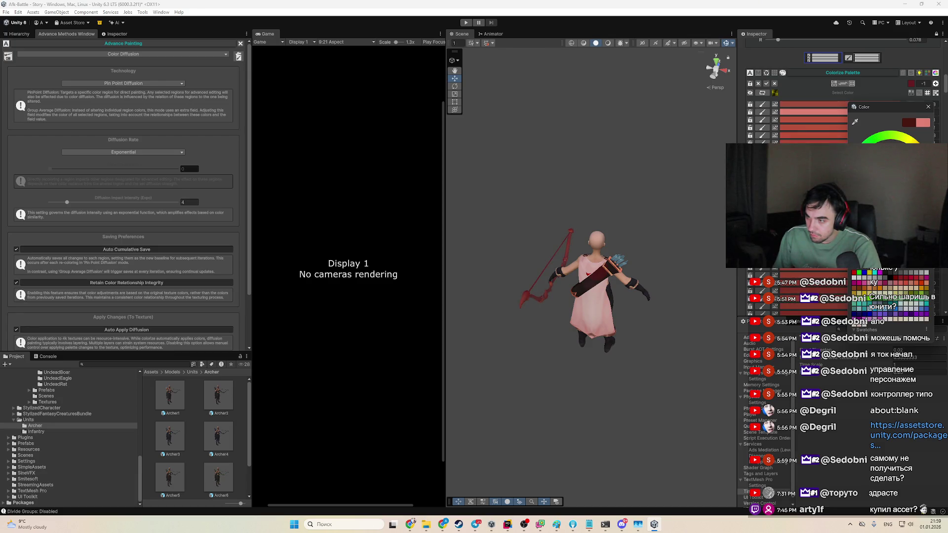
{"action": "left_click", "coordinate": [815, 134]}
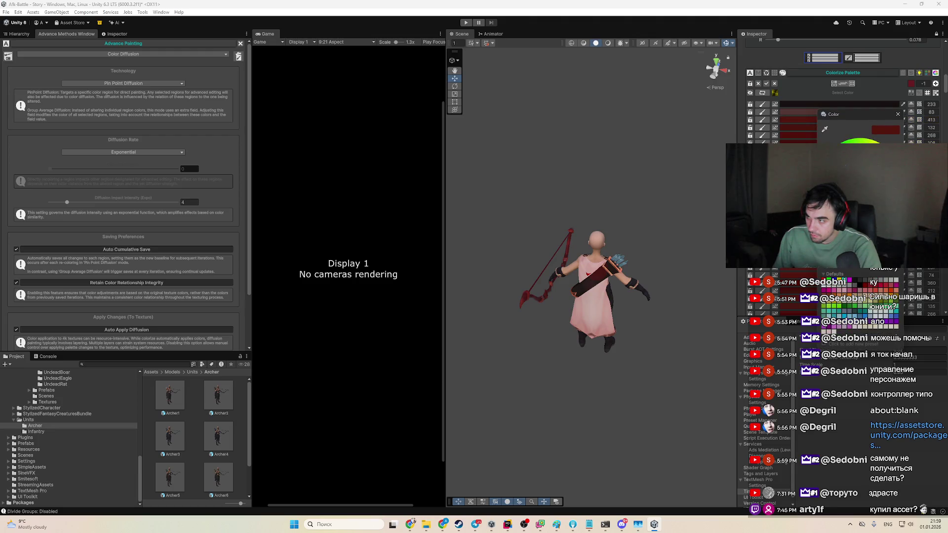
{"action": "left_click_drag", "start_coordinate": [543, 296], "coordinate": [569, 289]}
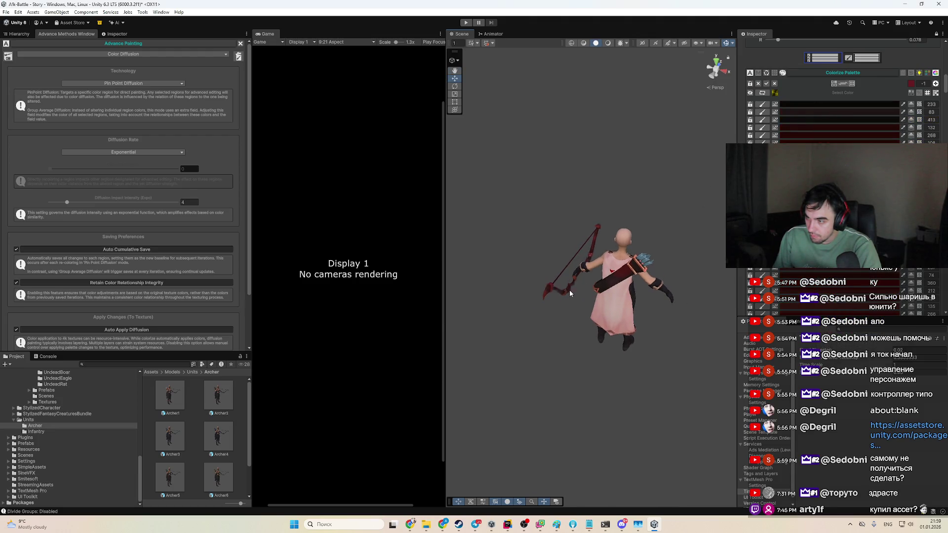
{"action": "scroll", "coordinate": [570, 291], "scroll_direction": "up", "scroll_amount": 5}
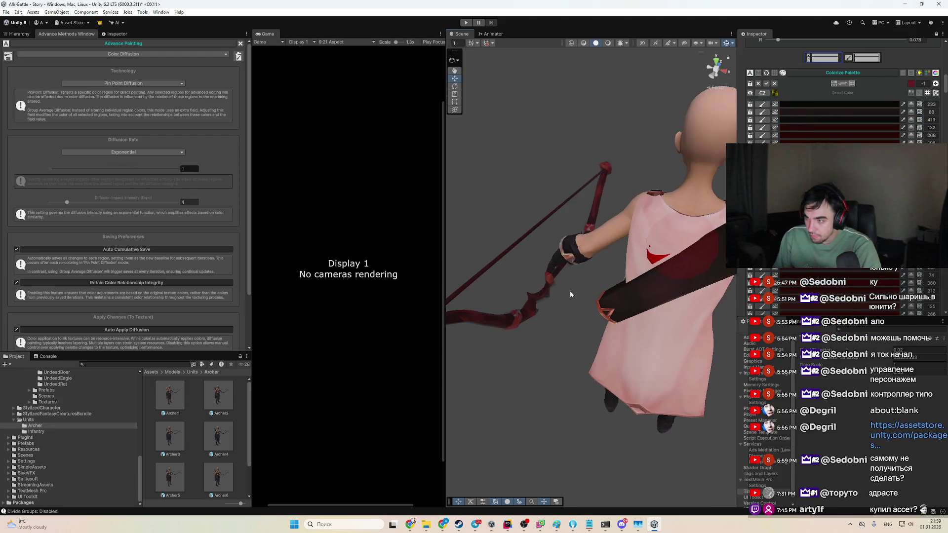
{"action": "scroll", "coordinate": [855, 280], "scroll_direction": "down", "scroll_amount": 3}
Step: Shift another region's colour from dark red to brownish
{"action": "left_click", "coordinate": [855, 281]}
{"action": "left_click_drag", "start_coordinate": [884, 348], "coordinate": [867, 361]}
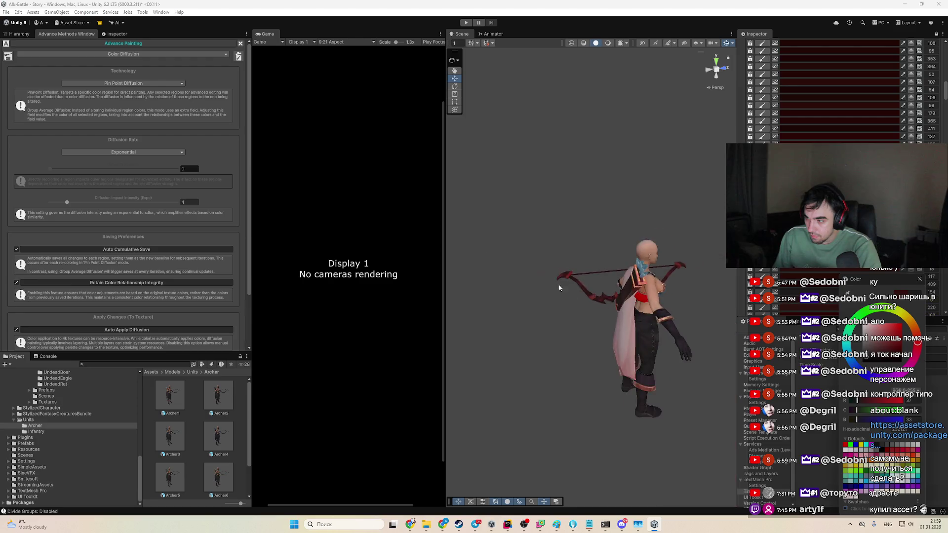
{"action": "scroll", "coordinate": [814, 314], "scroll_direction": "down", "scroll_amount": 5}
{"action": "left_click", "coordinate": [813, 314]}
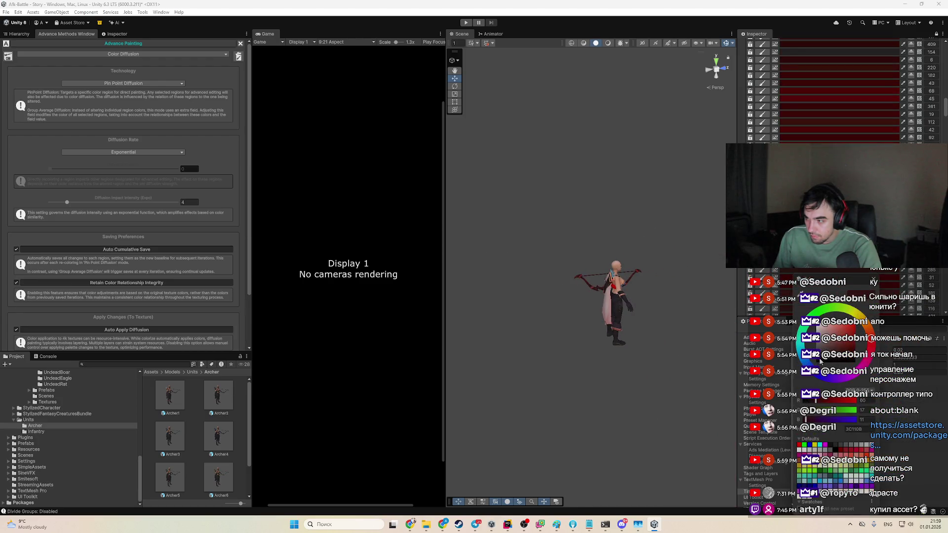
{"action": "left_click", "coordinate": [644, 294]}
{"action": "mouse_move", "coordinate": [601, 283]}
{"action": "left_mouse_down"}
{"action": "mouse_move", "coordinate": [615, 324]}
{"action": "mouse_move", "coordinate": [682, 295]}
{"action": "left_mouse_up"}
{"action": "scroll", "coordinate": [615, 323], "scroll_direction": "up", "scroll_amount": 5}
{"action": "scroll", "coordinate": [839, 89], "scroll_direction": "down", "scroll_amount": 3}
{"action": "scroll", "coordinate": [820, 297], "scroll_direction": "down", "scroll_amount": 5}
Step: Darken a lower region colour, leaving an olive-green bow with red tips
{"action": "left_click", "coordinate": [819, 296]}
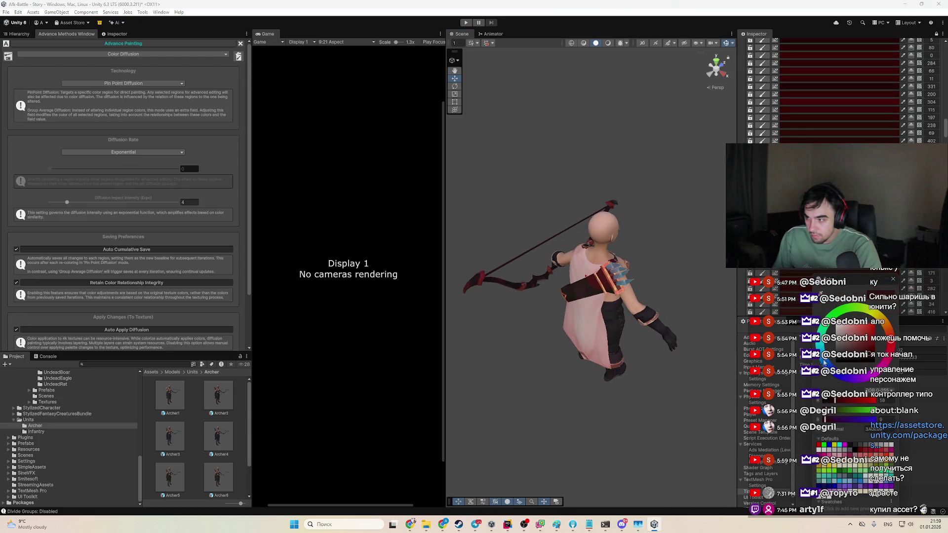
{"action": "mouse_move", "coordinate": [842, 359]}
{"action": "left_mouse_down"}
{"action": "mouse_move", "coordinate": [849, 330]}
{"action": "mouse_move", "coordinate": [873, 326]}
{"action": "mouse_move", "coordinate": [866, 312]}
{"action": "left_mouse_up"}
{"action": "scroll", "coordinate": [660, 328], "scroll_direction": "down", "scroll_amount": 5}
{"action": "scroll", "coordinate": [591, 324], "scroll_direction": "up", "scroll_amount": 10}
{"action": "mouse_move", "coordinate": [591, 323]}
{"action": "left_mouse_down"}
{"action": "mouse_move", "coordinate": [635, 271]}
{"action": "mouse_move", "coordinate": [612, 250]}
{"action": "mouse_move", "coordinate": [701, 194]}
{"action": "left_mouse_up"}
{"action": "scroll", "coordinate": [618, 279], "scroll_direction": "up", "scroll_amount": 5}
{"action": "scroll", "coordinate": [618, 279], "scroll_direction": "down", "scroll_amount": 5}
{"action": "scroll", "coordinate": [701, 194], "scroll_direction": "down", "scroll_amount": 3}
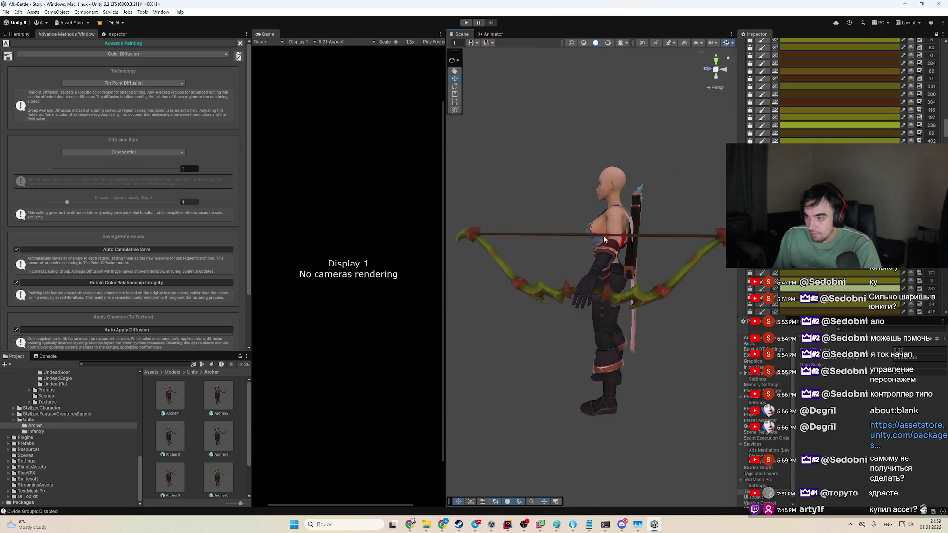
Step: Turn one palette region and the bow tips vivid magenta
{"action": "scroll", "coordinate": [839, 88], "scroll_direction": "down", "scroll_amount": 6}
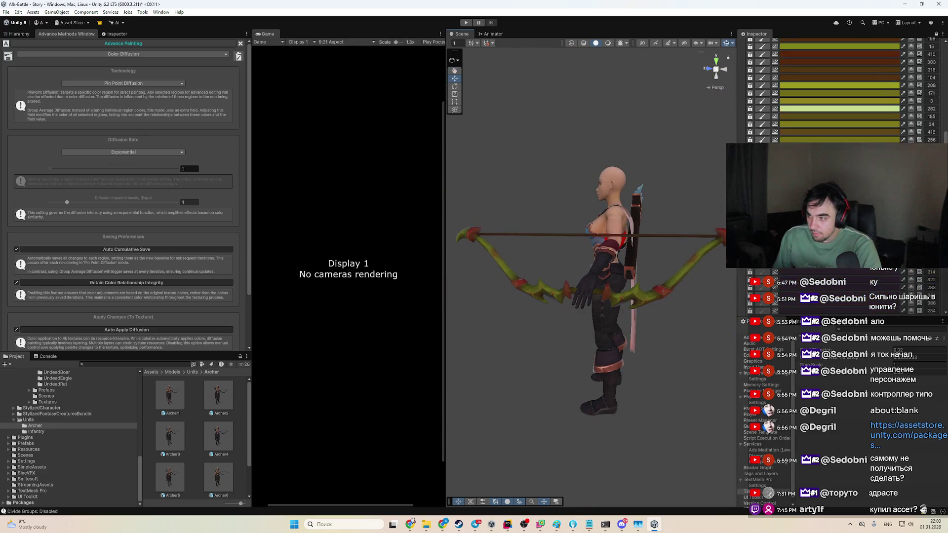
{"action": "scroll", "coordinate": [839, 89], "scroll_direction": "down", "scroll_amount": 3}
{"action": "left_click", "coordinate": [839, 99]}
{"action": "left_click_drag", "start_coordinate": [889, 168], "coordinate": [903, 158]}
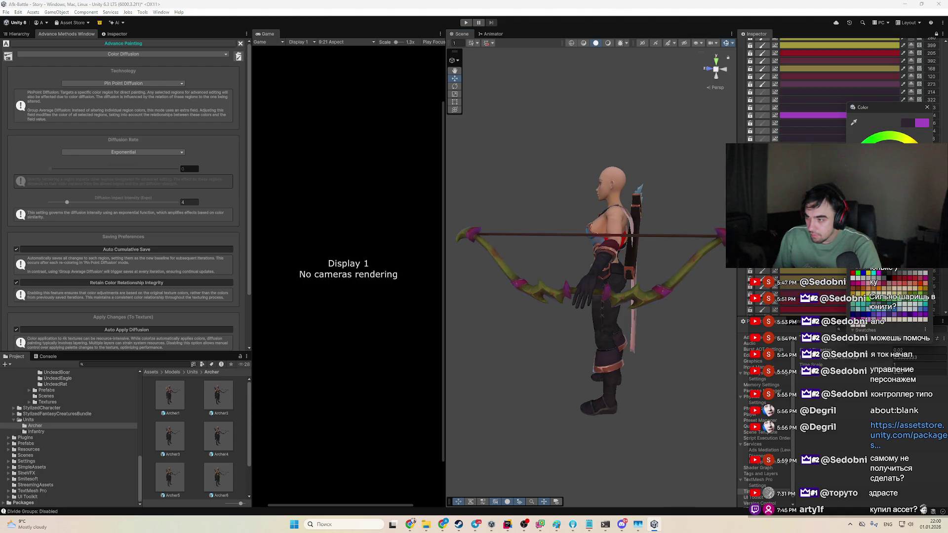
{"action": "left_click", "coordinate": [775, 117]}
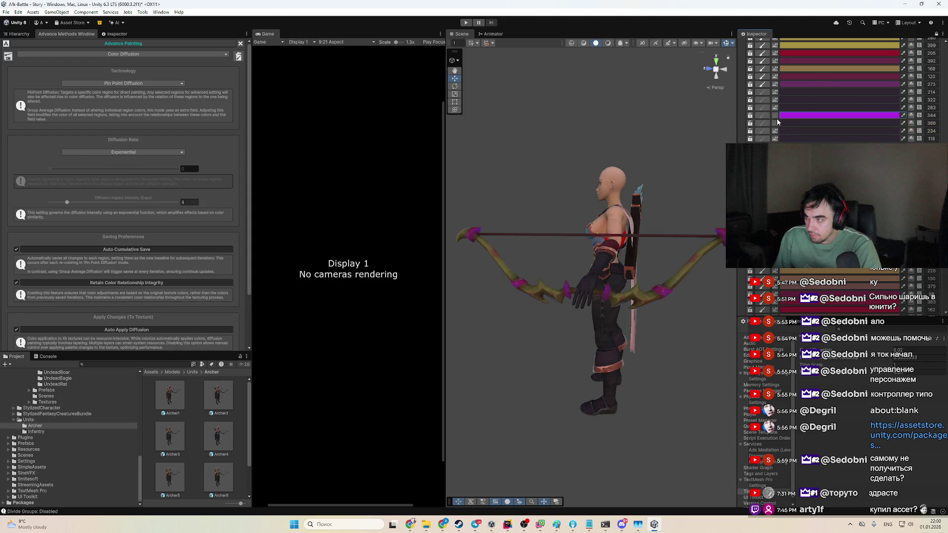
Step: Make another region and the bow body purple
{"action": "left_click", "coordinate": [776, 130]}
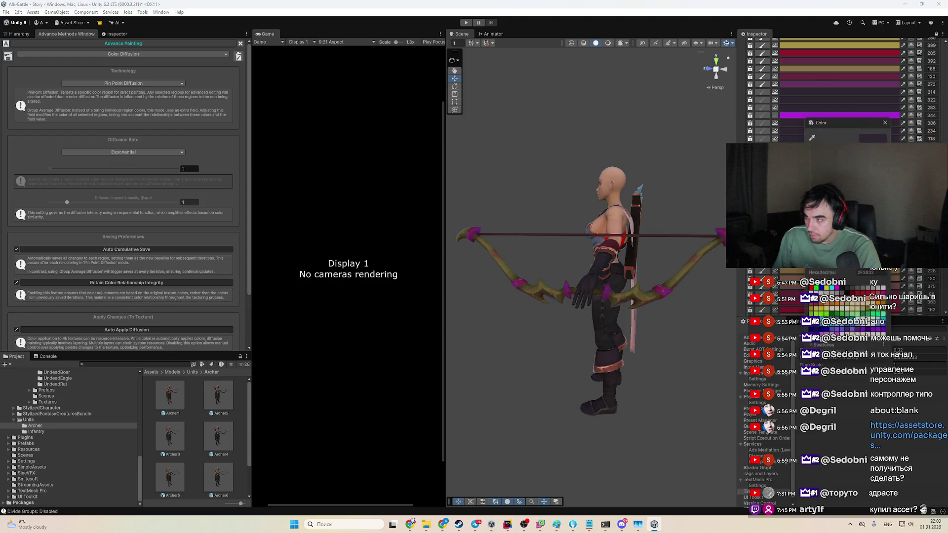
{"action": "left_click", "coordinate": [790, 139]}
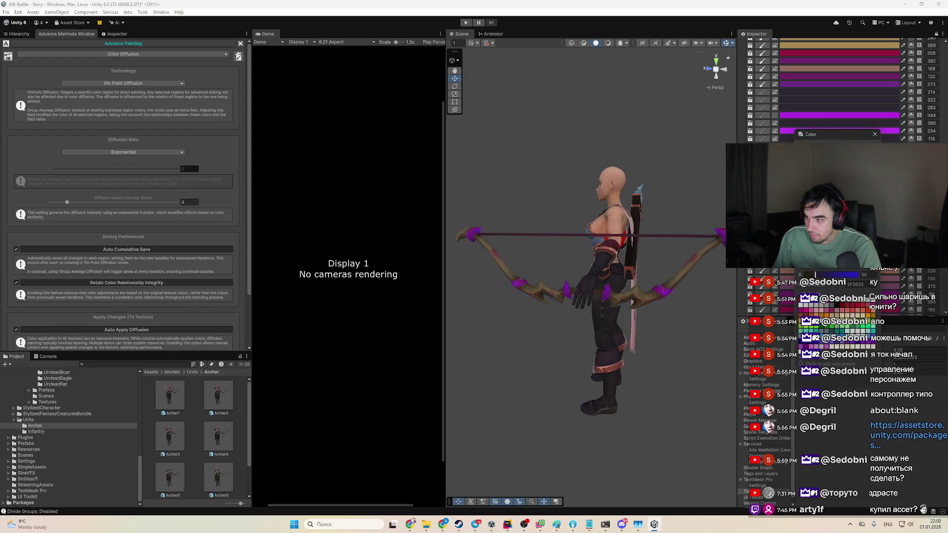
{"action": "left_click", "coordinate": [829, 197]}
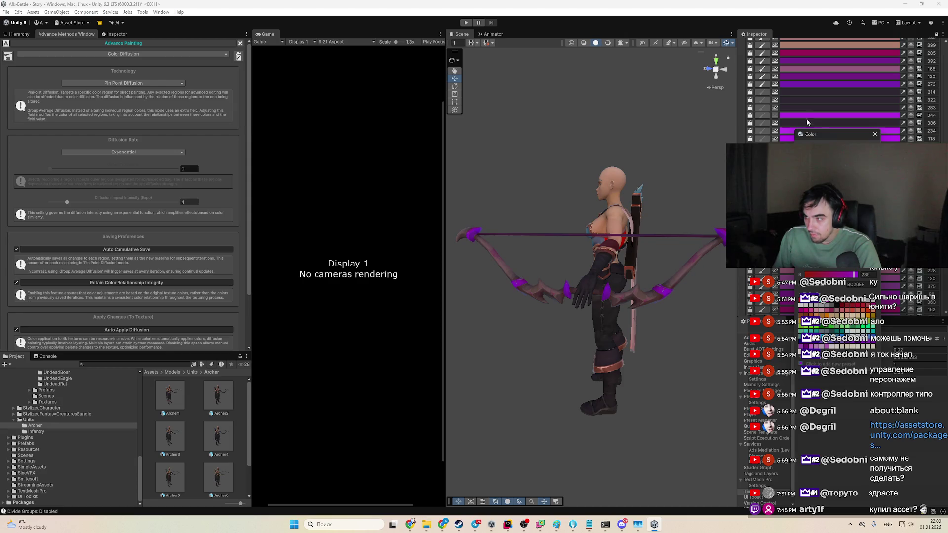
{"action": "left_click_drag", "start_coordinate": [601, 211], "coordinate": [642, 236]}
{"action": "scroll", "coordinate": [839, 91], "scroll_direction": "down", "scroll_amount": 5}
Step: Darken a lower region through deep navy to near-black 191B22 for the shaft
{"action": "left_click", "coordinate": [887, 327]}
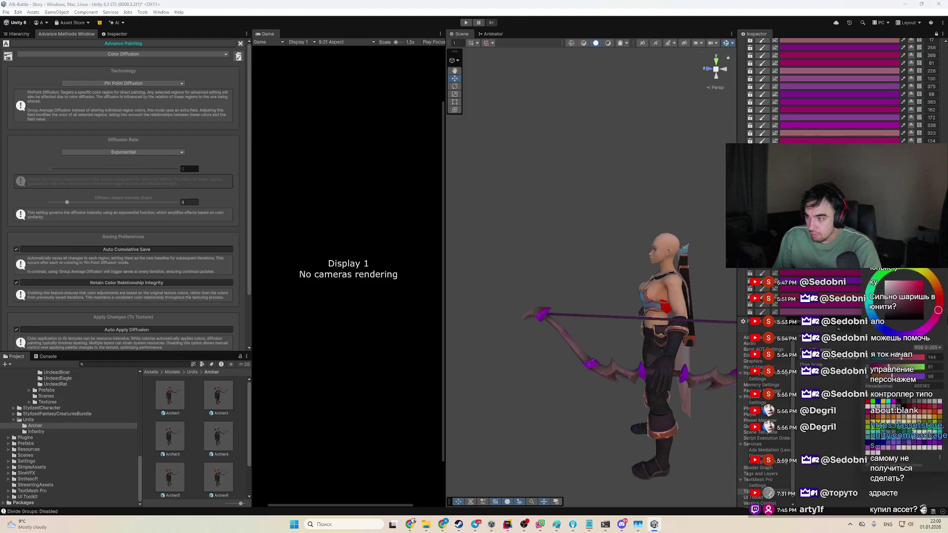
{"action": "left_click", "coordinate": [881, 326]}
{"action": "left_click", "coordinate": [901, 311]}
{"action": "left_click_drag", "start_coordinate": [898, 318], "coordinate": [896, 317]}
{"action": "mouse_move", "coordinate": [582, 325]}
{"action": "left_mouse_down"}
{"action": "mouse_move", "coordinate": [595, 269]}
{"action": "mouse_move", "coordinate": [633, 321]}
{"action": "mouse_move", "coordinate": [632, 358]}
{"action": "mouse_move", "coordinate": [571, 390]}
{"action": "mouse_move", "coordinate": [663, 356]}
{"action": "mouse_move", "coordinate": [598, 377]}
{"action": "mouse_move", "coordinate": [543, 370]}
{"action": "left_mouse_up"}
{"action": "left_click_drag", "start_coordinate": [945, 145], "coordinate": [943, 113]}
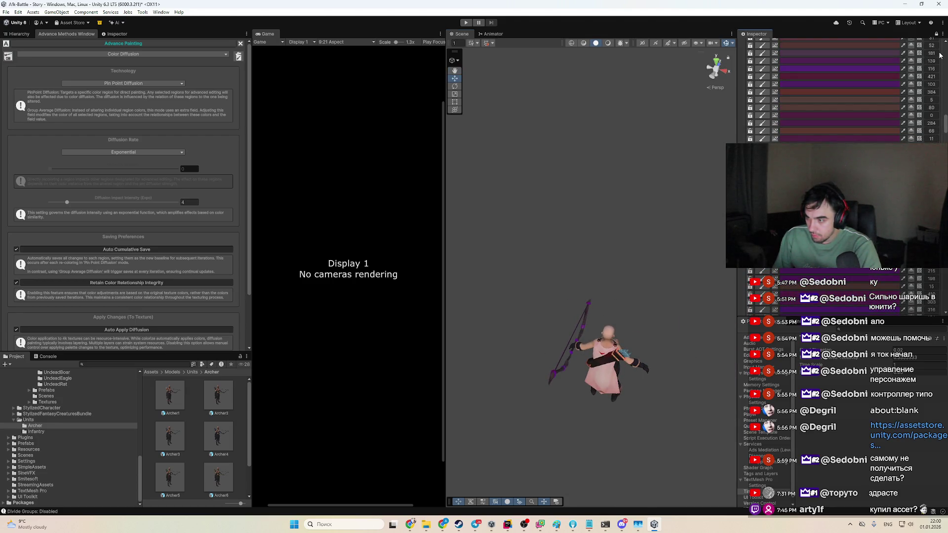
{"action": "scroll", "coordinate": [943, 130], "scroll_direction": "up", "scroll_amount": 15}
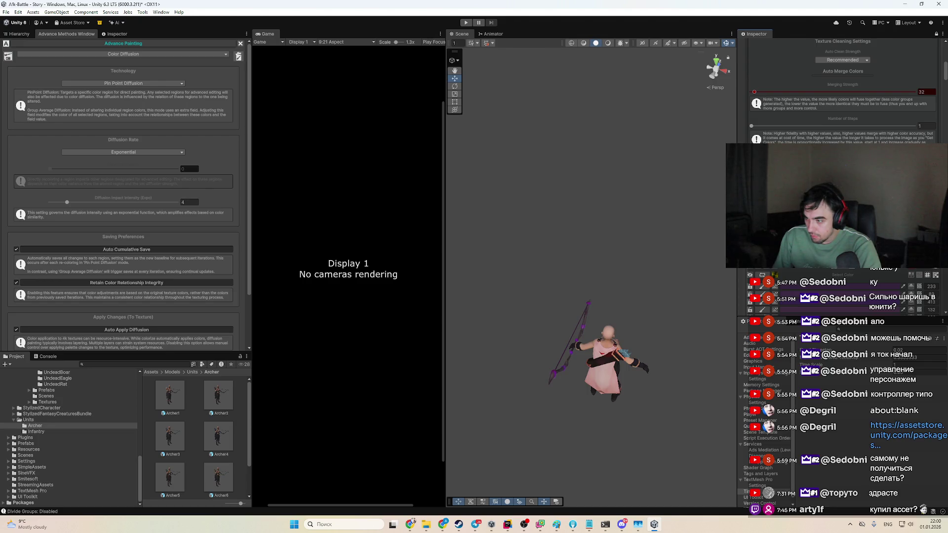
{"action": "scroll", "coordinate": [619, 389], "scroll_direction": "up", "scroll_amount": 10}
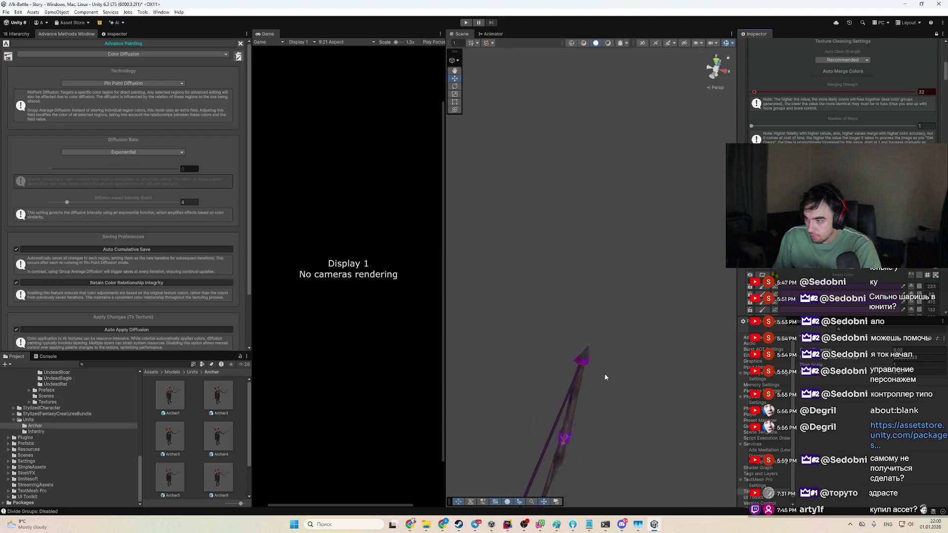
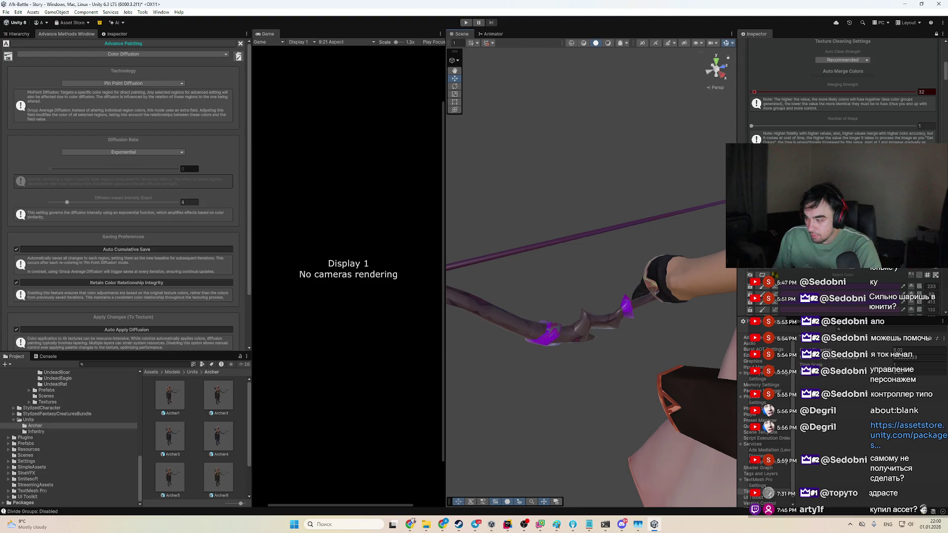
Step: Check a palette colour in its picker without changing it, scrolling through the palette list
{"action": "left_click", "coordinate": [839, 329]}
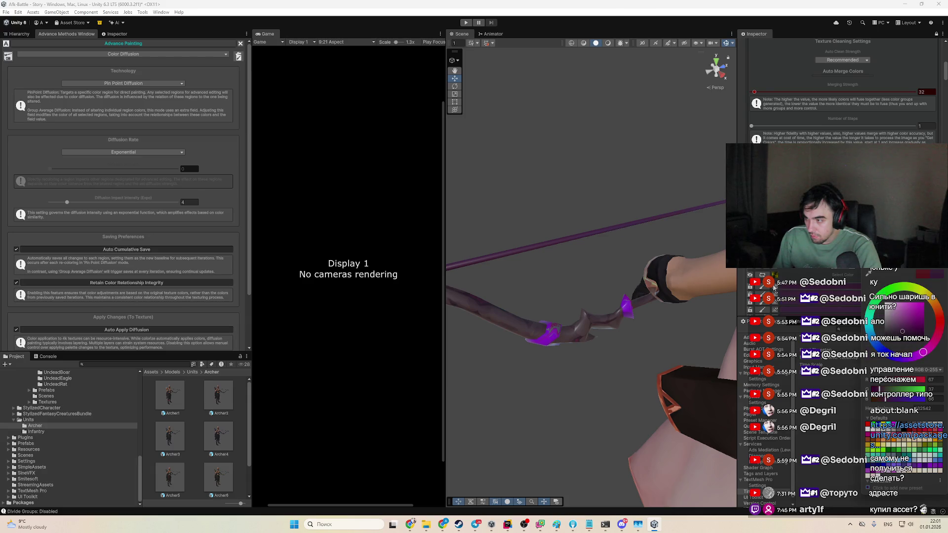
{"action": "left_click", "coordinate": [773, 287]}
{"action": "scroll", "coordinate": [775, 303], "scroll_direction": "down", "scroll_amount": 3}
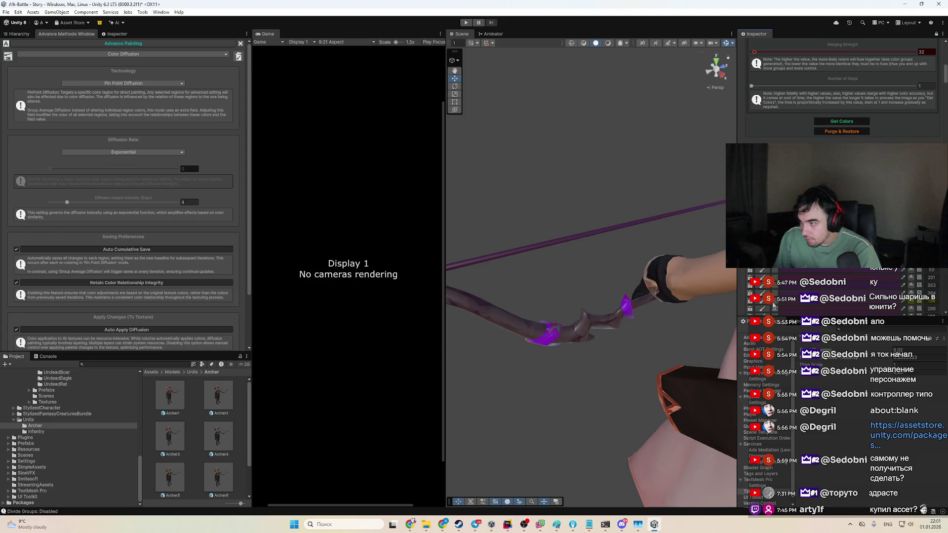
{"action": "scroll", "coordinate": [584, 268], "scroll_direction": "up", "scroll_amount": 6}
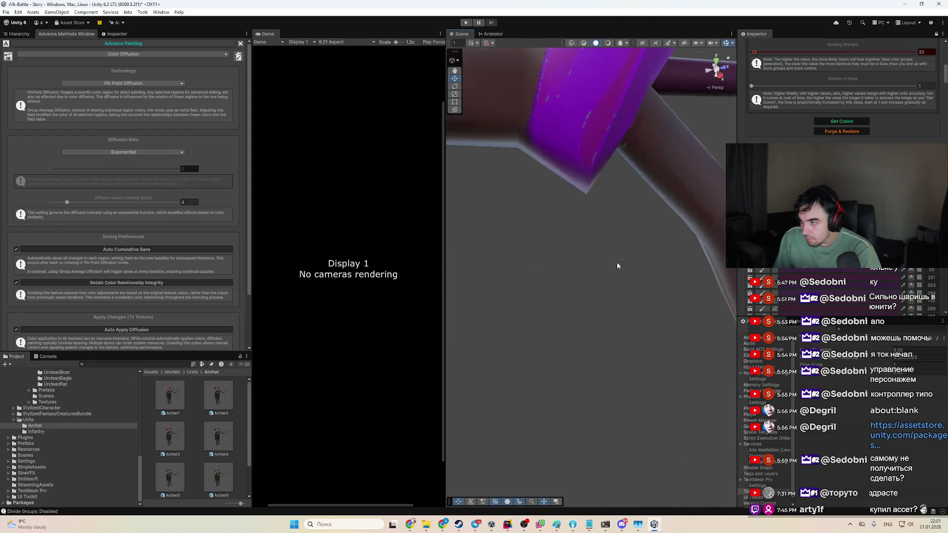
{"action": "scroll", "coordinate": [618, 265], "scroll_direction": "down", "scroll_amount": 5}
{"action": "scroll", "coordinate": [839, 198], "scroll_direction": "down", "scroll_amount": 3}
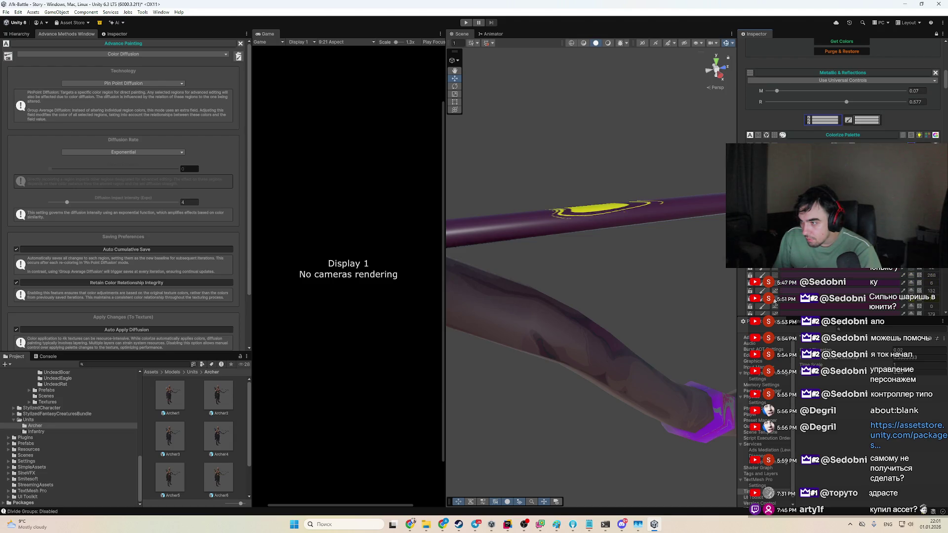
Step: Highlight the arrow's colour region and orbit the Scene view to see the bow diagonally
{"action": "left_click", "coordinate": [775, 309]}
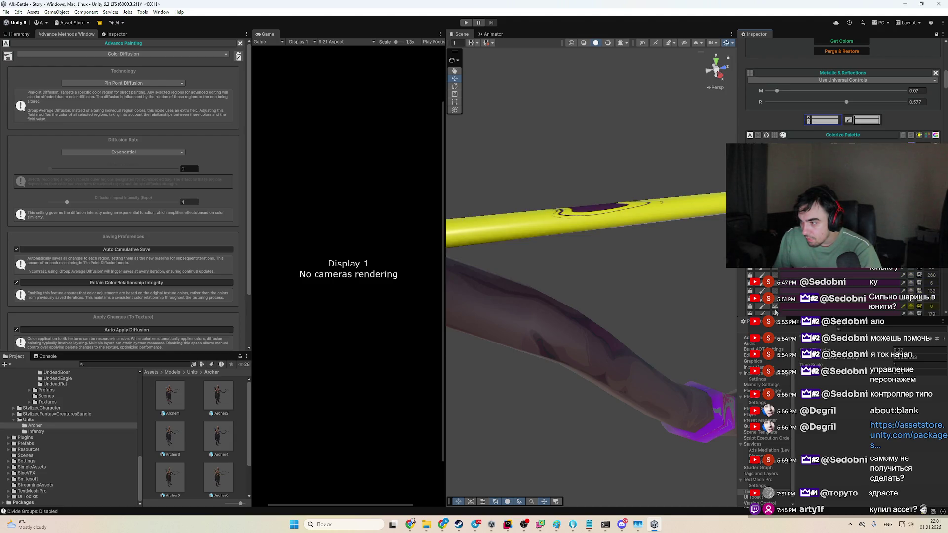
{"action": "scroll", "coordinate": [622, 300], "scroll_direction": "down", "scroll_amount": 10}
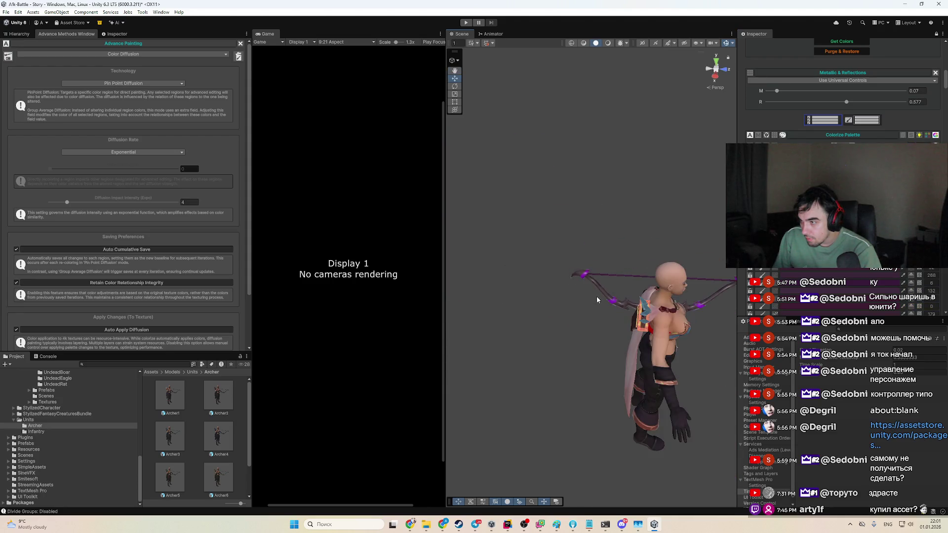
{"action": "left_click_drag", "start_coordinate": [584, 297], "coordinate": [639, 341]}
{"action": "scroll", "coordinate": [639, 341], "scroll_direction": "up", "scroll_amount": 10}
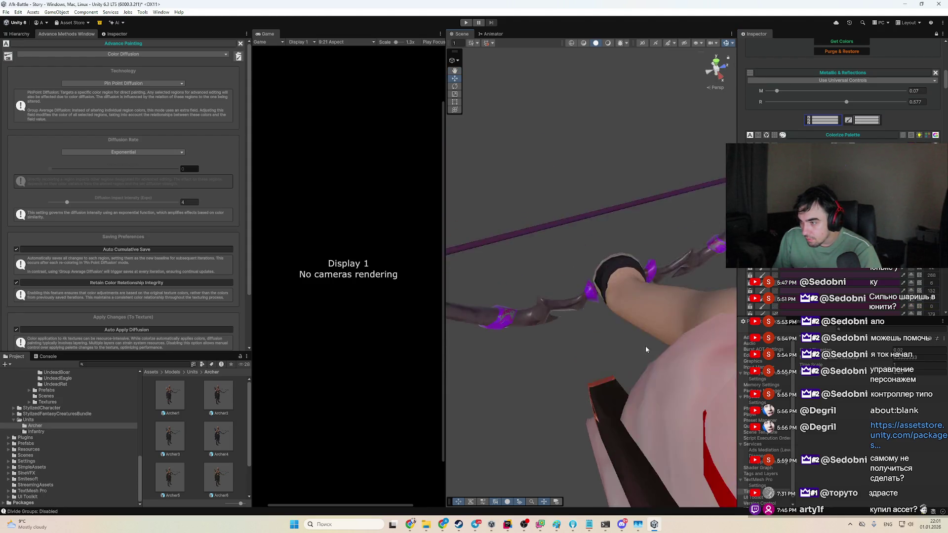
{"action": "scroll", "coordinate": [638, 341], "scroll_direction": "down", "scroll_amount": 4}
{"action": "scroll", "coordinate": [843, 123], "scroll_direction": "up", "scroll_amount": 3}
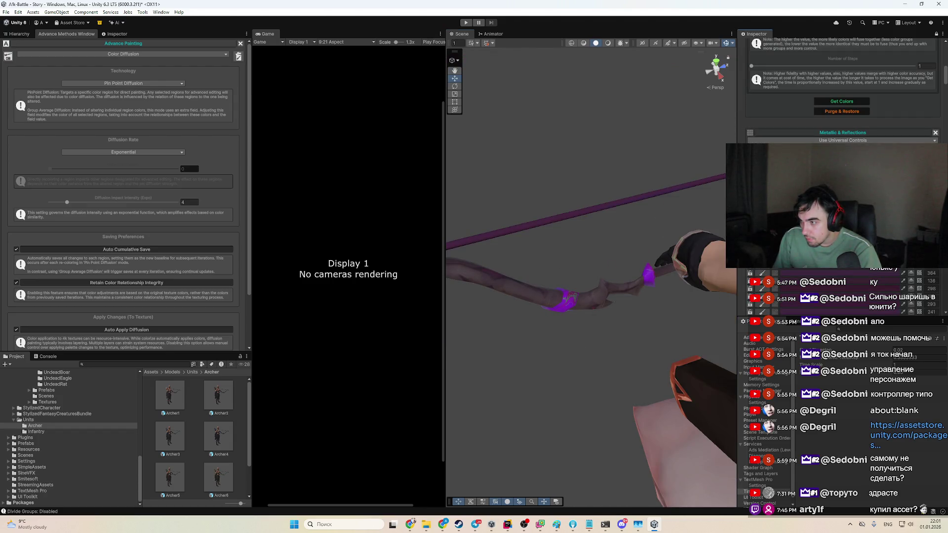
{"action": "mouse_move", "coordinate": [638, 341]}
{"action": "left_mouse_down"}
{"action": "mouse_move", "coordinate": [642, 271]}
{"action": "mouse_move", "coordinate": [638, 306]}
{"action": "mouse_move", "coordinate": [632, 292]}
{"action": "mouse_move", "coordinate": [671, 221]}
{"action": "mouse_move", "coordinate": [692, 217]}
{"action": "left_mouse_up"}
{"action": "scroll", "coordinate": [642, 271], "scroll_direction": "down", "scroll_amount": 5}
{"action": "scroll", "coordinate": [638, 306], "scroll_direction": "up", "scroll_amount": 6}
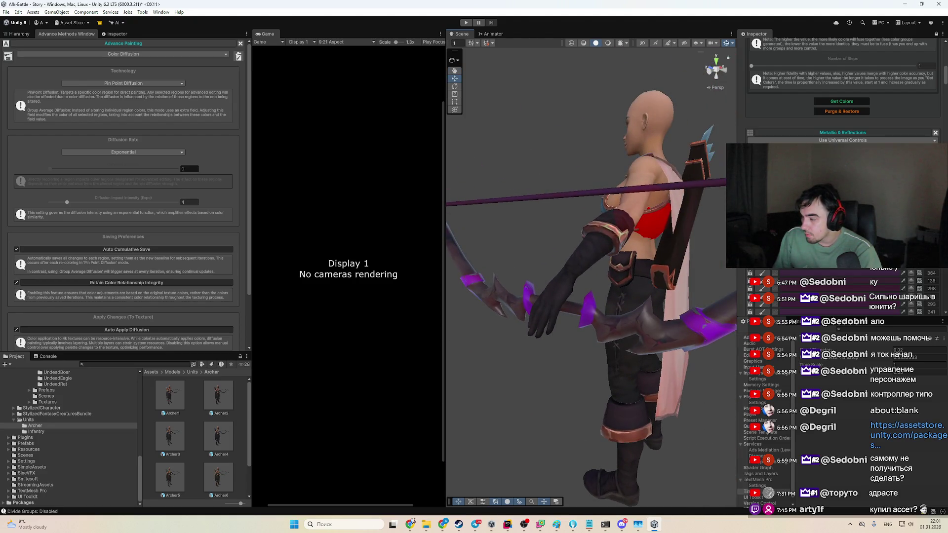
{"action": "scroll", "coordinate": [914, 107], "scroll_direction": "up", "scroll_amount": 10}
{"action": "scroll", "coordinate": [828, 104], "scroll_direction": "up", "scroll_amount": 3}
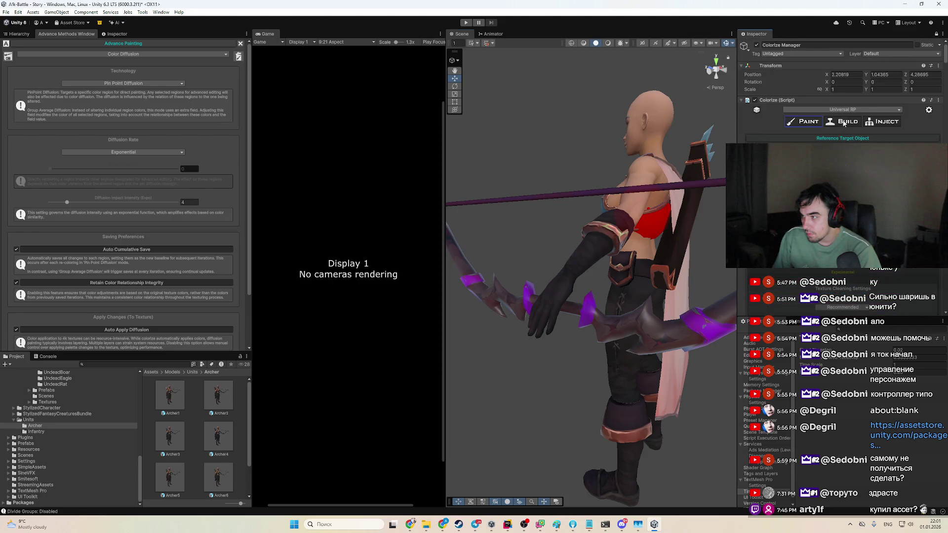
Step: Switch Colorize to BUILD mode and orbit the archer, selecting the chest armour piece
{"action": "left_click", "coordinate": [844, 122]}
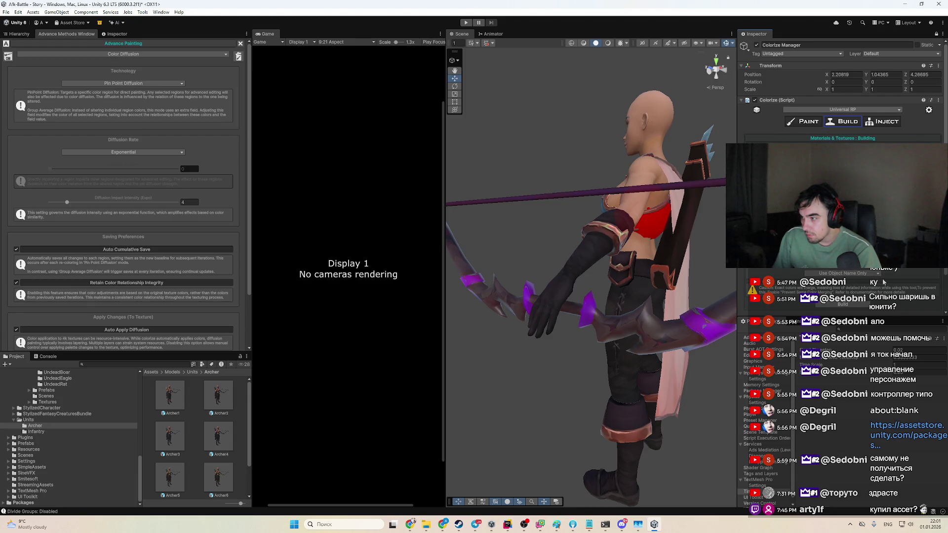
{"action": "scroll", "coordinate": [883, 281], "scroll_direction": "down", "scroll_amount": 2}
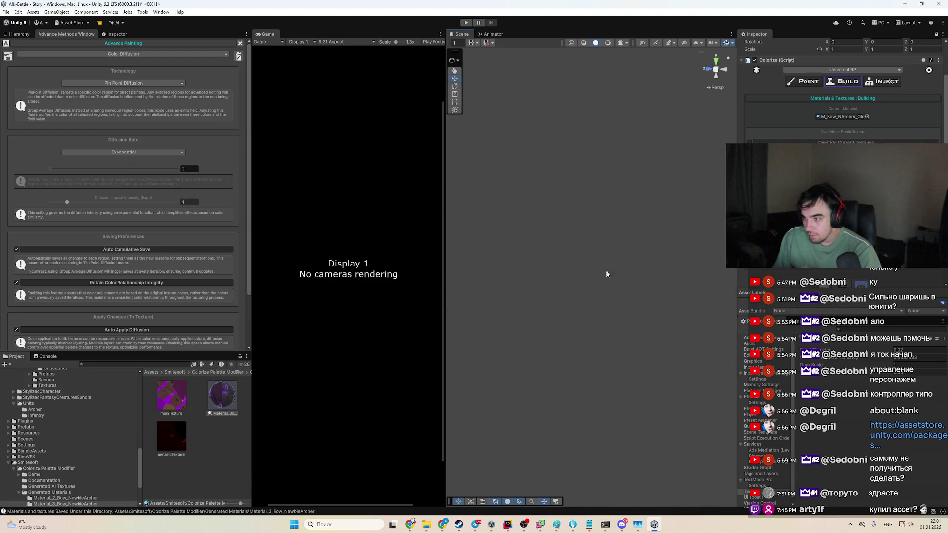
{"action": "scroll", "coordinate": [656, 279], "scroll_direction": "up", "scroll_amount": 5}
{"action": "scroll", "coordinate": [664, 281], "scroll_direction": "down", "scroll_amount": 4}
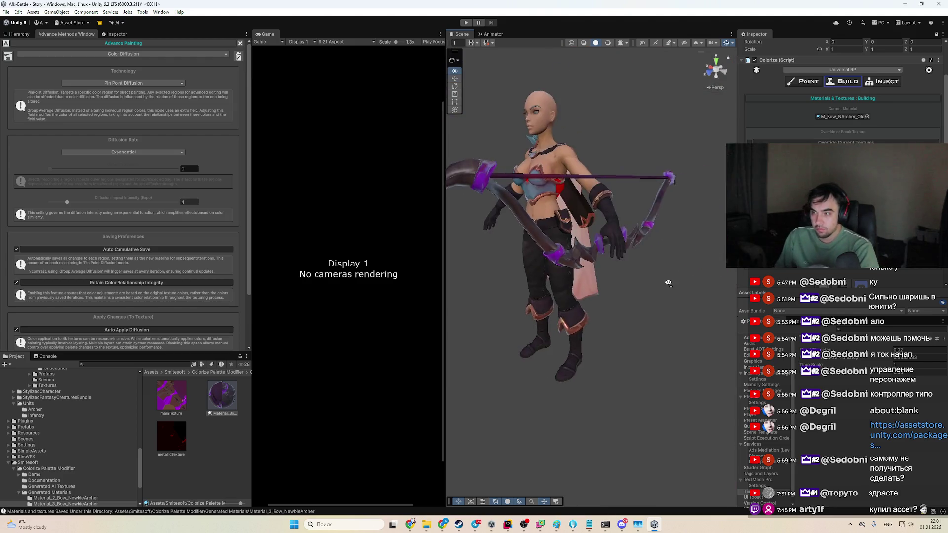
{"action": "mouse_move", "coordinate": [650, 250]}
{"action": "left_mouse_down"}
{"action": "mouse_move", "coordinate": [617, 237]}
{"action": "mouse_move", "coordinate": [652, 227]}
{"action": "left_mouse_up"}
{"action": "left_click", "coordinate": [615, 235]}
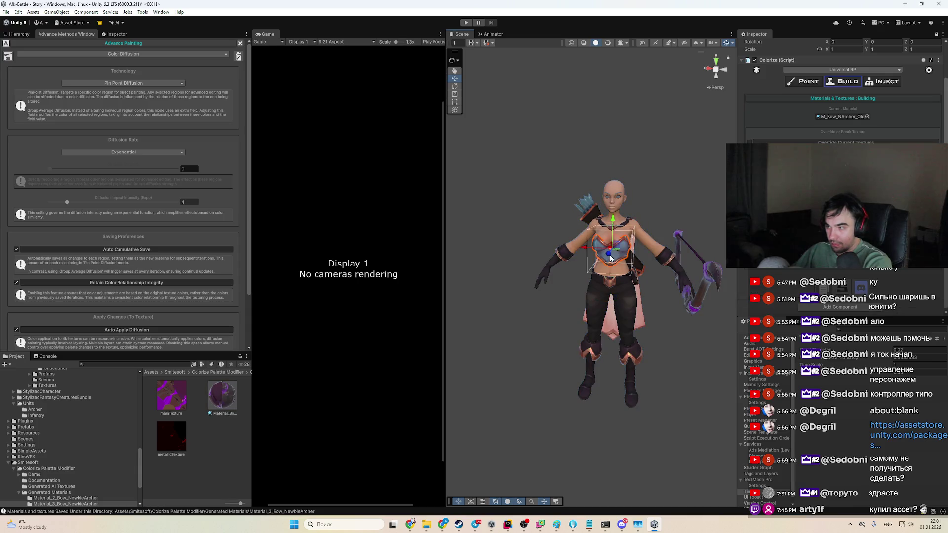
{"action": "scroll", "coordinate": [627, 264], "scroll_direction": "up", "scroll_amount": 5}
{"action": "scroll", "coordinate": [627, 264], "scroll_direction": "up", "scroll_amount": 3}
{"action": "scroll", "coordinate": [649, 254], "scroll_direction": "down", "scroll_amount": 7}
{"action": "left_click_drag", "start_coordinate": [647, 255], "coordinate": [526, 275]}
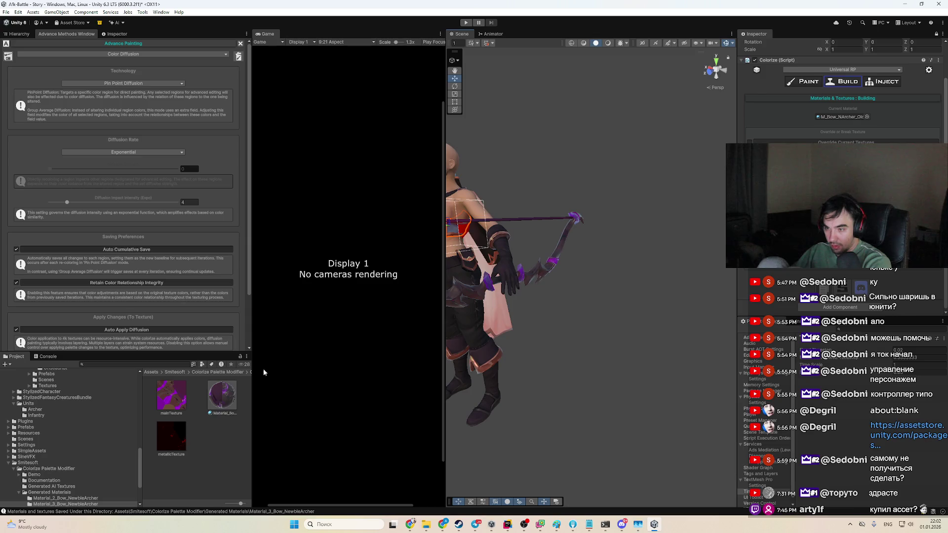
Step: Apply the Material_2_Bow_NewbieArcher generated material to the bow and return Colorize to Paint mode
{"action": "left_click", "coordinate": [231, 372]}
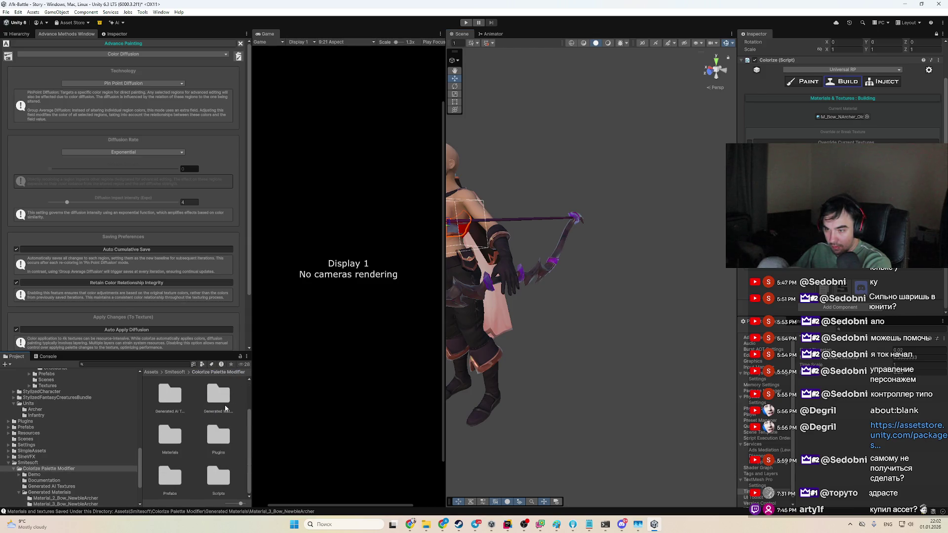
{"action": "double_click", "coordinate": [225, 408]}
{"action": "double_click", "coordinate": [174, 394]}
{"action": "mouse_move", "coordinate": [627, 372]}
{"action": "left_mouse_down"}
{"action": "mouse_move", "coordinate": [509, 372]}
{"action": "mouse_move", "coordinate": [517, 350]}
{"action": "mouse_move", "coordinate": [476, 377]}
{"action": "left_mouse_up"}
{"action": "left_click_drag", "start_coordinate": [517, 336], "coordinate": [541, 340]}
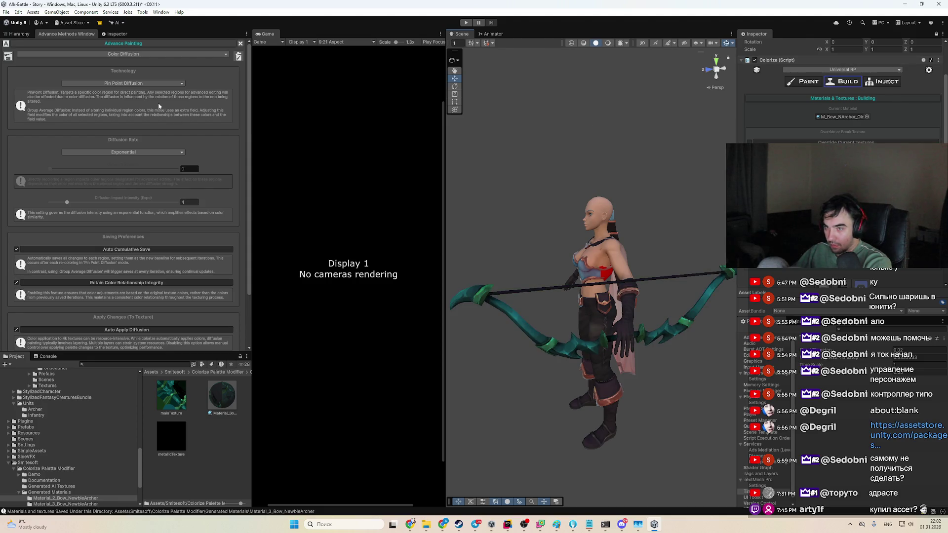
{"action": "left_click", "coordinate": [19, 33]}
{"action": "scroll", "coordinate": [852, 140], "scroll_direction": "up", "scroll_amount": 2}
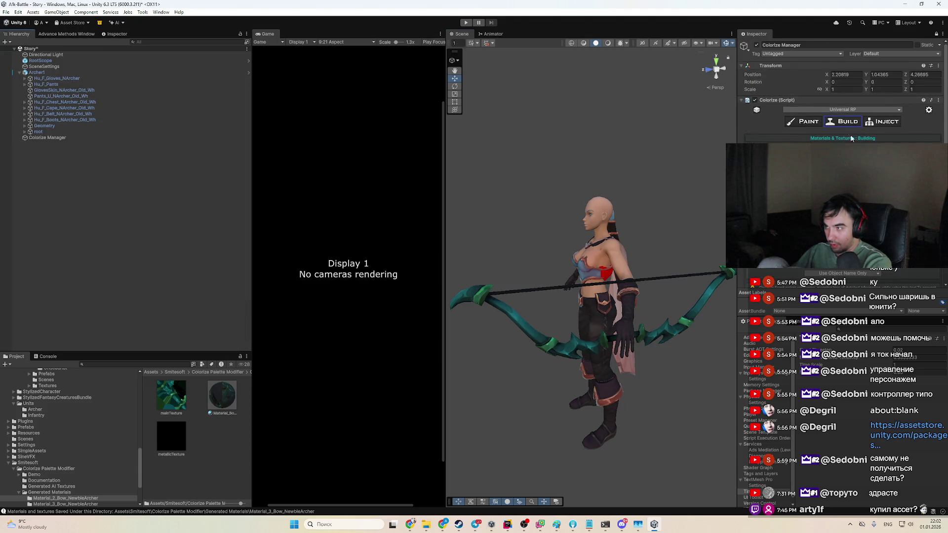
{"action": "left_click", "coordinate": [802, 123]}
Step: In Advance Painting, set the diffusion technology to Group Average Diffusion
{"action": "scroll", "coordinate": [842, 98], "scroll_direction": "down", "scroll_amount": 2}
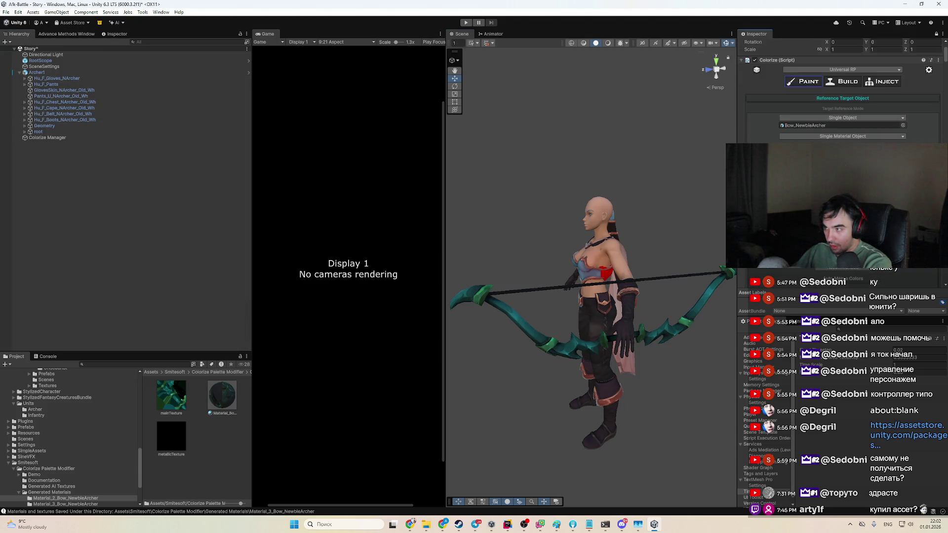
{"action": "scroll", "coordinate": [842, 94], "scroll_direction": "down", "scroll_amount": 8}
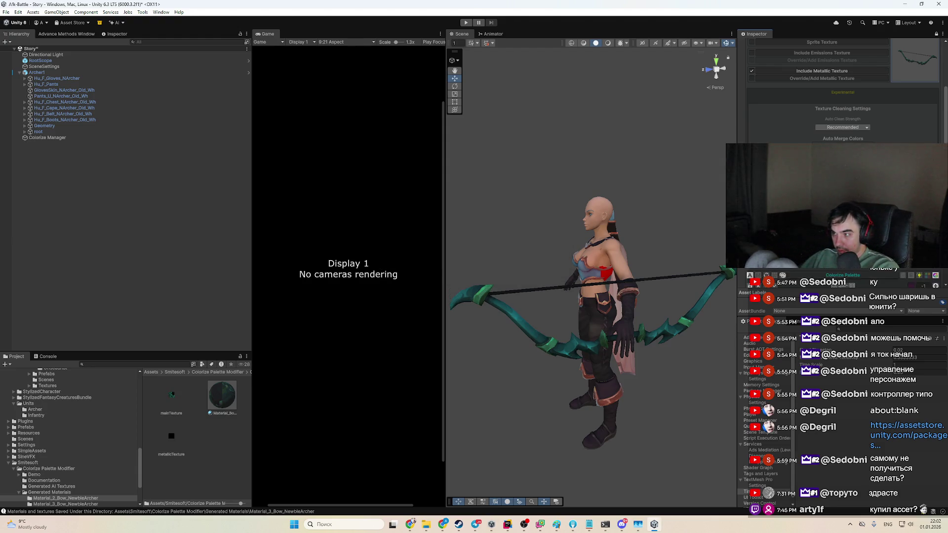
{"action": "left_click", "coordinate": [66, 34]}
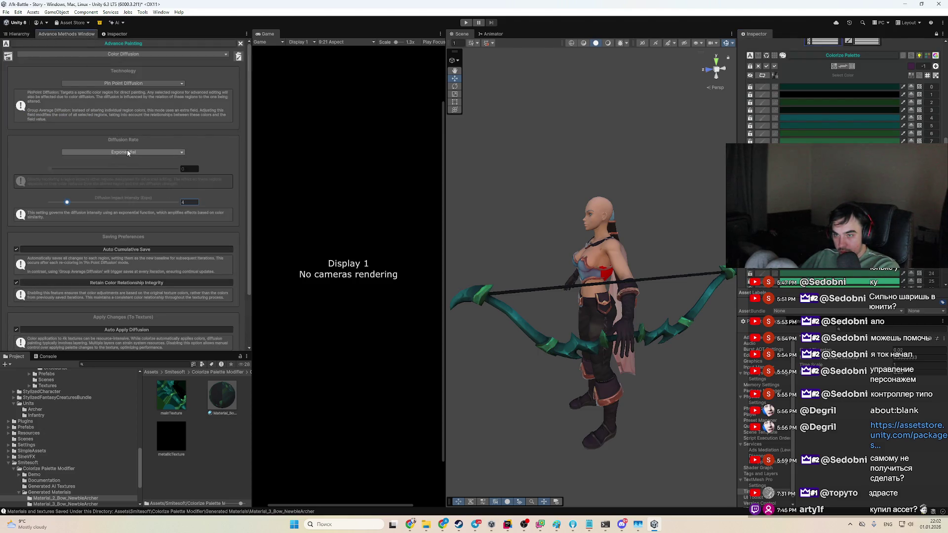
{"action": "left_click", "coordinate": [114, 84]}
{"action": "left_click", "coordinate": [104, 100]}
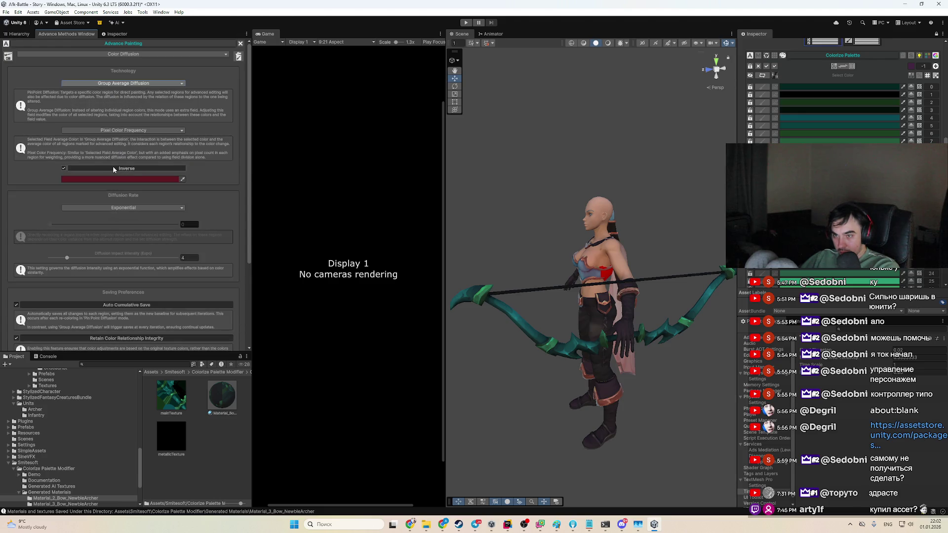
Step: Try vivid red and near-black target colours while toggling the Inverse option
{"action": "left_click", "coordinate": [115, 179]}
{"action": "left_click", "coordinate": [168, 223]}
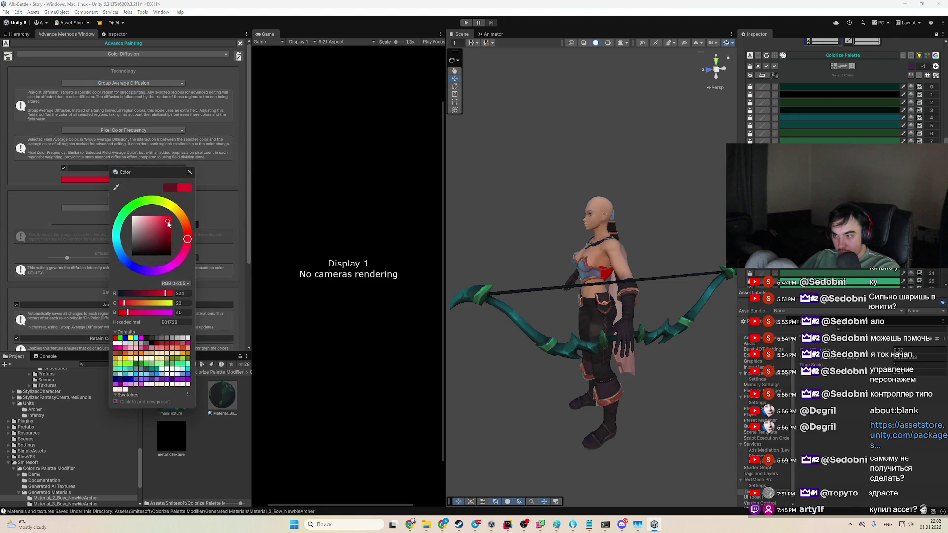
{"action": "left_click", "coordinate": [38, 186]}
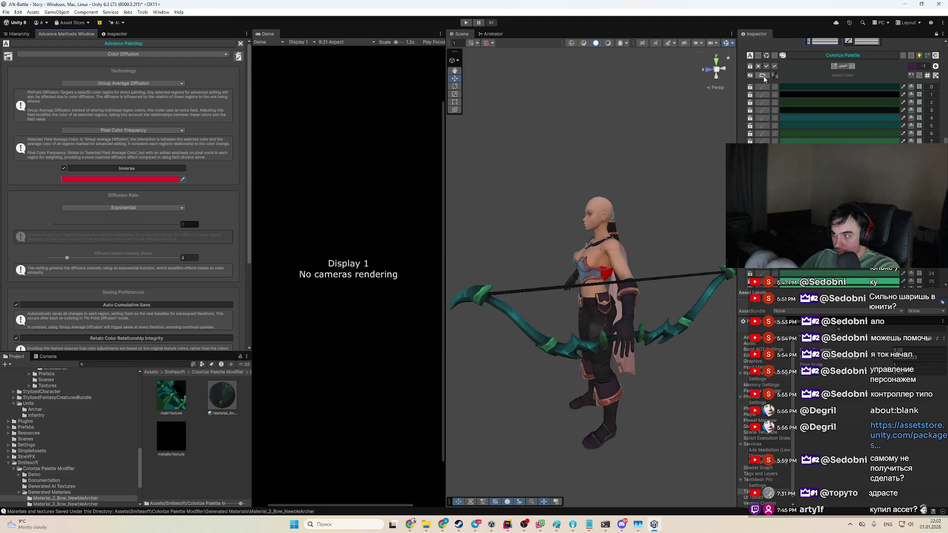
{"action": "left_click", "coordinate": [126, 170]}
{"action": "left_click", "coordinate": [124, 178]}
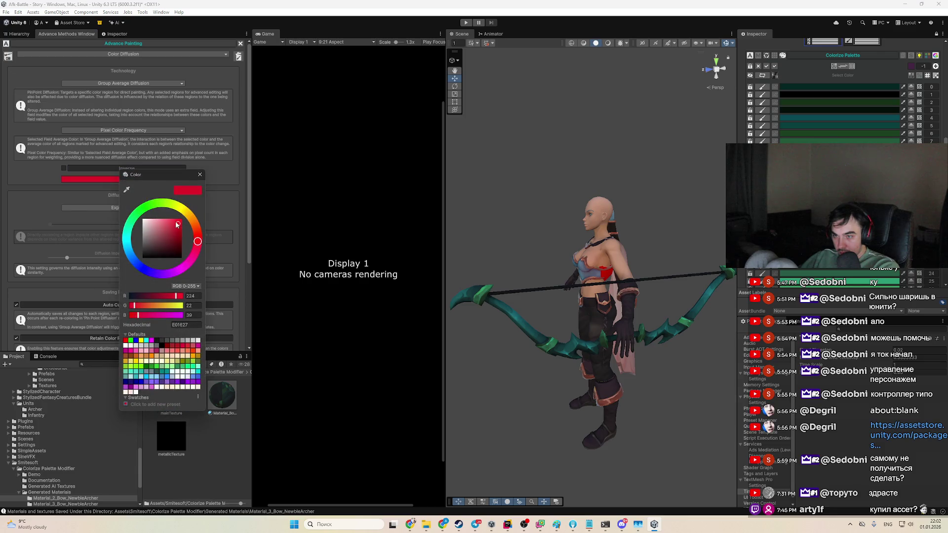
{"action": "left_click", "coordinate": [176, 224]}
{"action": "left_click", "coordinate": [64, 167]}
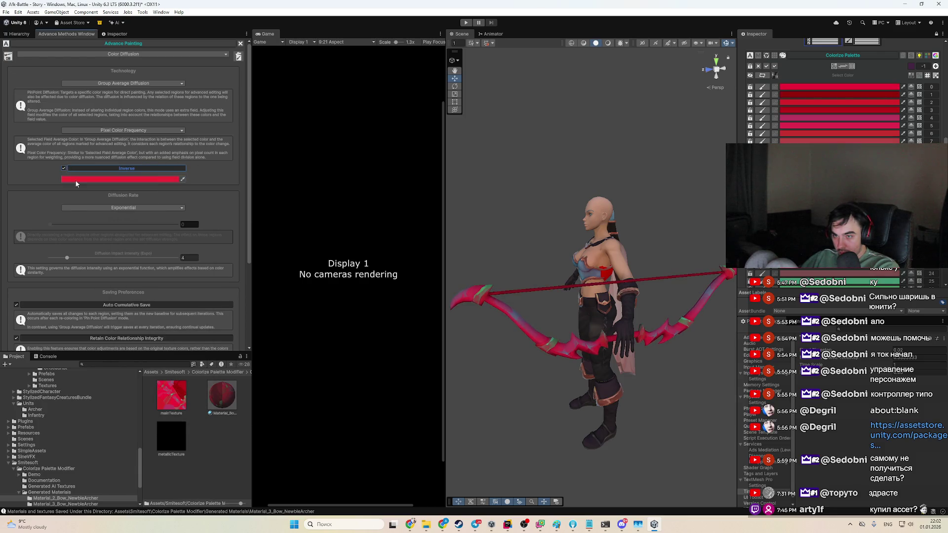
{"action": "left_click", "coordinate": [75, 180]}
{"action": "left_click_drag", "start_coordinate": [106, 265], "coordinate": [97, 267]}
{"action": "left_click", "coordinate": [117, 256]}
{"action": "left_click", "coordinate": [39, 226]}
Step: Settle on a near-black reference colour 1B0A08 with Inverse turned on
{"action": "left_click", "coordinate": [63, 168]}
{"action": "left_click", "coordinate": [79, 180]}
{"action": "left_click_drag", "start_coordinate": [126, 205], "coordinate": [157, 233]}
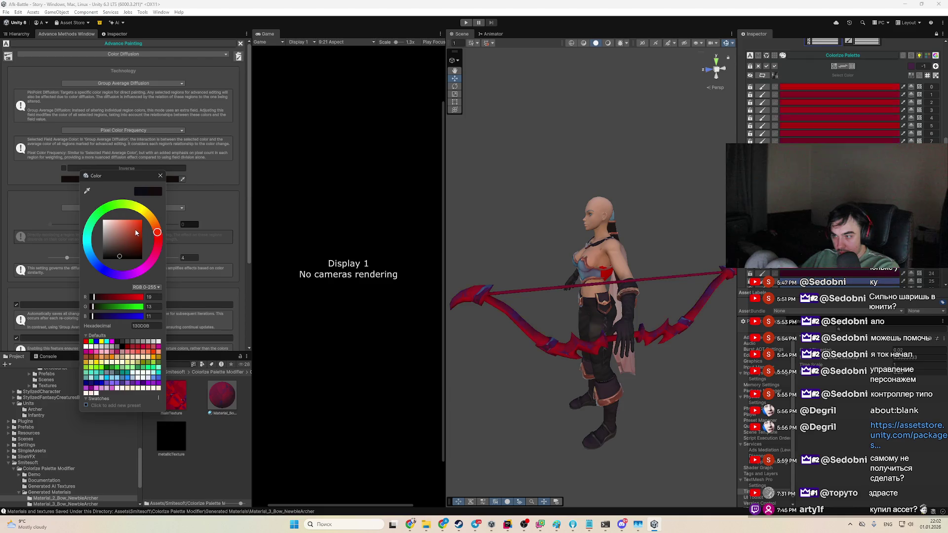
{"action": "left_click", "coordinate": [122, 243]}
{"action": "left_click", "coordinate": [118, 251]}
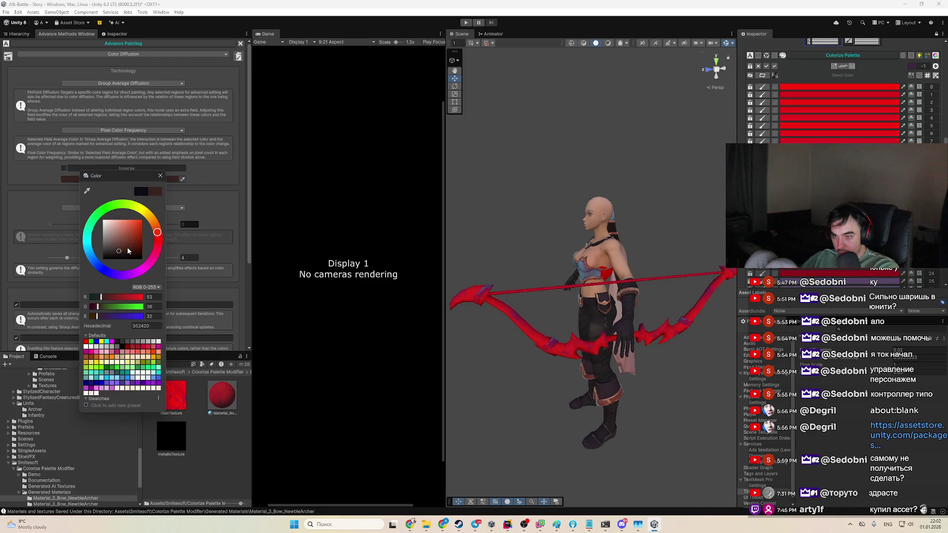
{"action": "left_click", "coordinate": [116, 253]}
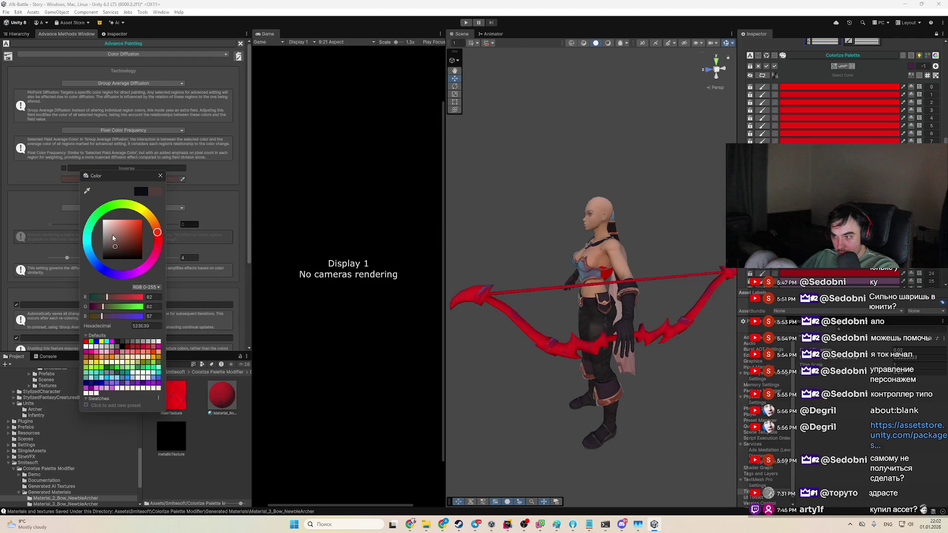
{"action": "left_click", "coordinate": [109, 253]}
{"action": "left_click", "coordinate": [109, 251]}
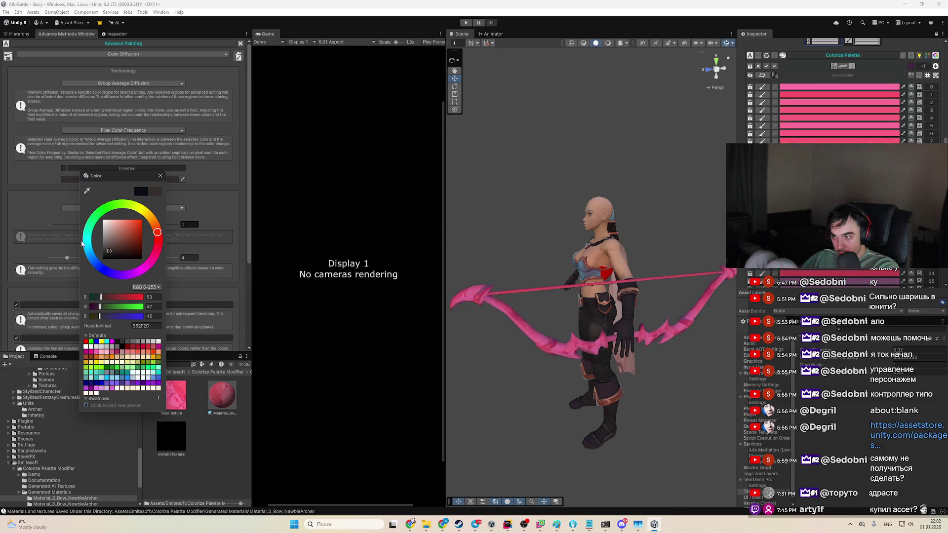
{"action": "left_click", "coordinate": [64, 168]}
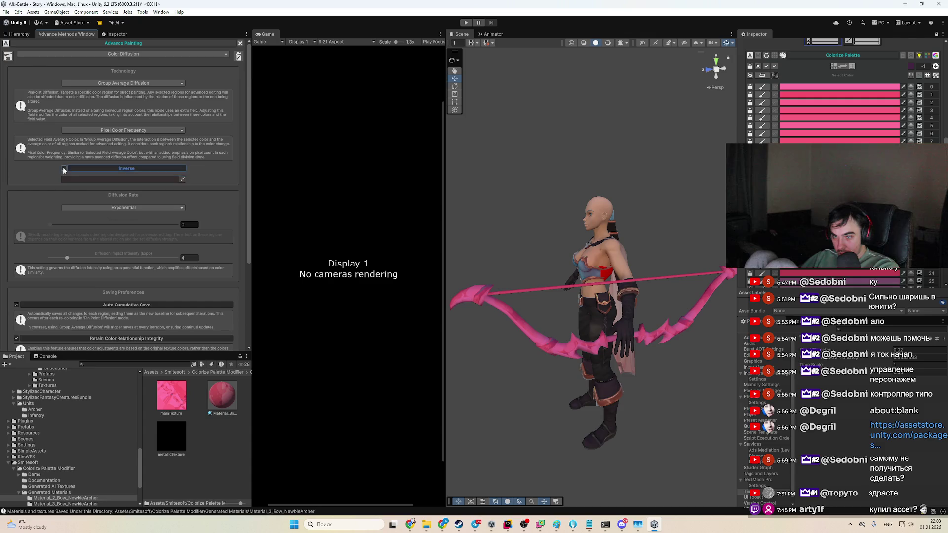
{"action": "left_click", "coordinate": [113, 179]}
{"action": "left_click", "coordinate": [126, 253]}
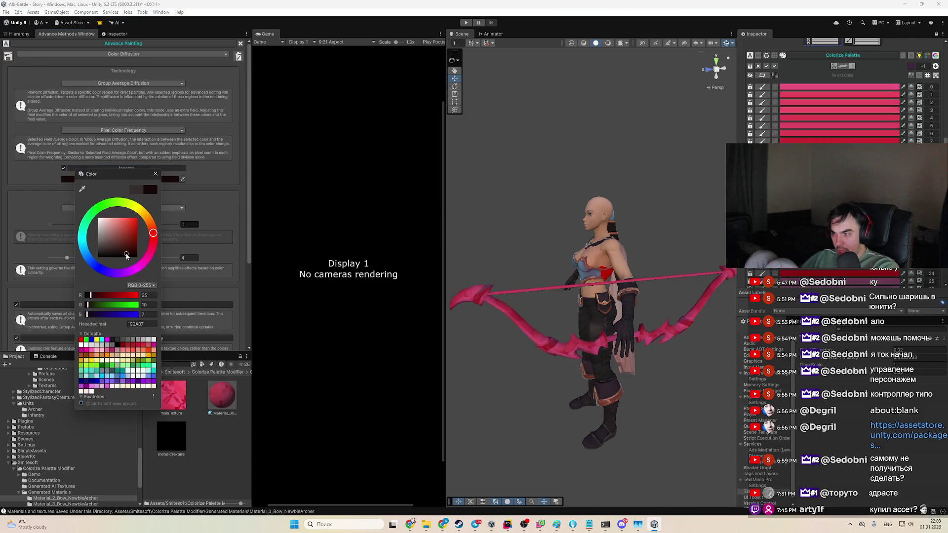
{"action": "scroll", "coordinate": [655, 270], "scroll_direction": "up", "scroll_amount": 10}
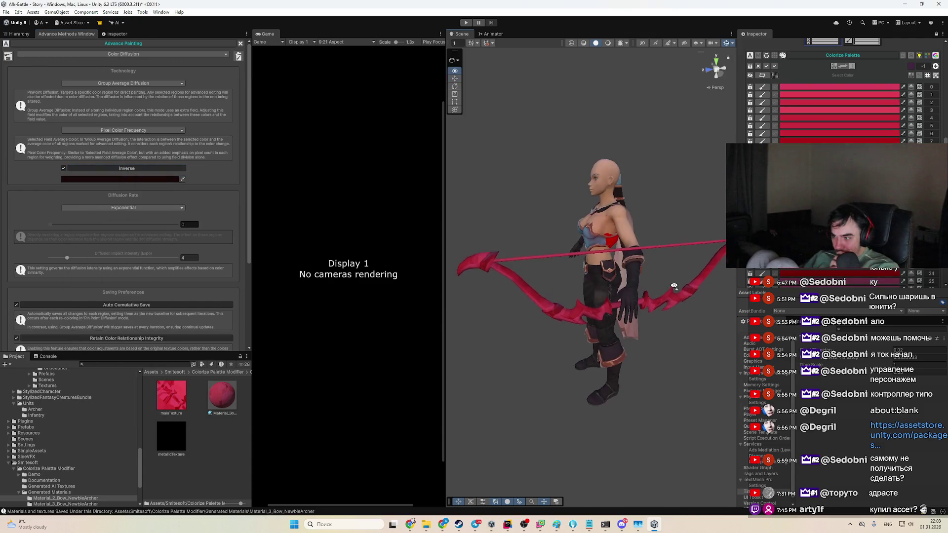
Step: Untick Inverse and switch the diffusion technology to Pin Point Diffusion
{"action": "left_click_drag", "start_coordinate": [655, 270], "coordinate": [239, 169]}
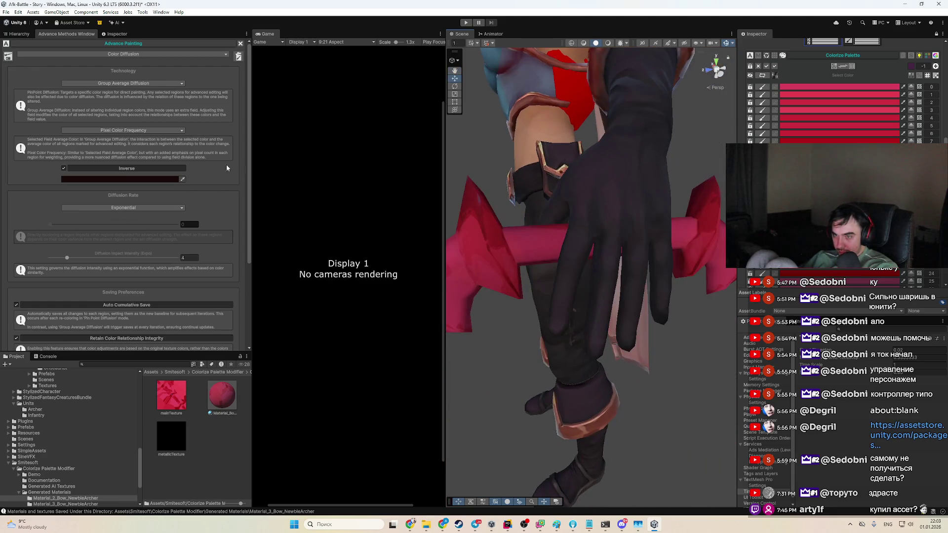
{"action": "left_click", "coordinate": [65, 169]}
{"action": "left_click", "coordinate": [138, 85]}
{"action": "left_click", "coordinate": [84, 92]}
{"action": "left_click_drag", "start_coordinate": [605, 220], "coordinate": [539, 252]}
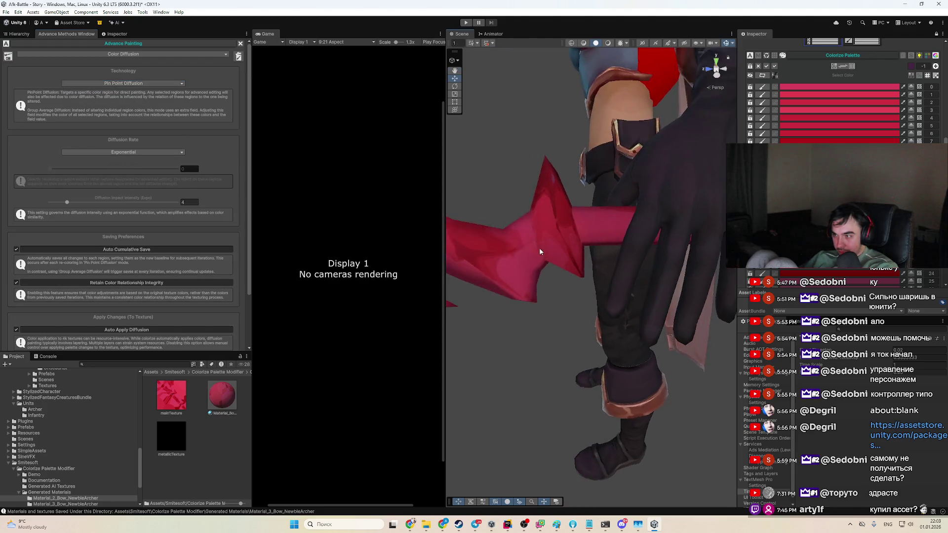
{"action": "scroll", "coordinate": [539, 252], "scroll_direction": "down", "scroll_amount": 5}
{"action": "scroll", "coordinate": [540, 252], "scroll_direction": "up", "scroll_amount": 2}
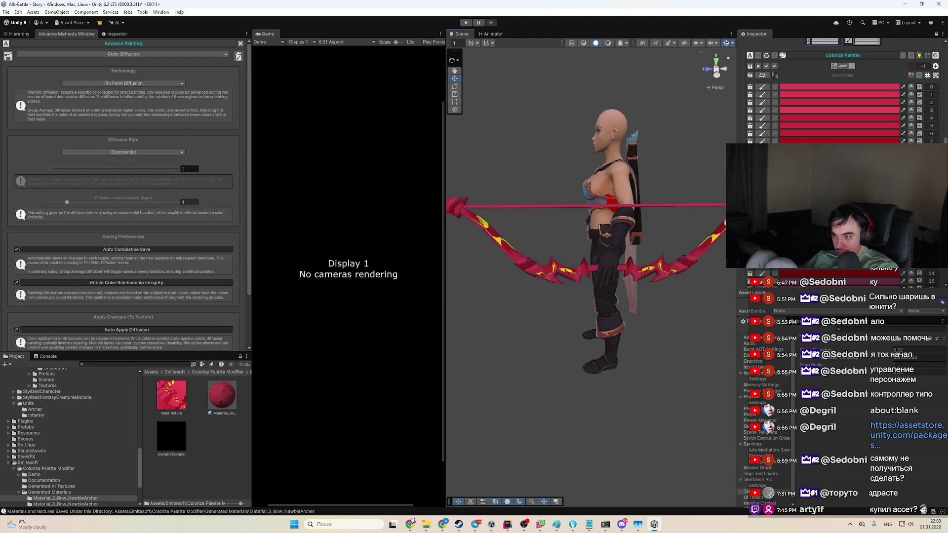
Step: Brighten a palette region's red, set diffusion impact intensity to 26, and nudge another region's colour
{"action": "left_click", "coordinate": [830, 270]}
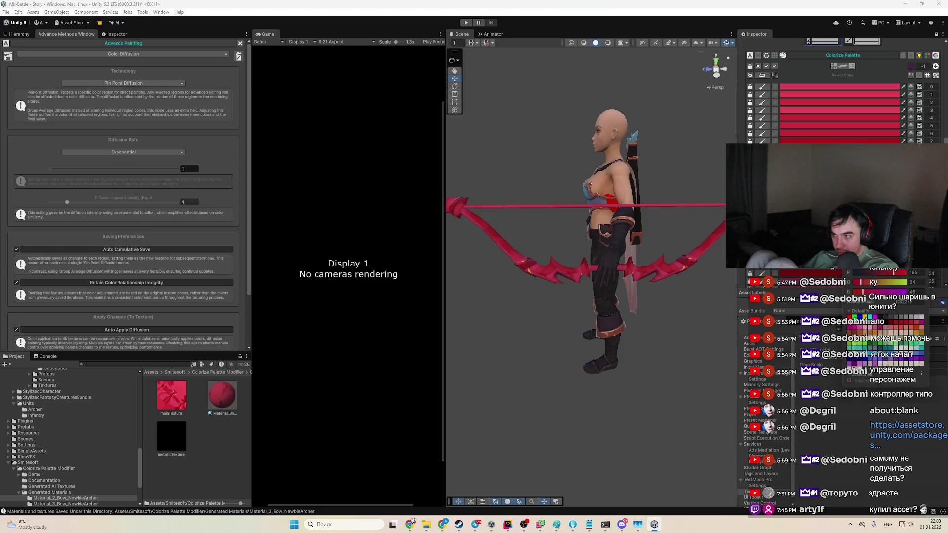
{"action": "left_click_drag", "start_coordinate": [894, 272], "coordinate": [872, 273]}
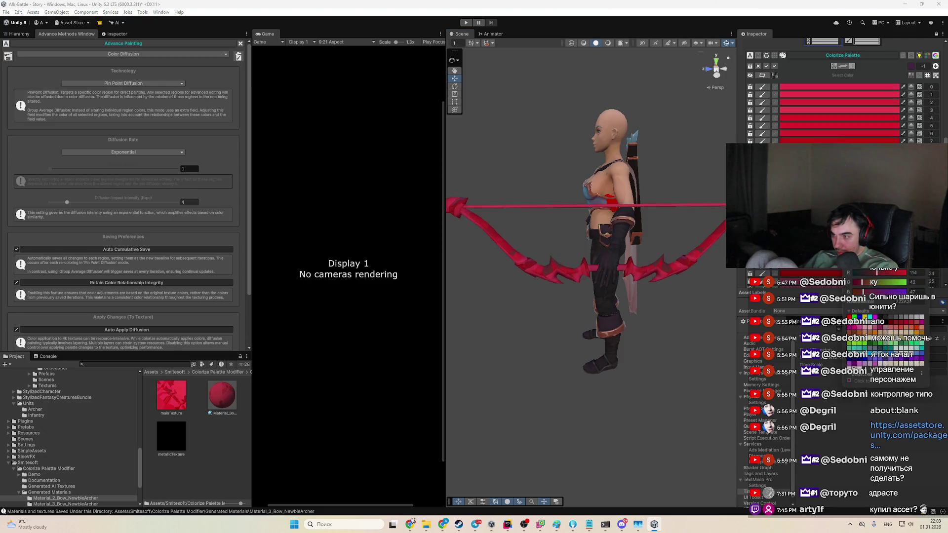
{"action": "left_click_drag", "start_coordinate": [878, 217], "coordinate": [891, 207]}
{"action": "left_click", "coordinate": [159, 202]}
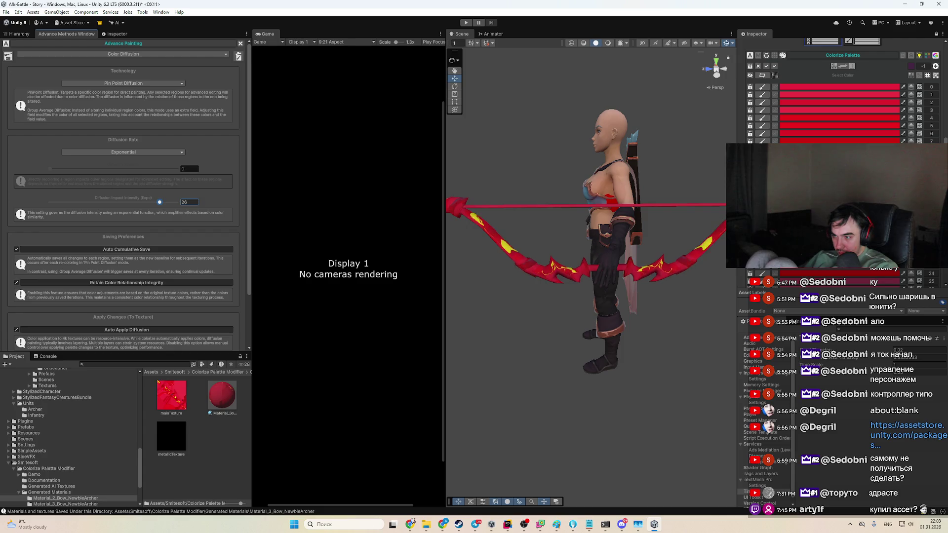
{"action": "left_click", "coordinate": [840, 141]}
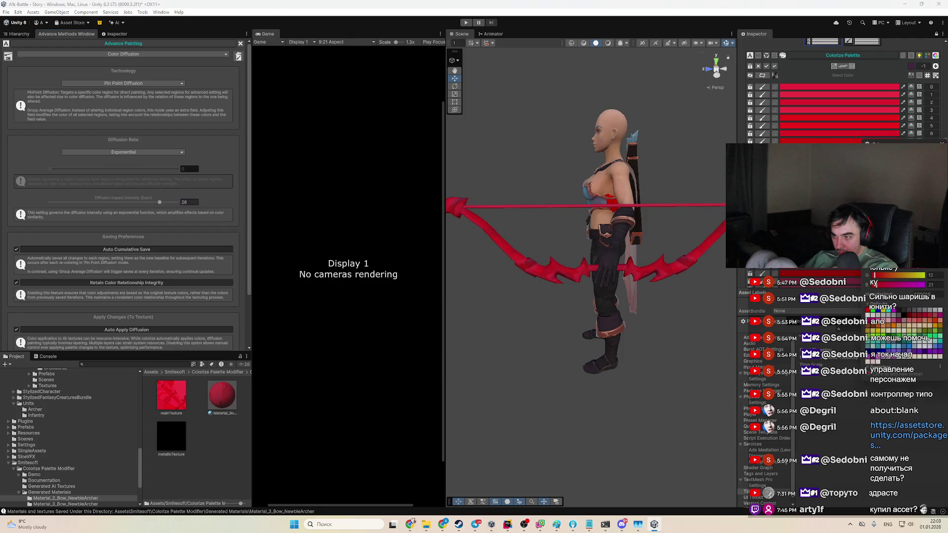
{"action": "left_click_drag", "start_coordinate": [898, 197], "coordinate": [903, 192]}
{"action": "left_click", "coordinate": [122, 174]}
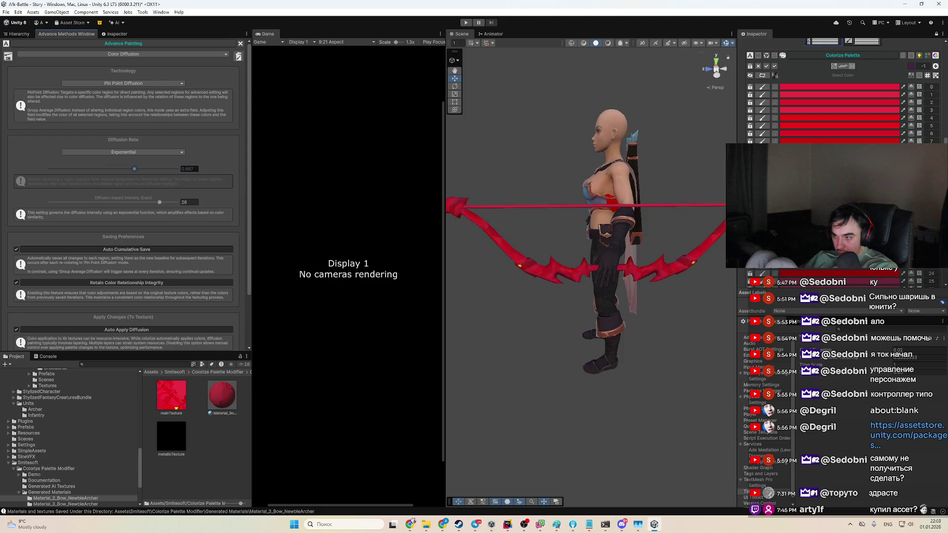
{"action": "left_click", "coordinate": [873, 290]}
Step: Darken a palette region to near-black red, set diffusion strength to 1 and rate to Linear
{"action": "mouse_move", "coordinate": [908, 289]}
{"action": "left_mouse_down"}
{"action": "mouse_move", "coordinate": [906, 301]}
{"action": "mouse_move", "coordinate": [918, 237]}
{"action": "mouse_move", "coordinate": [914, 244]}
{"action": "left_mouse_up"}
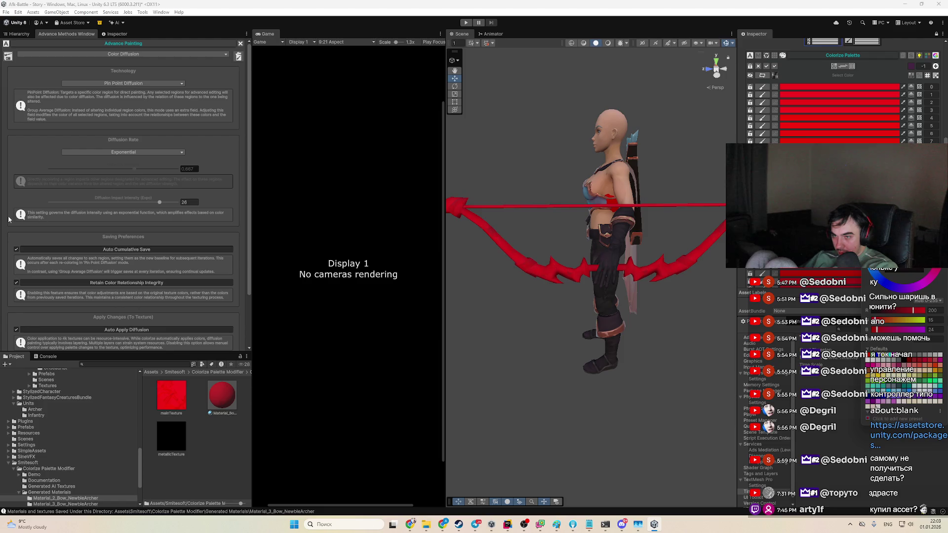
{"action": "left_click_drag", "start_coordinate": [134, 169], "coordinate": [177, 168]}
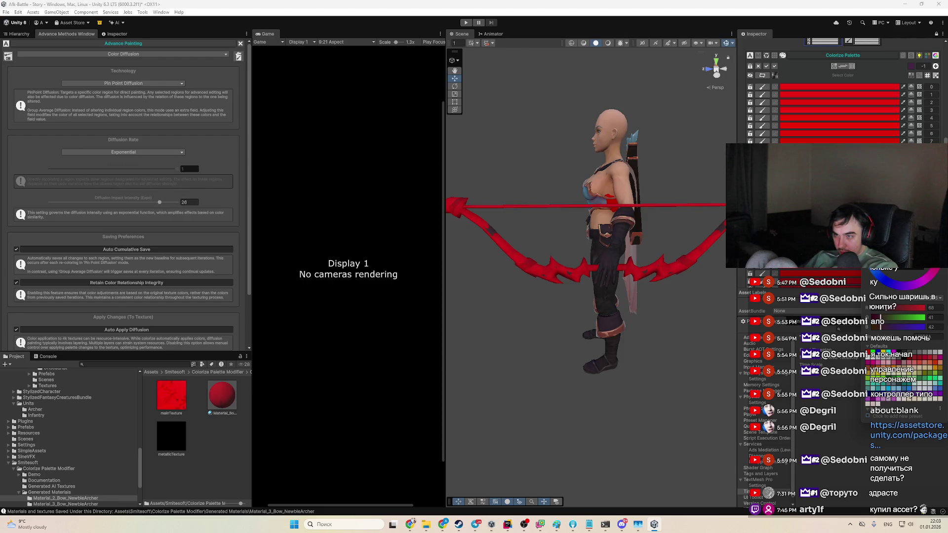
{"action": "mouse_move", "coordinate": [924, 271]}
{"action": "left_mouse_down"}
{"action": "mouse_move", "coordinate": [913, 279]}
{"action": "mouse_move", "coordinate": [921, 271]}
{"action": "mouse_move", "coordinate": [898, 269]}
{"action": "left_mouse_up"}
{"action": "left_click", "coordinate": [97, 153]}
{"action": "left_click", "coordinate": [97, 159]}
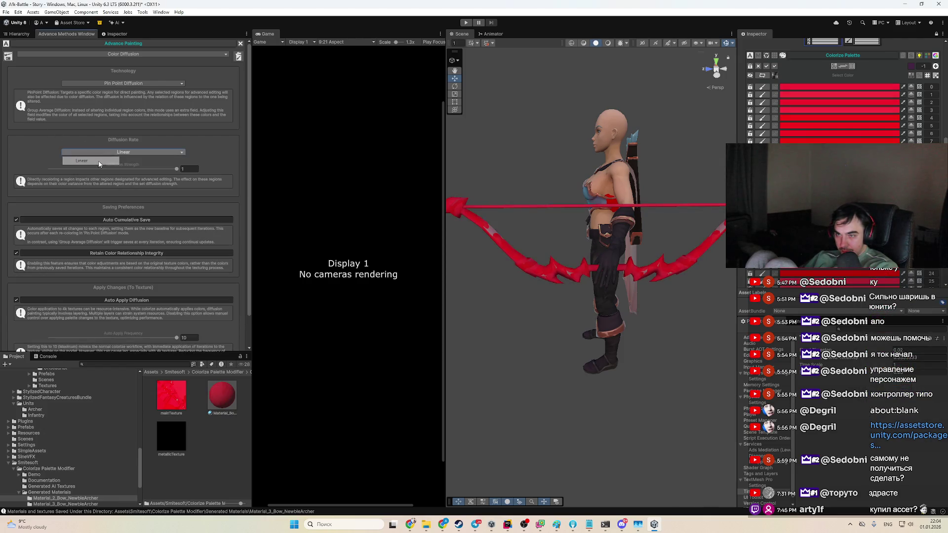
Step: Retint bow palette regions to darker, muted reds, including hex 572223
{"action": "left_click", "coordinate": [839, 273]}
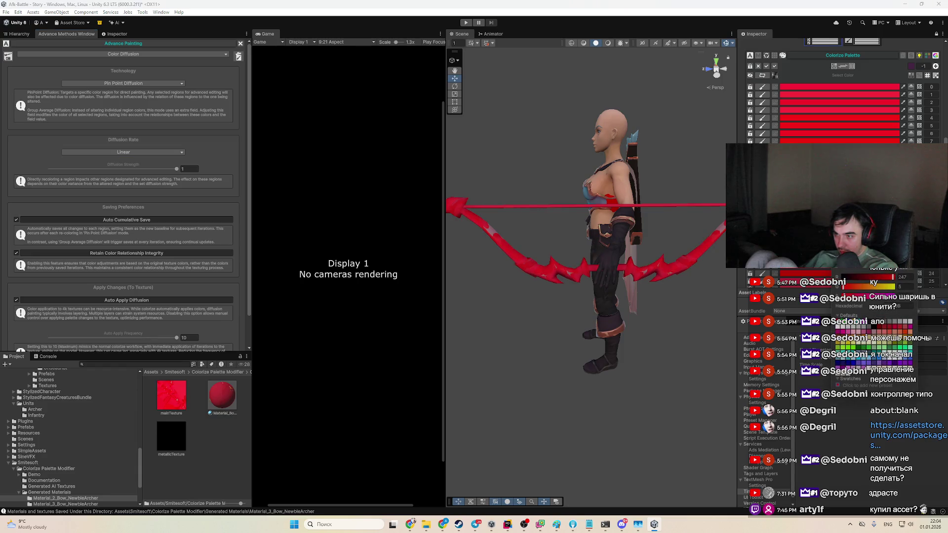
{"action": "left_click_drag", "start_coordinate": [868, 232], "coordinate": [859, 247]}
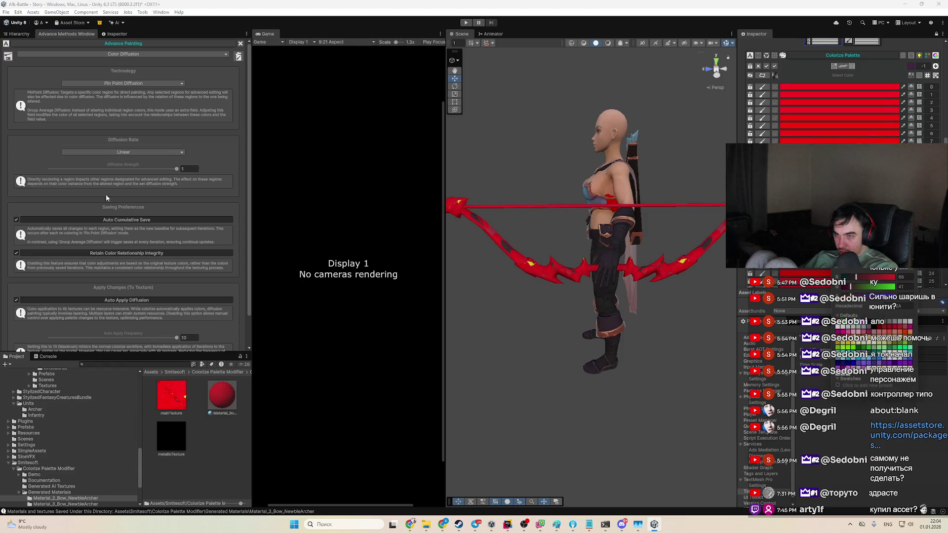
{"action": "left_click", "coordinate": [183, 179]}
{"action": "key", "text": "Tab"}
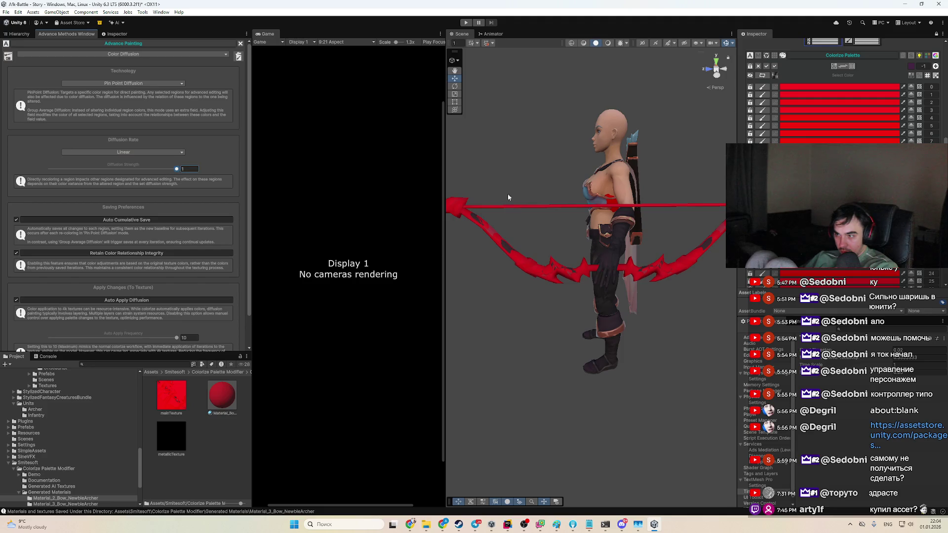
{"action": "left_click", "coordinate": [839, 87]}
{"action": "left_click", "coordinate": [908, 287]}
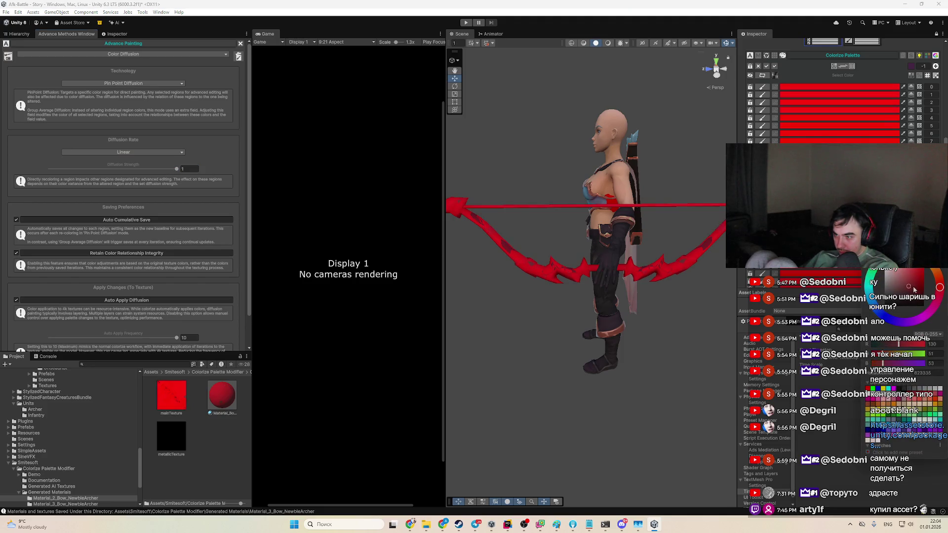
{"action": "key", "text": "Escape"}
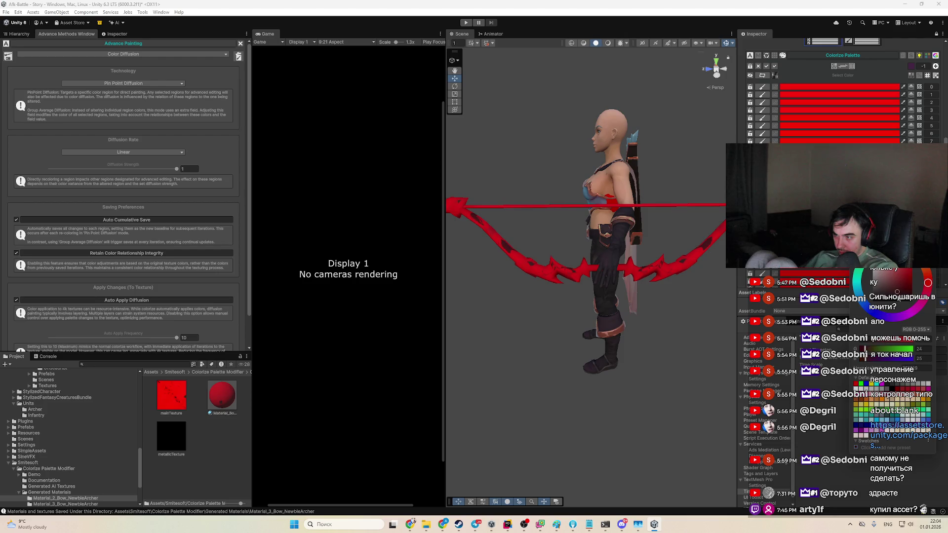
{"action": "left_click", "coordinate": [869, 301]}
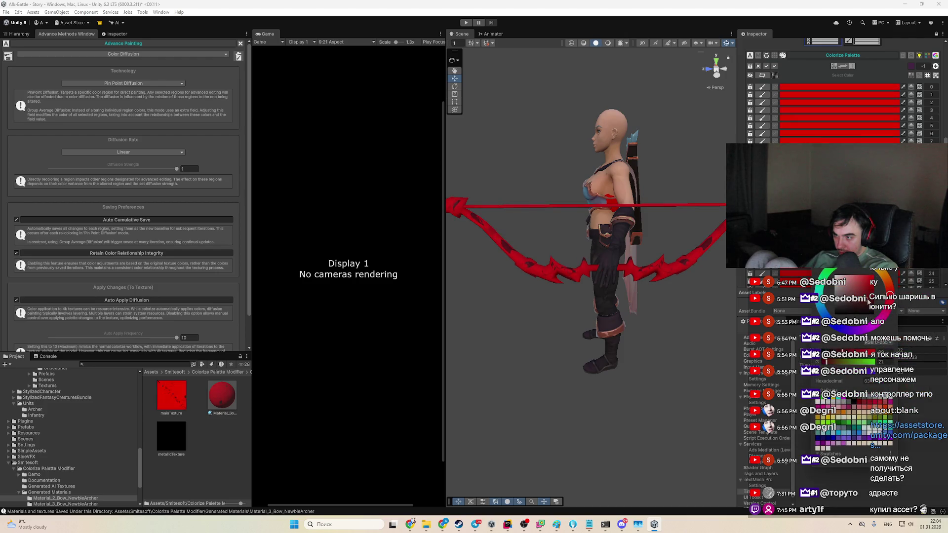
{"action": "left_click", "coordinate": [844, 318]}
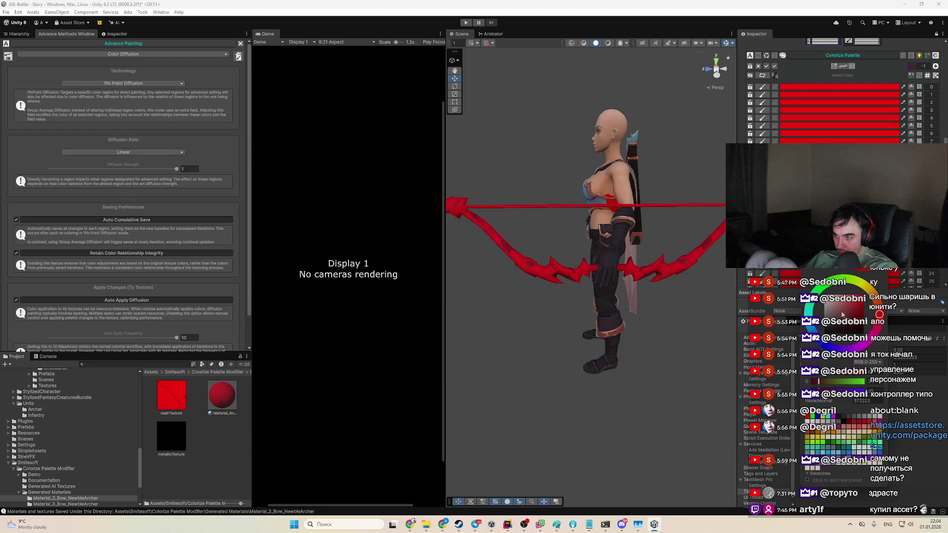
{"action": "left_click", "coordinate": [91, 152]}
{"action": "left_click", "coordinate": [91, 152]}
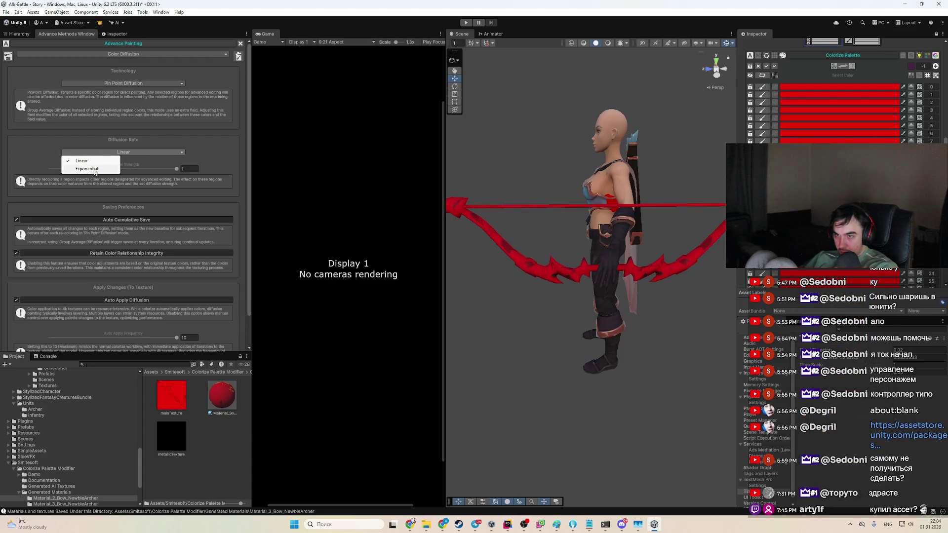
Step: Set the diffusion rate back to Exponential and toggle diffusion on all palette regions on and off
{"action": "left_click", "coordinate": [87, 169]}
{"action": "left_click", "coordinate": [771, 67]}
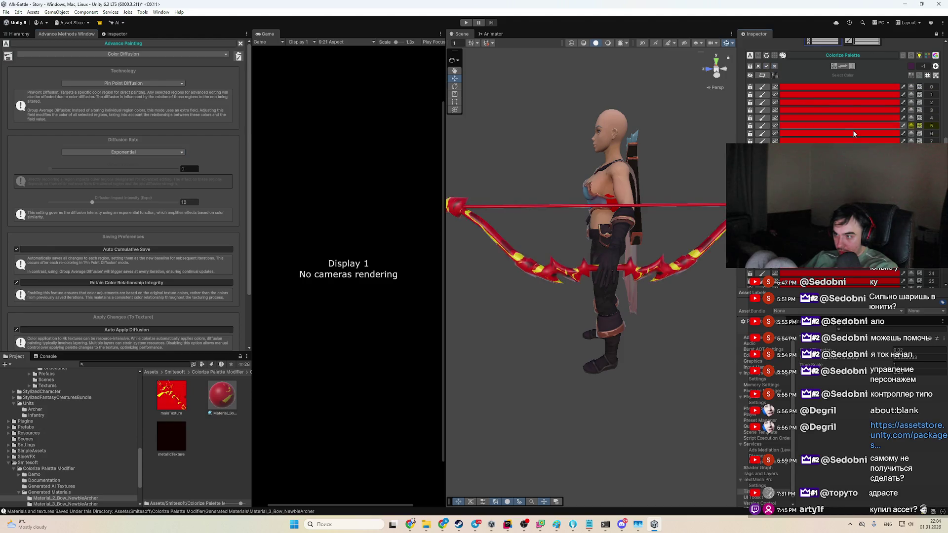
{"action": "left_click", "coordinate": [775, 66]}
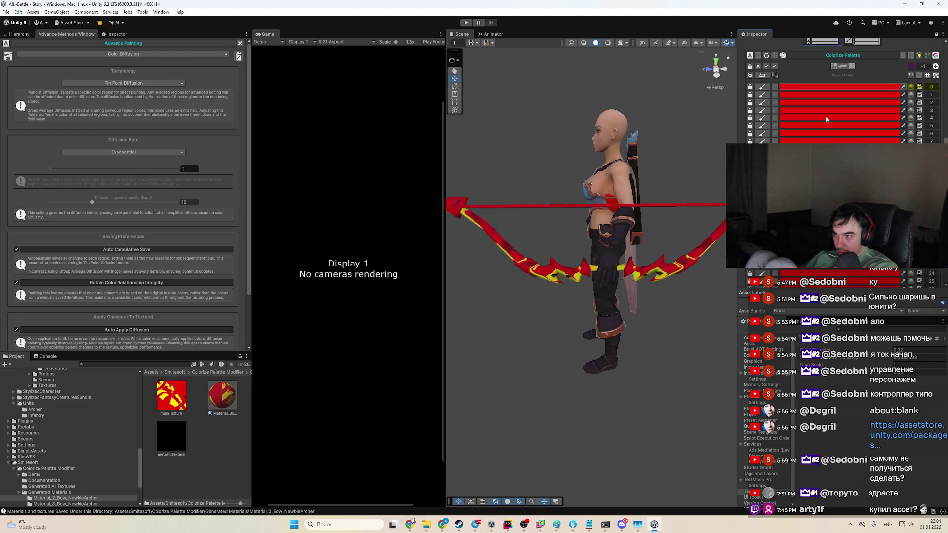
{"action": "left_click", "coordinate": [848, 141]}
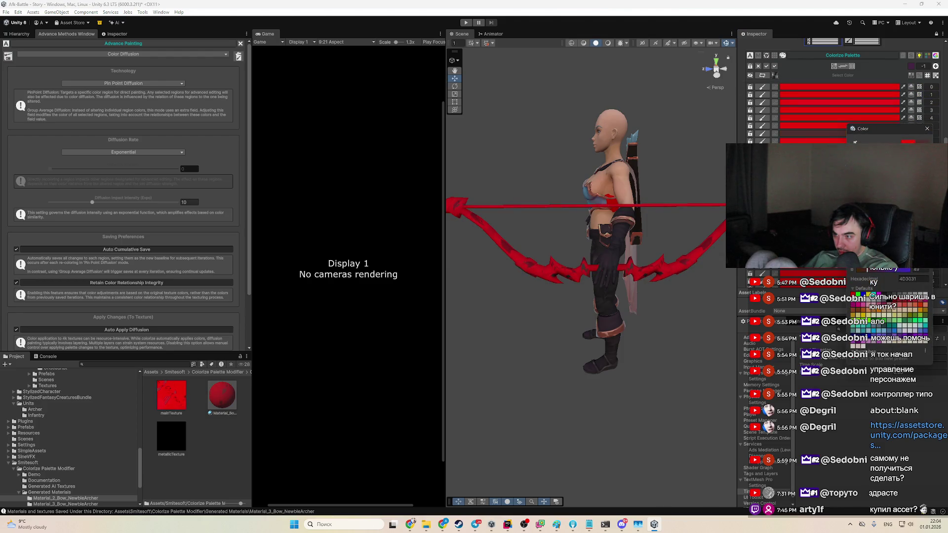
{"action": "scroll", "coordinate": [840, 89], "scroll_direction": "down", "scroll_amount": 5}
{"action": "scroll", "coordinate": [784, 113], "scroll_direction": "up", "scroll_amount": 10}
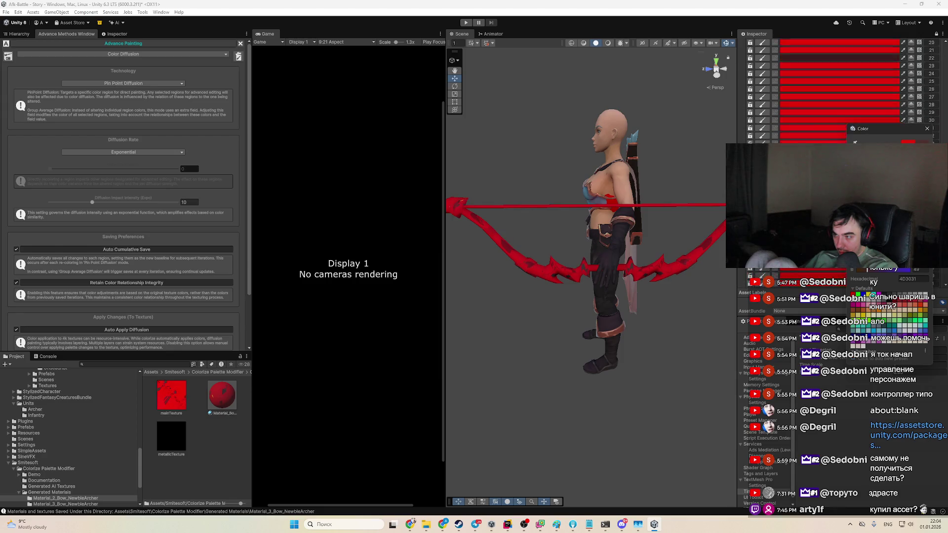
{"action": "left_click", "coordinate": [776, 117]}
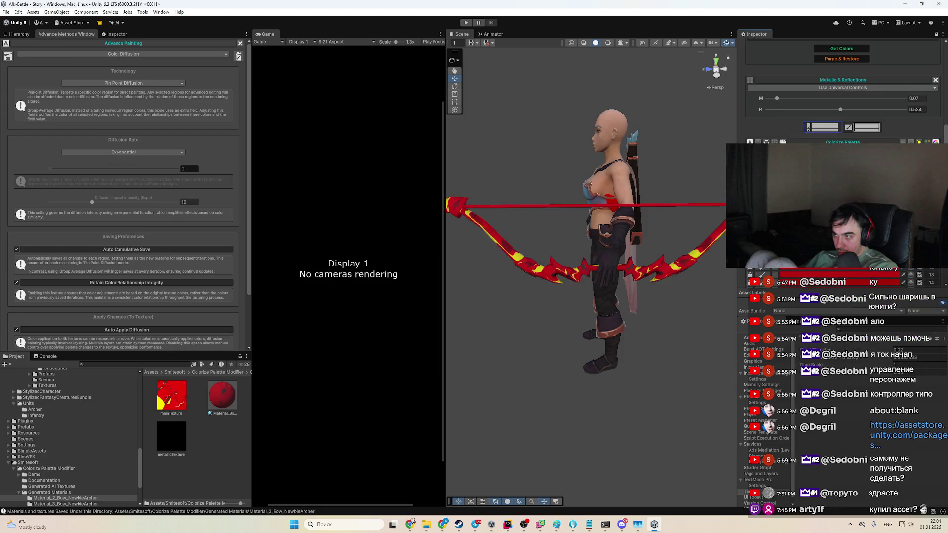
Step: Darken a palette region to dark red and raise diffusion impact intensity from 10 to about 19.8
{"action": "scroll", "coordinate": [775, 120], "scroll_direction": "down", "scroll_amount": 3}
{"action": "left_click", "coordinate": [891, 280]}
{"action": "left_click", "coordinate": [882, 314]}
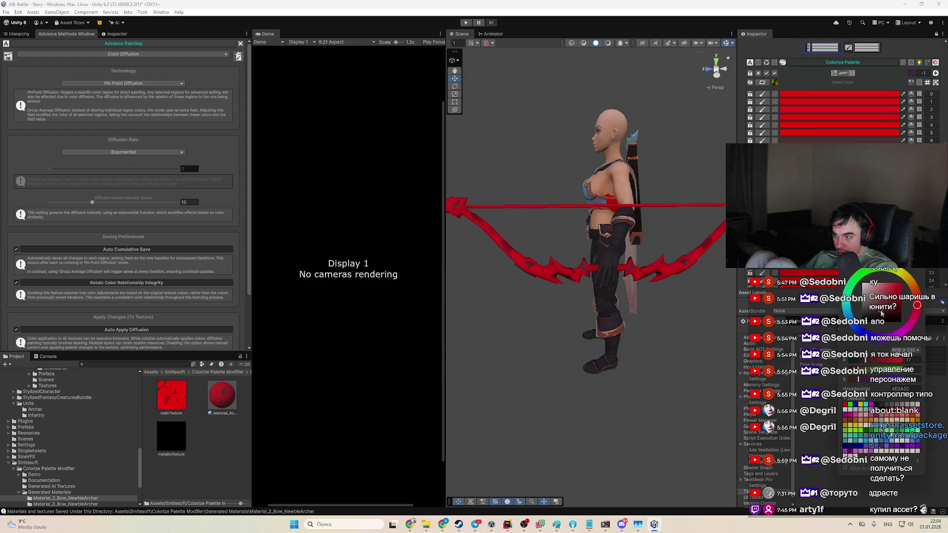
{"action": "left_click_drag", "start_coordinate": [890, 313], "coordinate": [894, 318]}
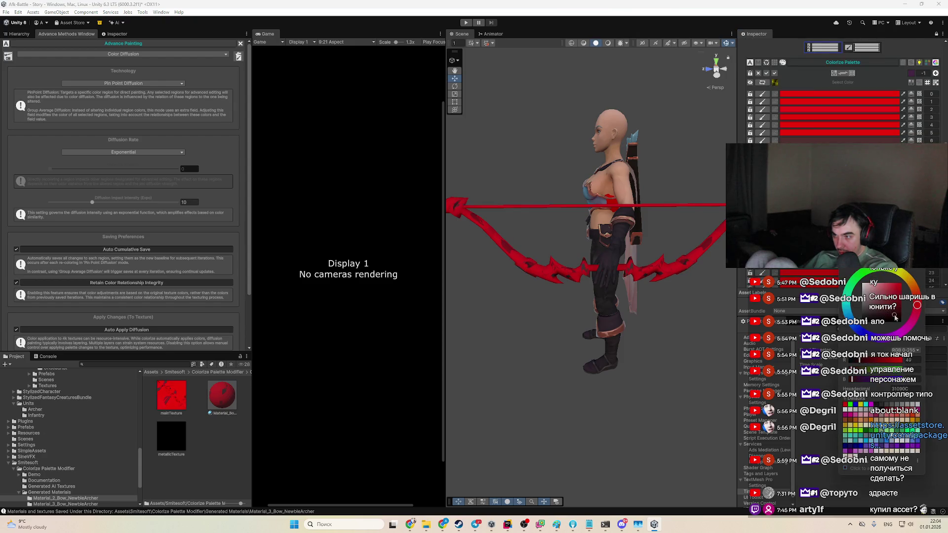
{"action": "scroll", "coordinate": [833, 269], "scroll_direction": "down", "scroll_amount": 3}
{"action": "left_click", "coordinate": [837, 271]}
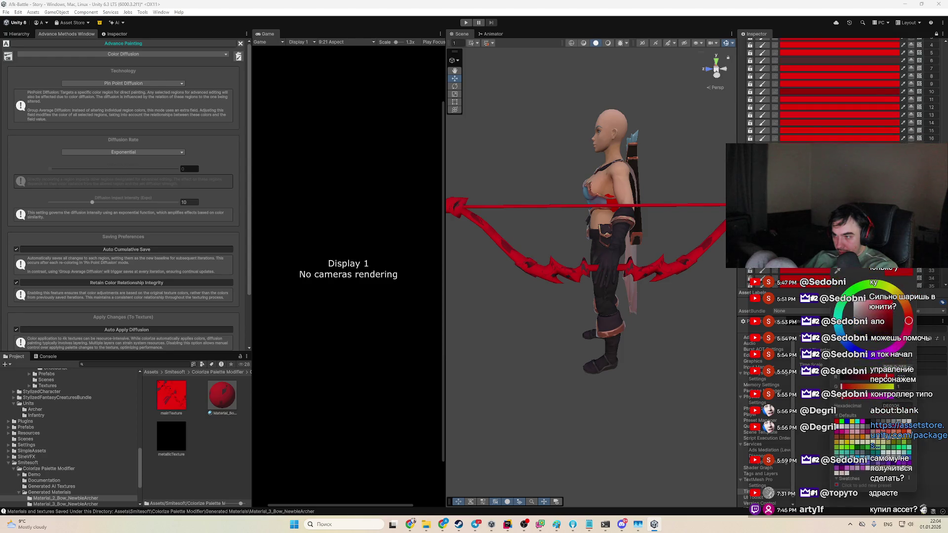
{"action": "left_click", "coordinate": [884, 316]}
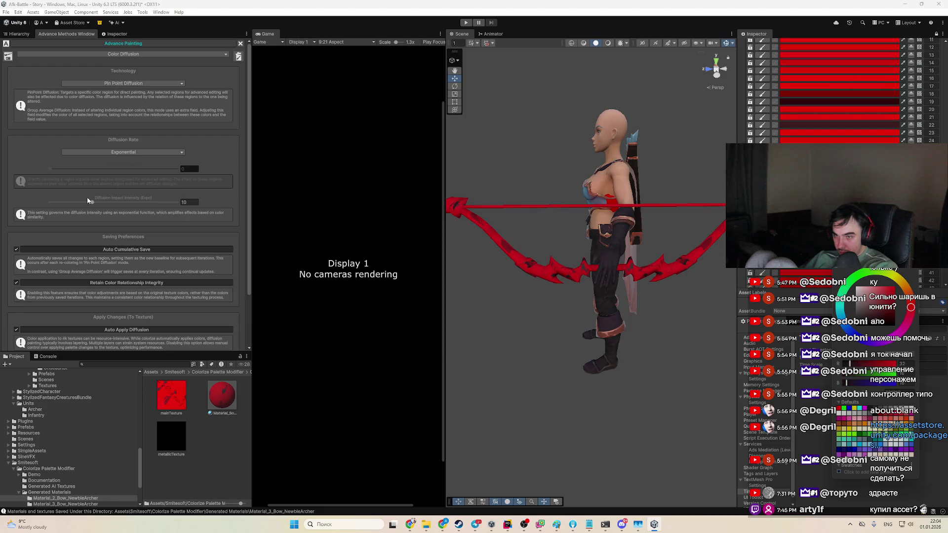
{"action": "left_click_drag", "start_coordinate": [95, 203], "coordinate": [117, 203]}
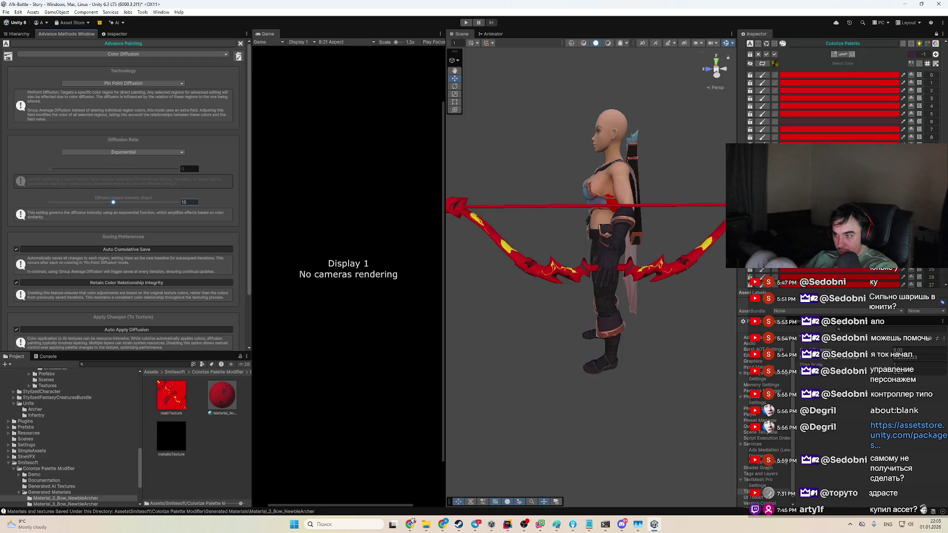
{"action": "left_click", "coordinate": [839, 197]}
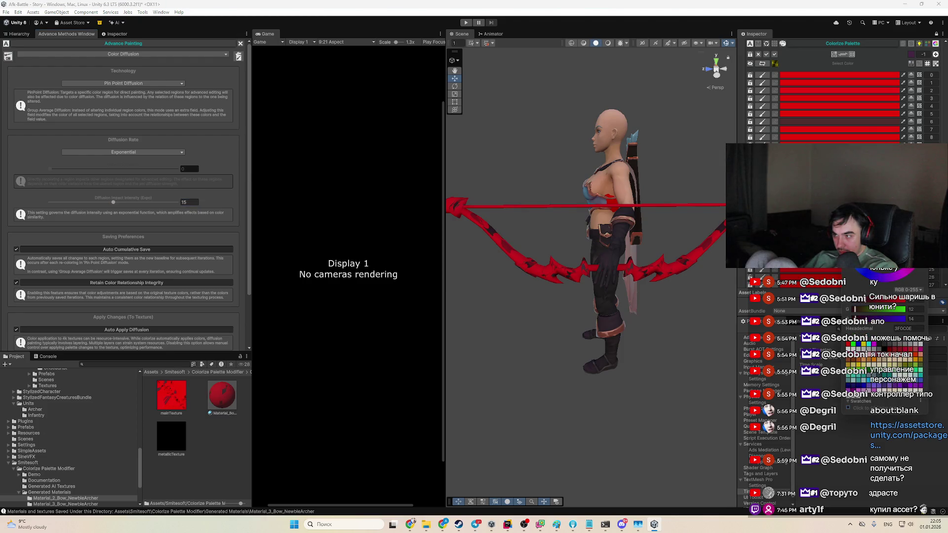
{"action": "left_click_drag", "start_coordinate": [113, 202], "coordinate": [134, 203]}
{"action": "scroll", "coordinate": [173, 277], "scroll_direction": "down", "scroll_amount": 3}
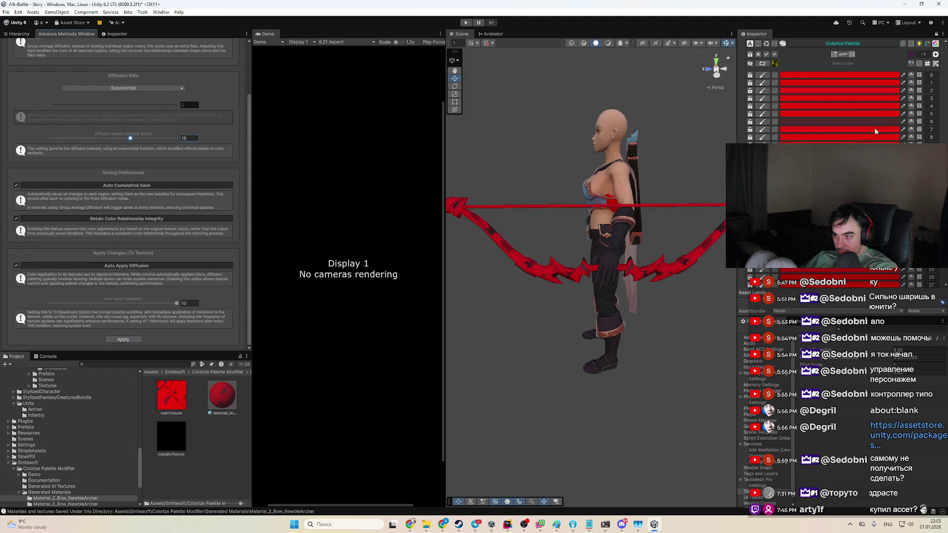
Step: Darken the bow tip's palette region and another region almost to black
{"action": "left_click", "coordinate": [868, 95]}
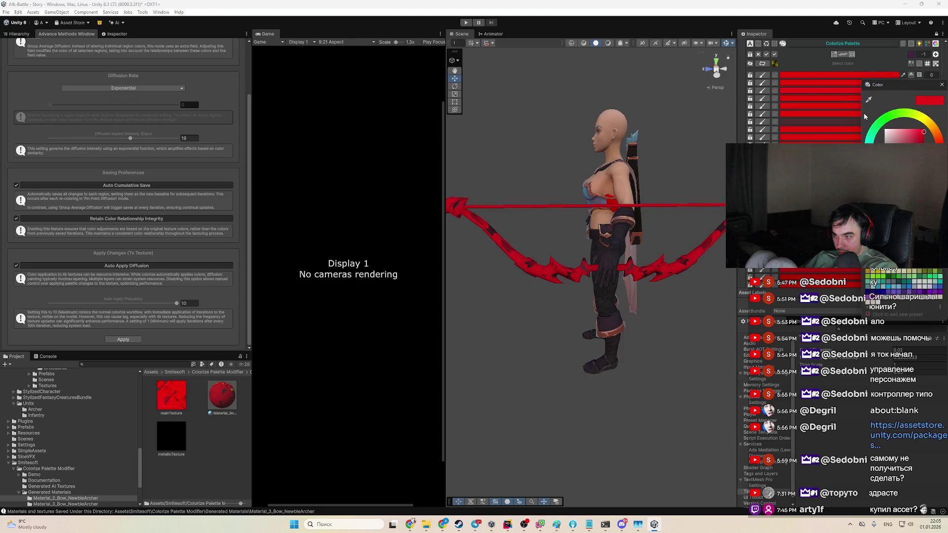
{"action": "left_click_drag", "start_coordinate": [878, 85], "coordinate": [855, 168]}
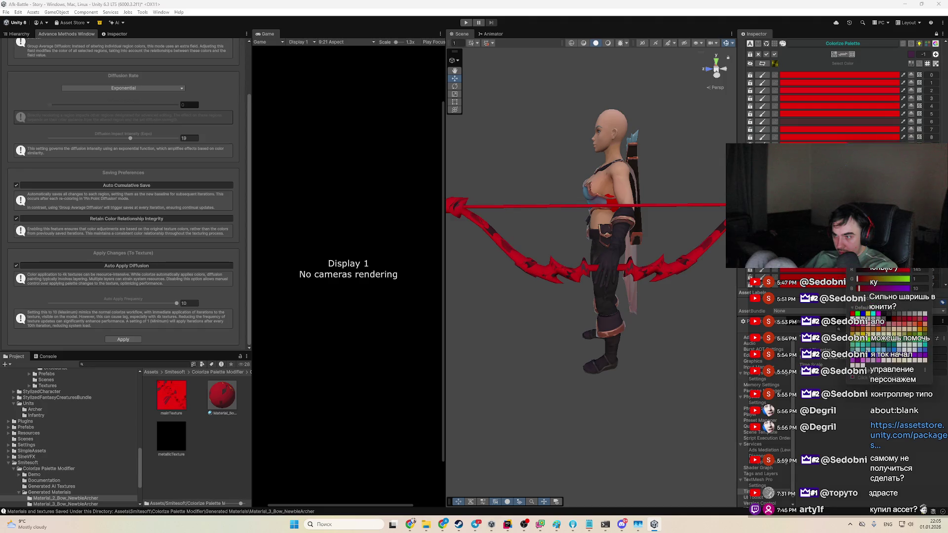
{"action": "left_click_drag", "start_coordinate": [896, 203], "coordinate": [869, 231]}
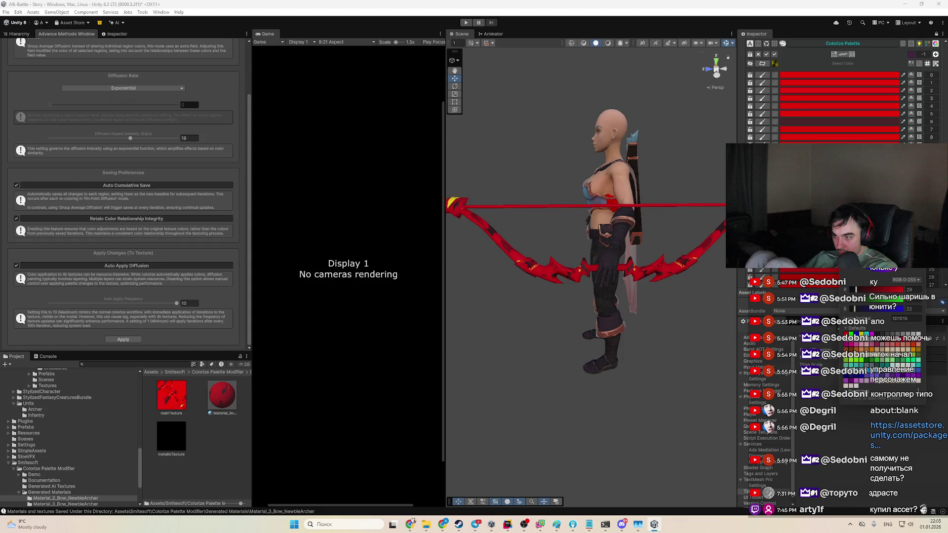
{"action": "left_click", "coordinate": [873, 288]}
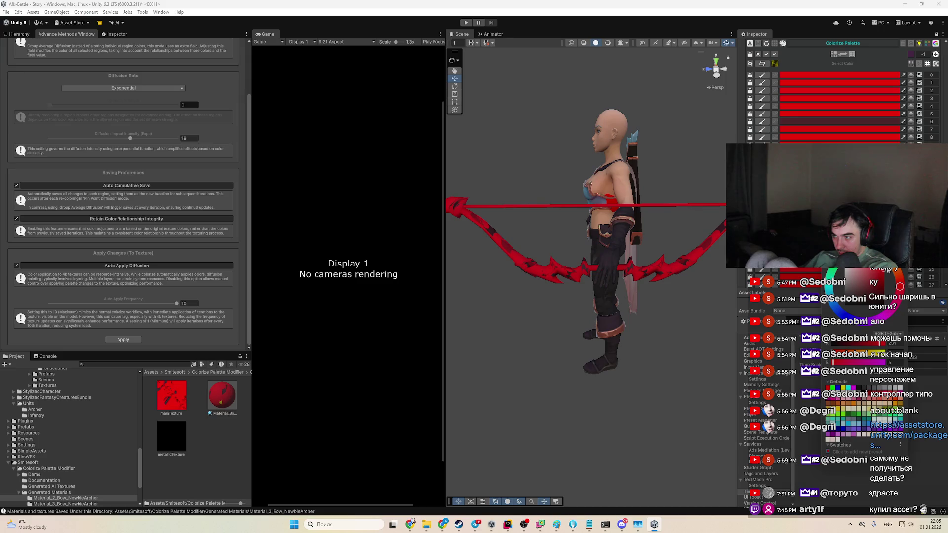
{"action": "left_click_drag", "start_coordinate": [872, 292], "coordinate": [868, 306]}
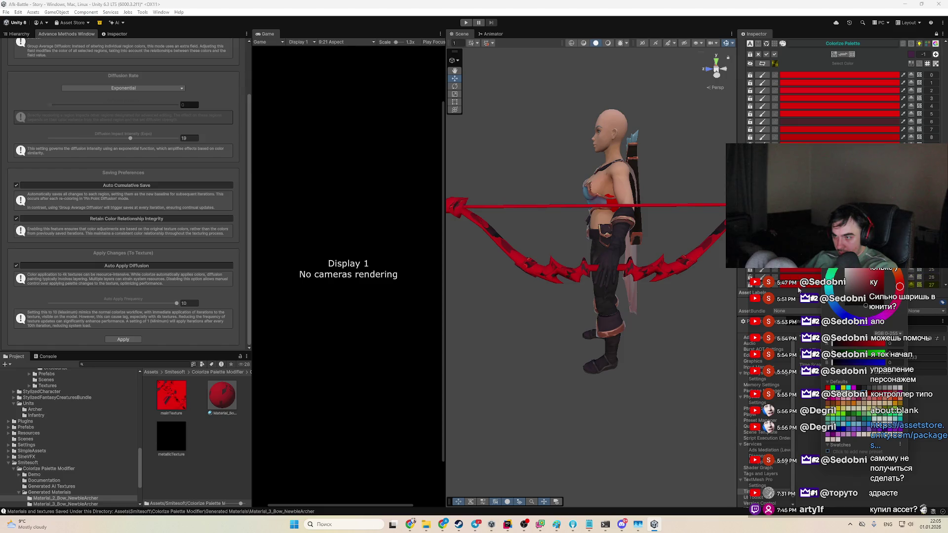
Step: Adjust palette region 33's hue and lightness, and set the diffusion rate to 0.058
{"action": "scroll", "coordinate": [839, 89], "scroll_direction": "down", "scroll_amount": 3}
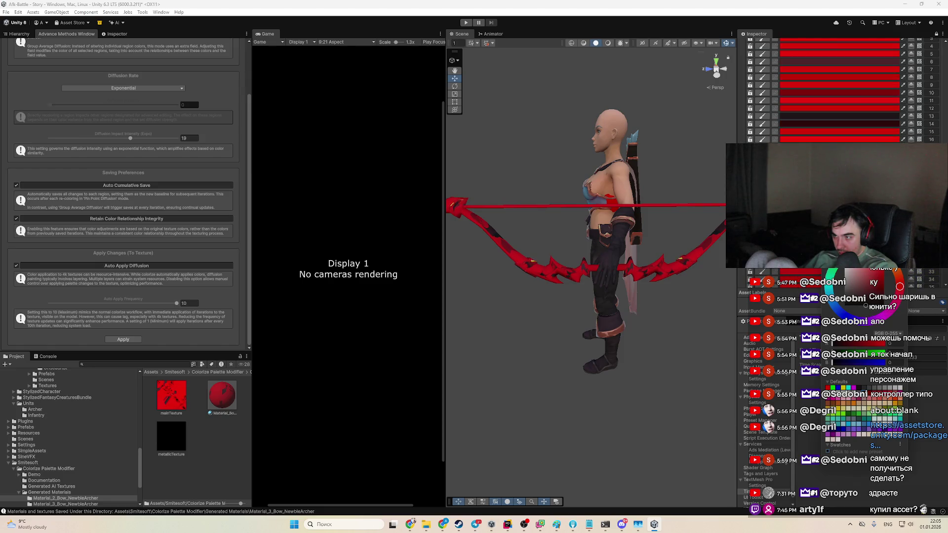
{"action": "left_click_drag", "start_coordinate": [864, 247], "coordinate": [855, 269]}
{"action": "left_click", "coordinate": [865, 285]}
{"action": "left_click", "coordinate": [864, 289]}
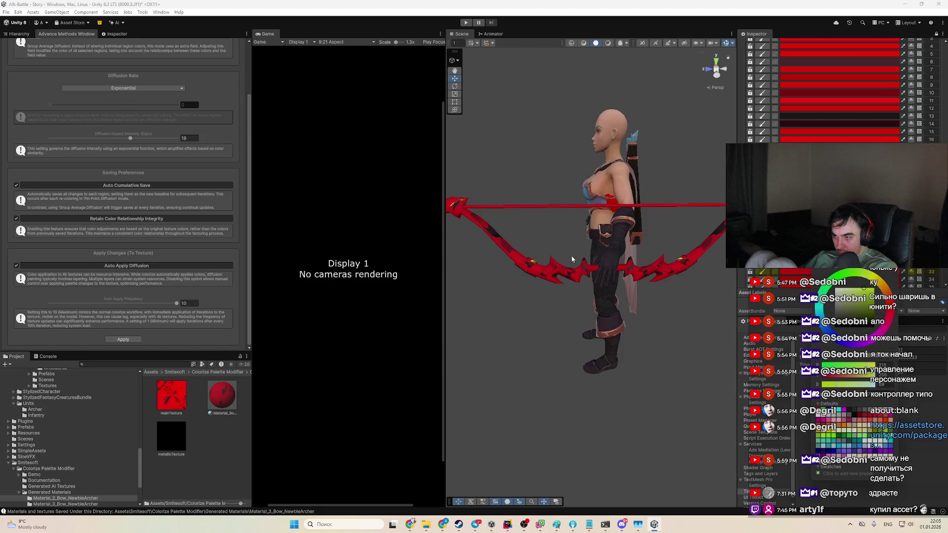
{"action": "left_click", "coordinate": [99, 138]}
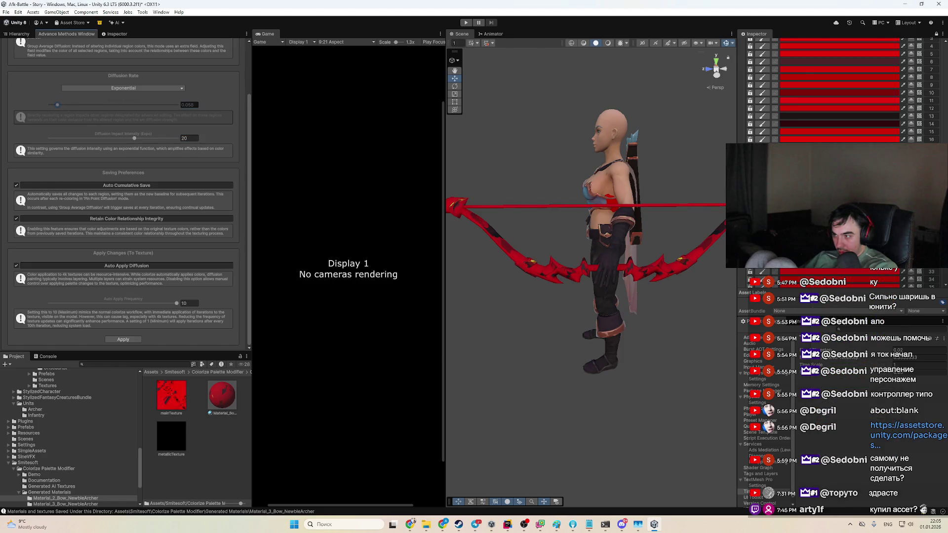
Step: Brighten palette region 11 to full red
{"action": "left_click", "coordinate": [872, 302]}
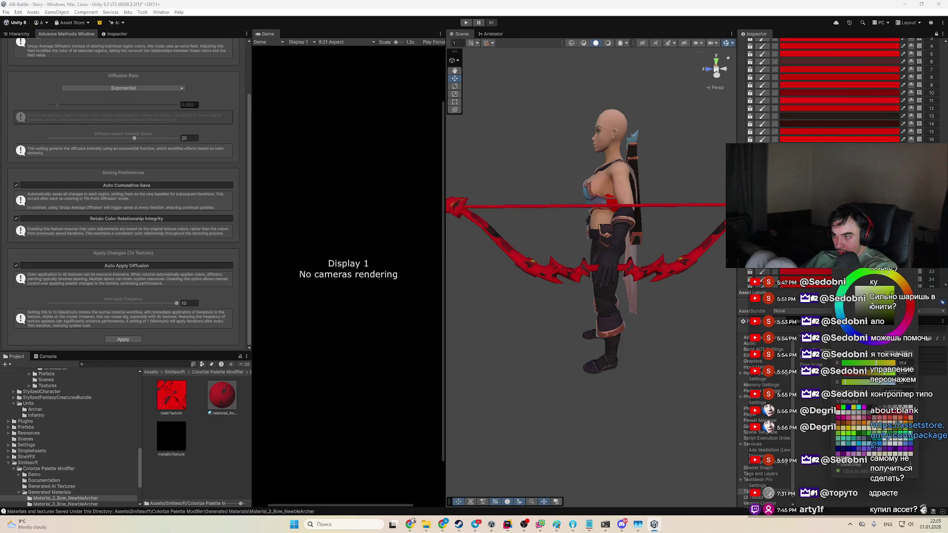
{"action": "scroll", "coordinate": [839, 329], "scroll_direction": "down", "scroll_amount": 2}
{"action": "left_click", "coordinate": [839, 330]}
{"action": "left_click", "coordinate": [850, 284]}
{"action": "left_click", "coordinate": [861, 293]}
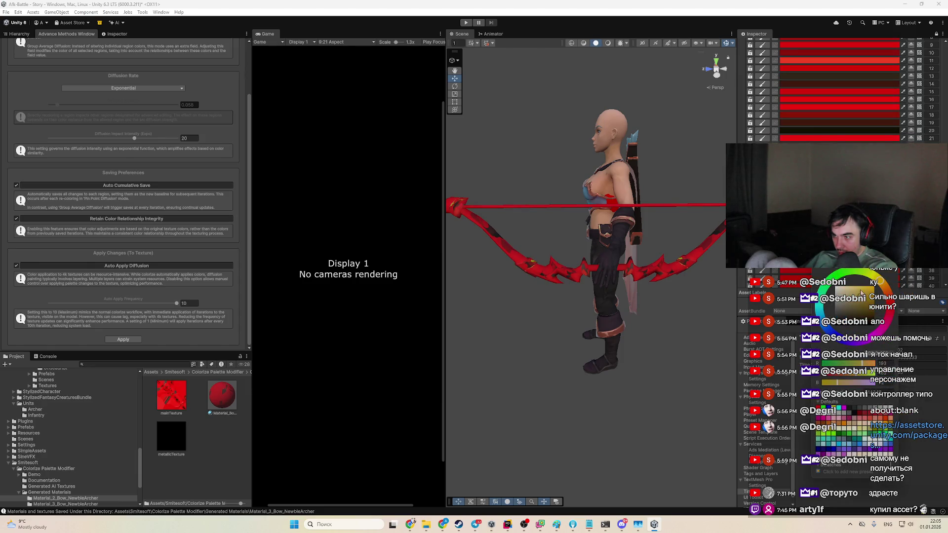
{"action": "left_click", "coordinate": [859, 287]}
{"action": "scroll", "coordinate": [859, 286], "scroll_direction": "down", "scroll_amount": 3}
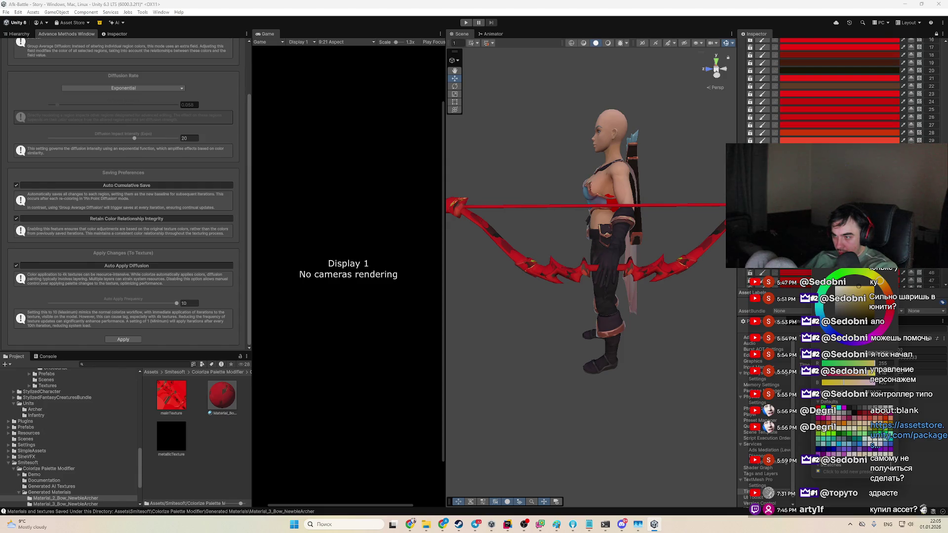
{"action": "scroll", "coordinate": [840, 89], "scroll_direction": "down", "scroll_amount": 2}
{"action": "scroll", "coordinate": [839, 88], "scroll_direction": "up", "scroll_amount": 10}
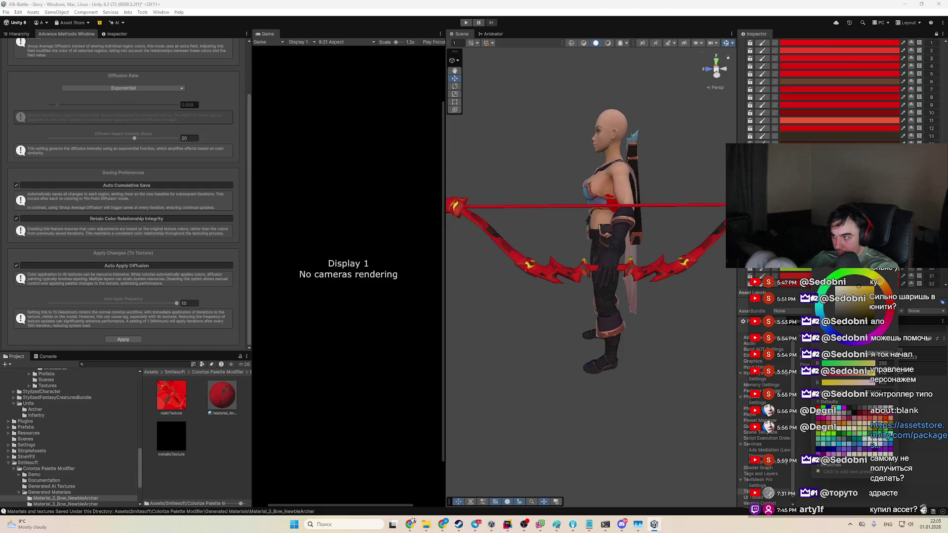
Step: Raise the diffusion rate to 0.702 and turn a yellow palette region dark red
{"action": "left_click", "coordinate": [839, 114]}
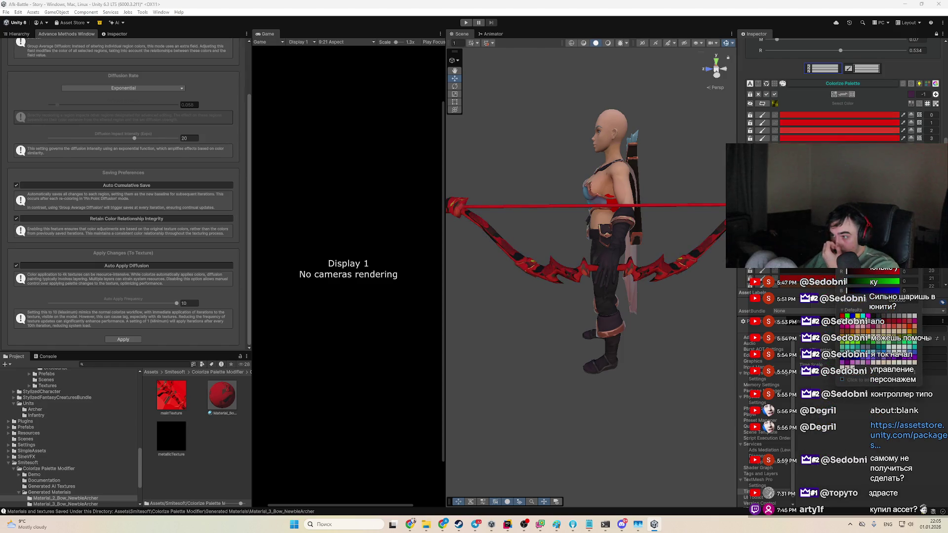
{"action": "left_click", "coordinate": [140, 104]}
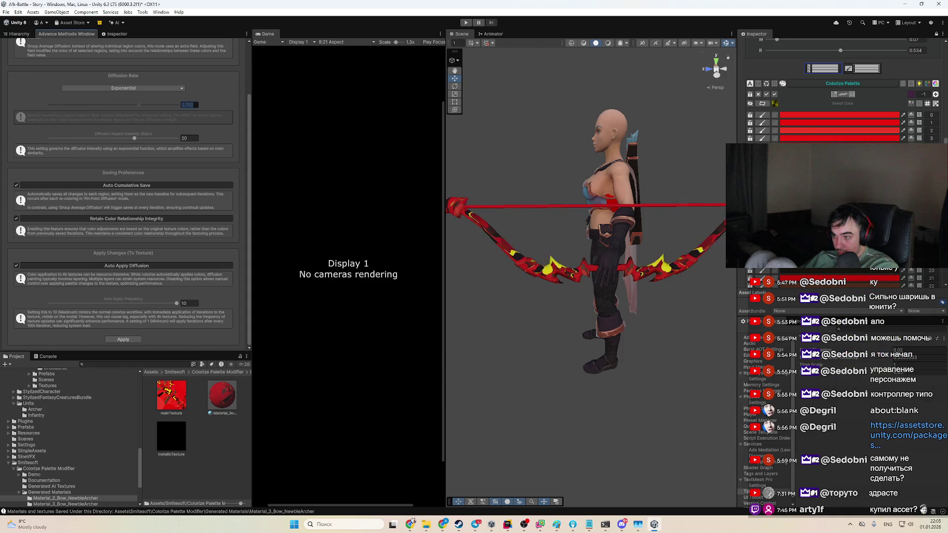
{"action": "left_click", "coordinate": [859, 280]}
{"action": "left_click", "coordinate": [891, 332]}
{"action": "left_click", "coordinate": [917, 324]}
{"action": "left_click", "coordinate": [896, 343]}
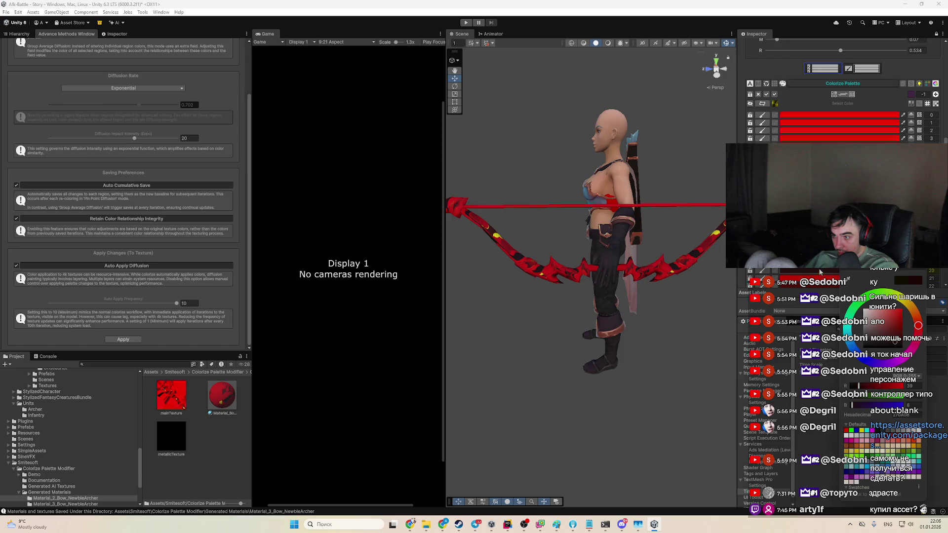
{"action": "scroll", "coordinate": [821, 275], "scroll_direction": "down", "scroll_amount": 3}
{"action": "scroll", "coordinate": [839, 114], "scroll_direction": "up", "scroll_amount": 2}
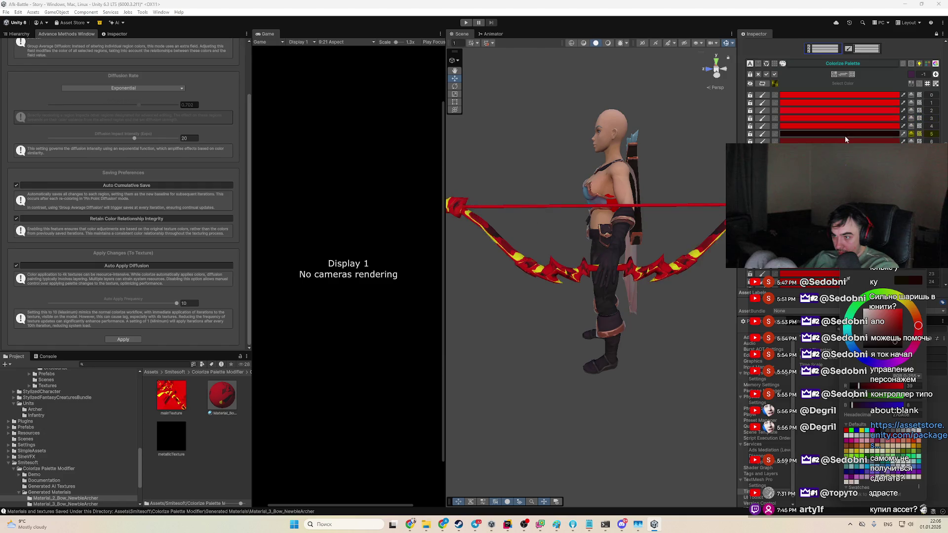
{"action": "scroll", "coordinate": [882, 327], "scroll_direction": "down", "scroll_amount": 3}
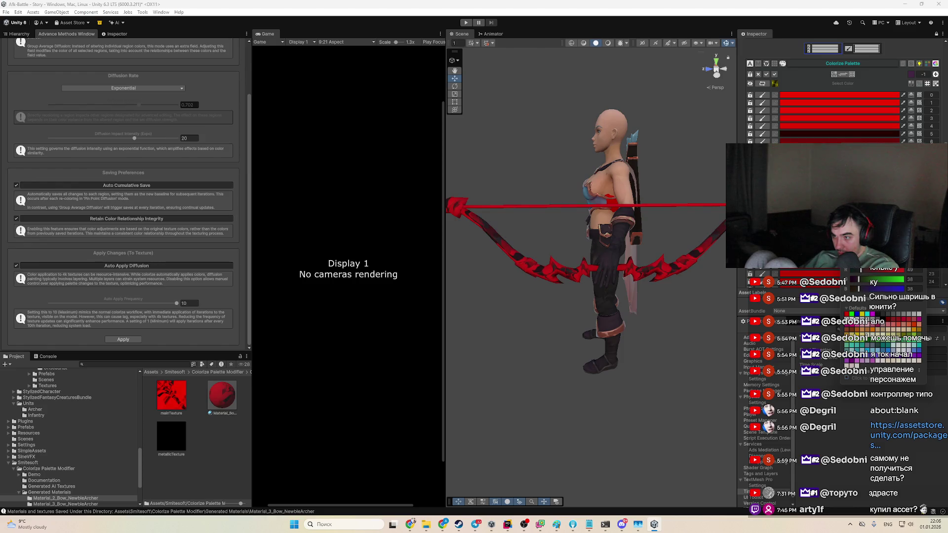
Step: Try yellow, olive and pale pink on a bow region before returning it to saturated red
{"action": "left_click_drag", "start_coordinate": [588, 221], "coordinate": [648, 222]}
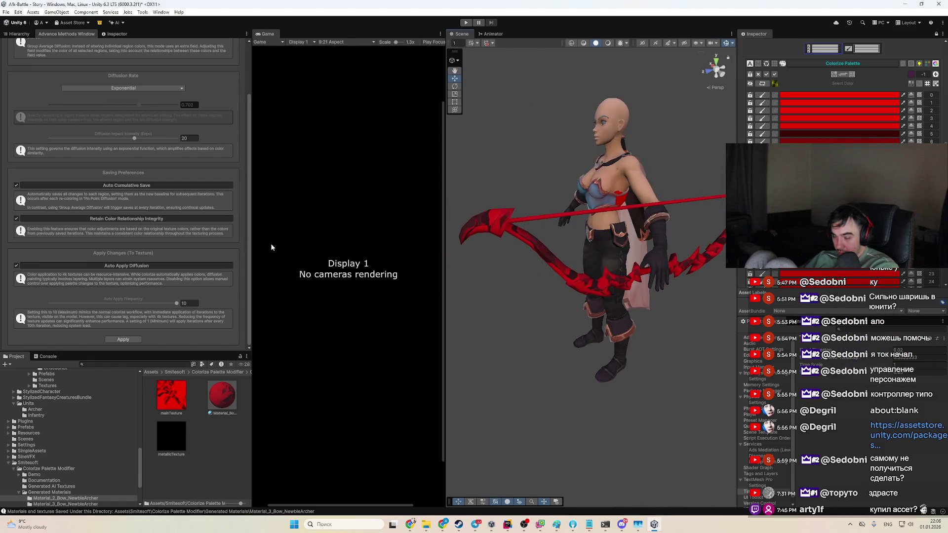
{"action": "scroll", "coordinate": [840, 99], "scroll_direction": "down", "scroll_amount": 5}
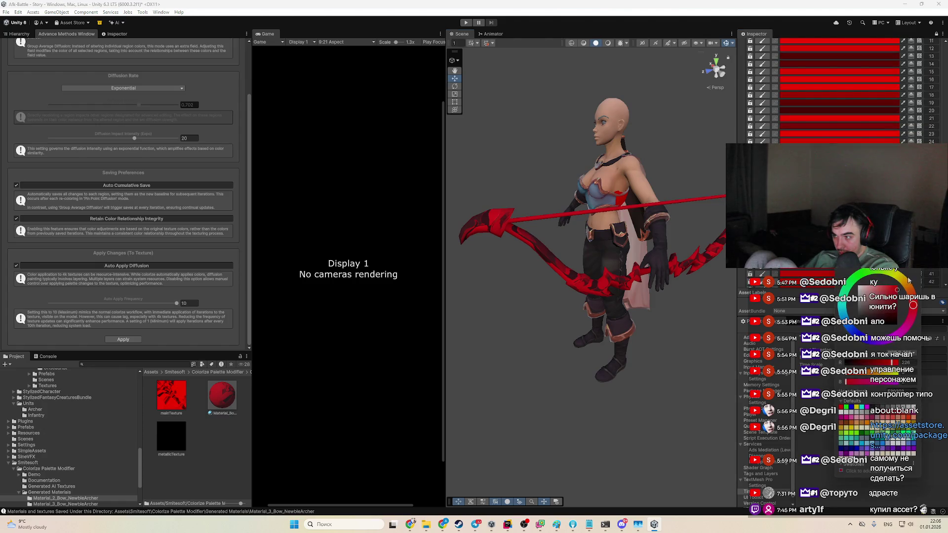
{"action": "left_click", "coordinate": [908, 280]}
{"action": "left_click_drag", "start_coordinate": [898, 299], "coordinate": [866, 300]}
{"action": "scroll", "coordinate": [829, 207], "scroll_direction": "down", "scroll_amount": 5}
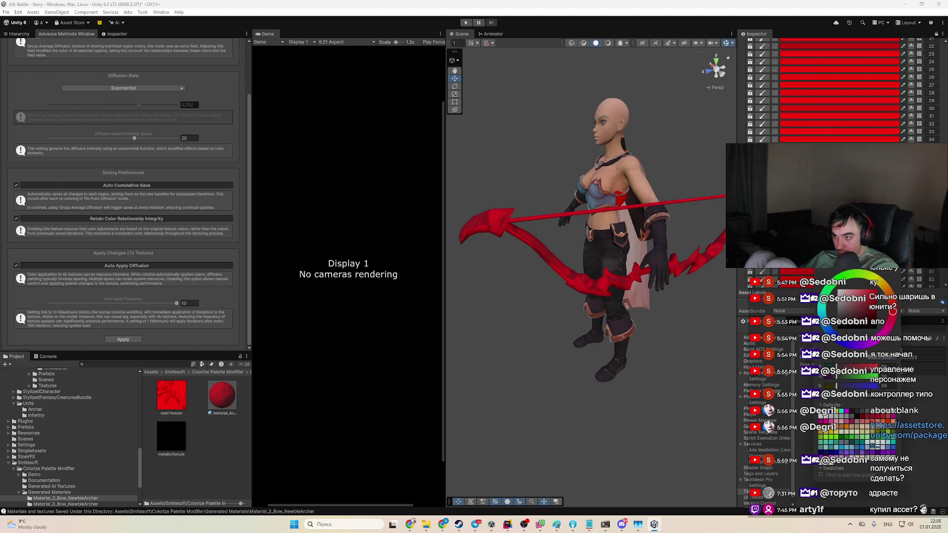
{"action": "scroll", "coordinate": [839, 89], "scroll_direction": "down", "scroll_amount": 5}
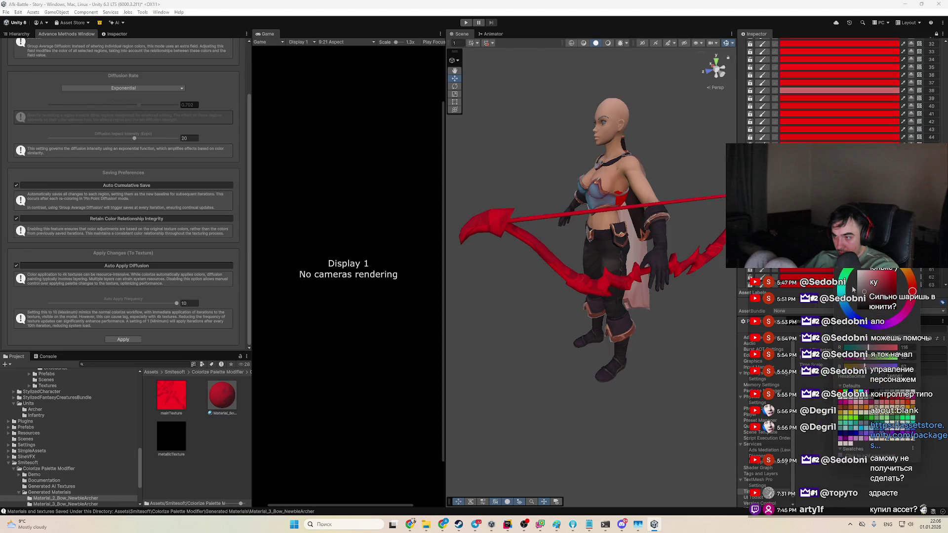
{"action": "left_click_drag", "start_coordinate": [853, 293], "coordinate": [848, 270]}
{"action": "mouse_move", "coordinate": [864, 307]}
{"action": "left_mouse_down"}
{"action": "mouse_move", "coordinate": [885, 292]}
{"action": "mouse_move", "coordinate": [891, 305]}
{"action": "left_mouse_up"}
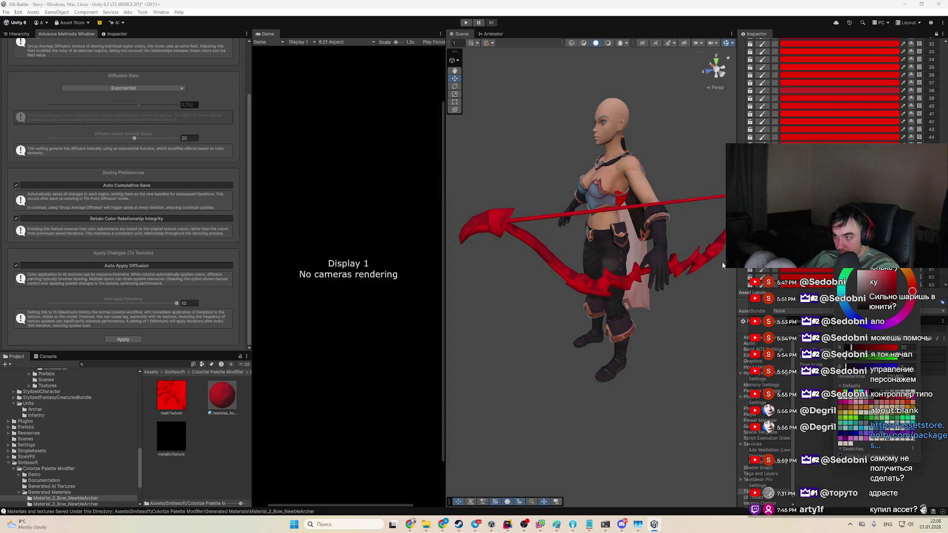
Step: Lower the diffusion rate to 0.254 and darken one bow region to near-black red (291212)
{"action": "left_click", "coordinate": [99, 105]}
{"action": "left_click_drag", "start_coordinate": [95, 106], "coordinate": [82, 105]}
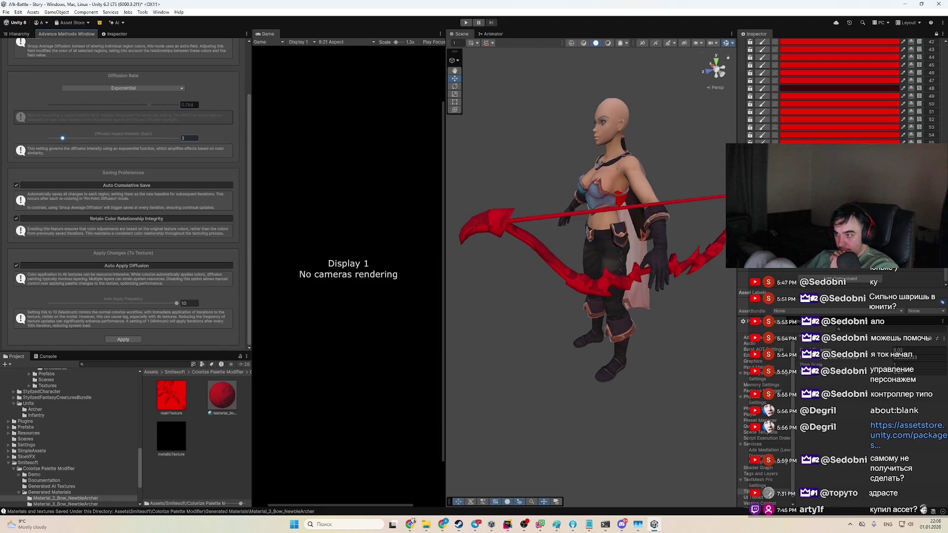
{"action": "left_click", "coordinate": [915, 286]}
{"action": "mouse_move", "coordinate": [912, 290]}
{"action": "left_mouse_down"}
{"action": "mouse_move", "coordinate": [894, 273]}
{"action": "mouse_move", "coordinate": [918, 269]}
{"action": "left_mouse_up"}
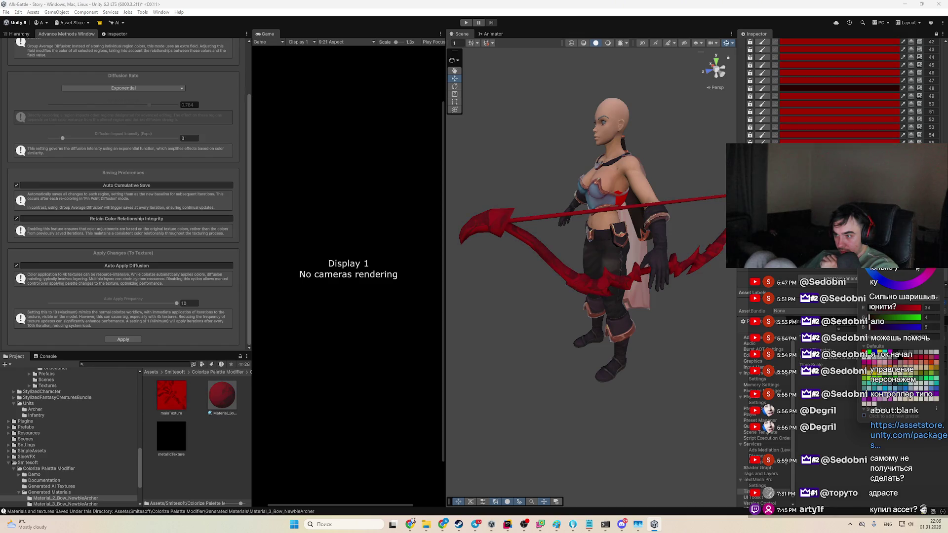
{"action": "scroll", "coordinate": [840, 89], "scroll_direction": "up", "scroll_amount": 3}
Step: Set another bow palette region to dark red (27070B)
{"action": "left_click", "coordinate": [839, 70]}
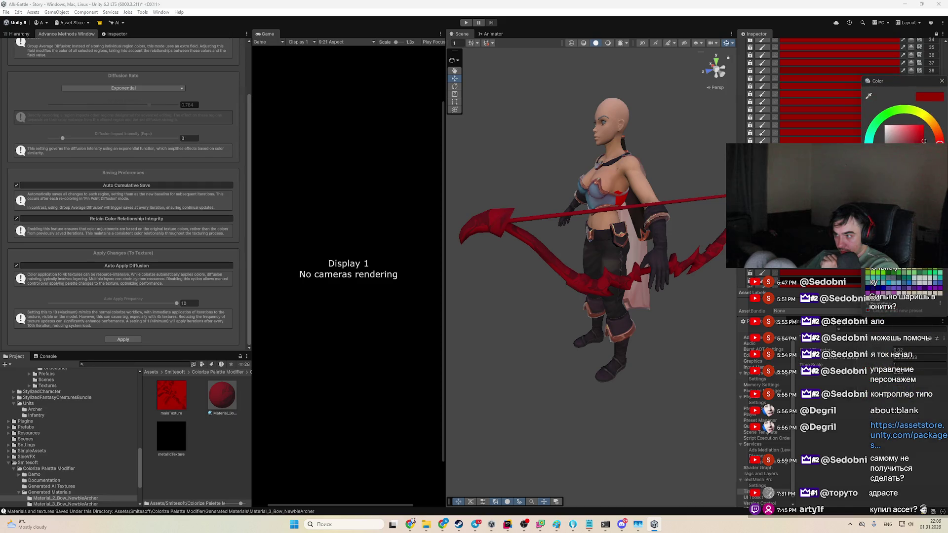
{"action": "left_click_drag", "start_coordinate": [917, 269], "coordinate": [908, 269]}
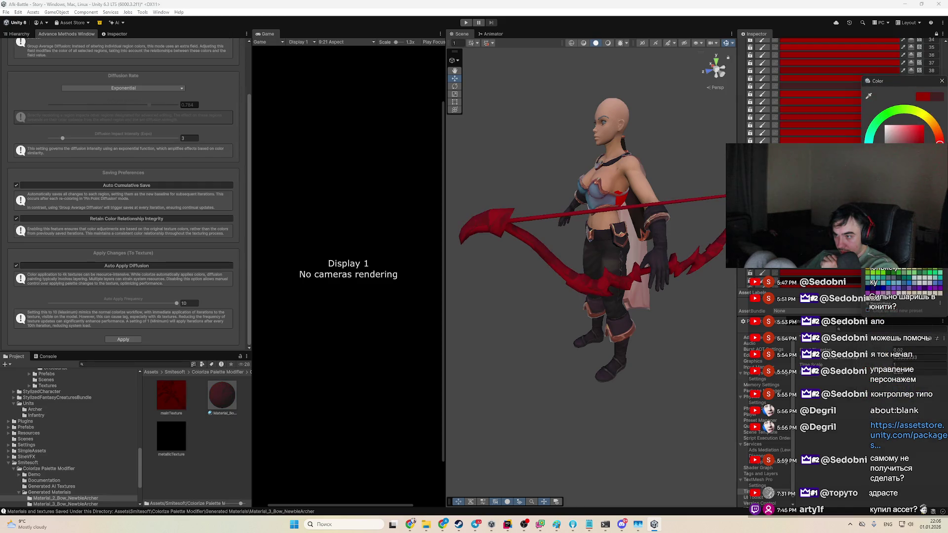
{"action": "scroll", "coordinate": [840, 89], "scroll_direction": "up", "scroll_amount": 7}
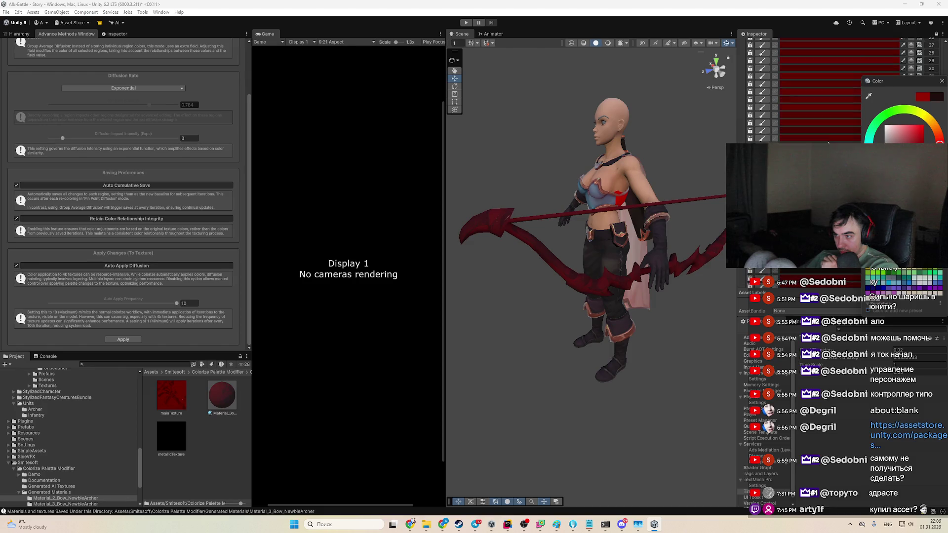
Step: Try green on a further bow region, then settle on a very dark red
{"action": "left_click", "coordinate": [839, 106]}
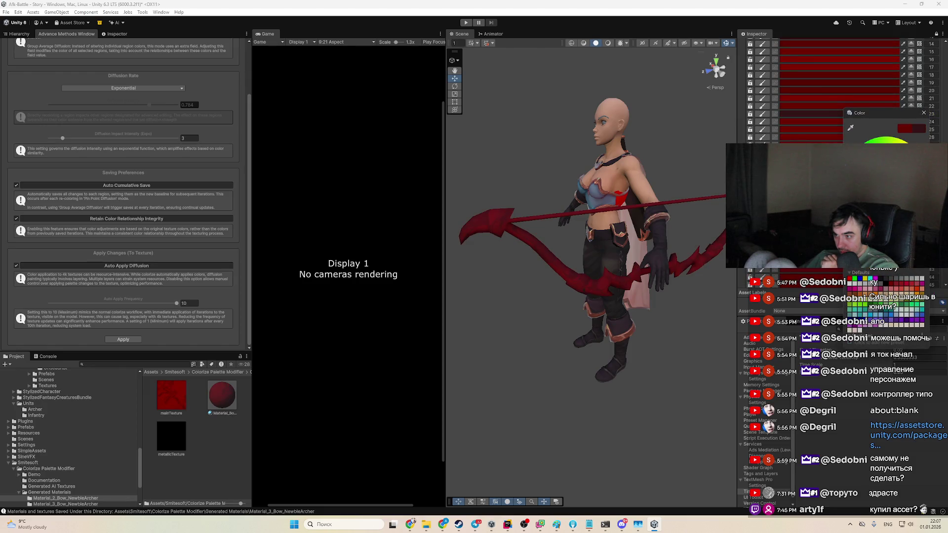
{"action": "scroll", "coordinate": [845, 91], "scroll_direction": "up", "scroll_amount": 10}
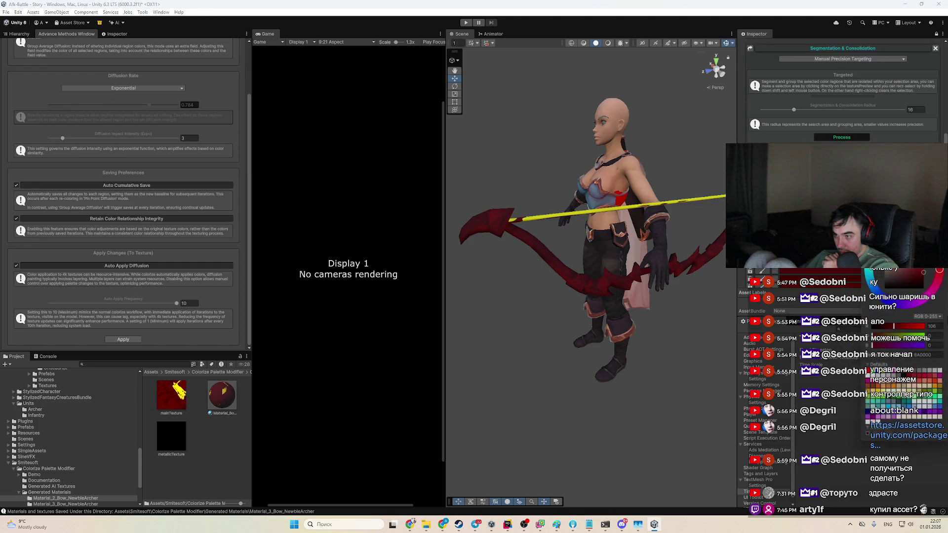
{"action": "left_click_drag", "start_coordinate": [940, 270], "coordinate": [913, 270]}
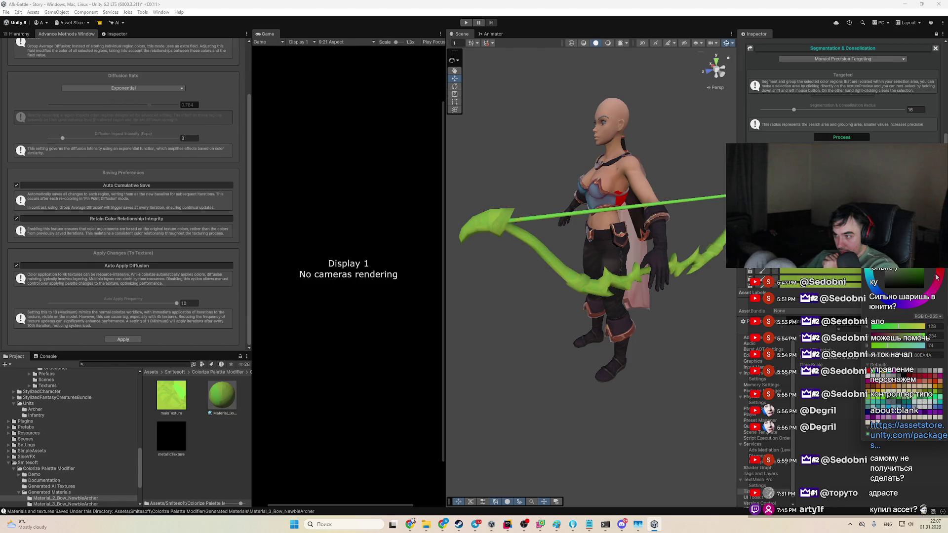
{"action": "left_click", "coordinate": [916, 283]}
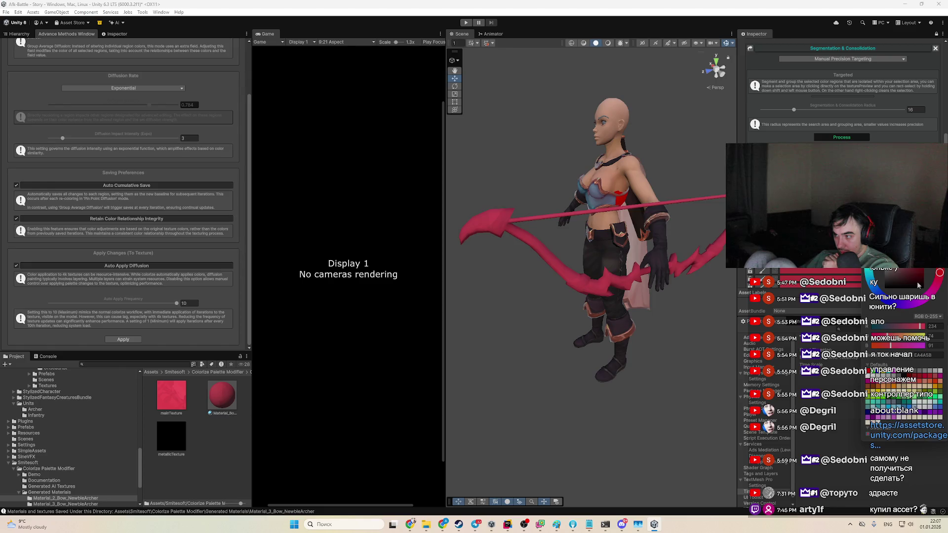
{"action": "left_click", "coordinate": [917, 282]}
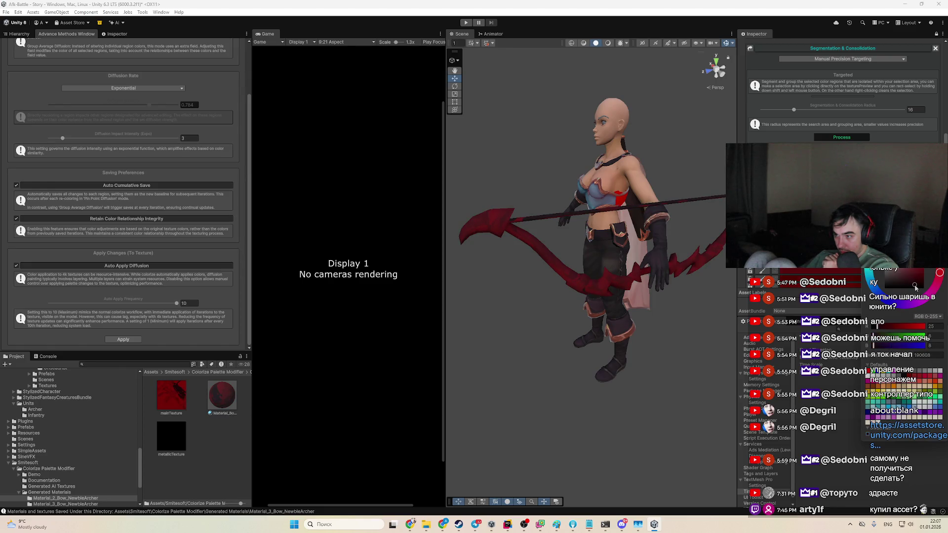
{"action": "scroll", "coordinate": [659, 264], "scroll_direction": "up", "scroll_amount": 3}
Step: Reframe the view side-on around the bow and select another palette region's colour
{"action": "left_click_drag", "start_coordinate": [658, 260], "coordinate": [592, 262]}
{"action": "left_click_drag", "start_coordinate": [468, 267], "coordinate": [613, 250]}
{"action": "scroll", "coordinate": [840, 198], "scroll_direction": "down", "scroll_amount": 1}
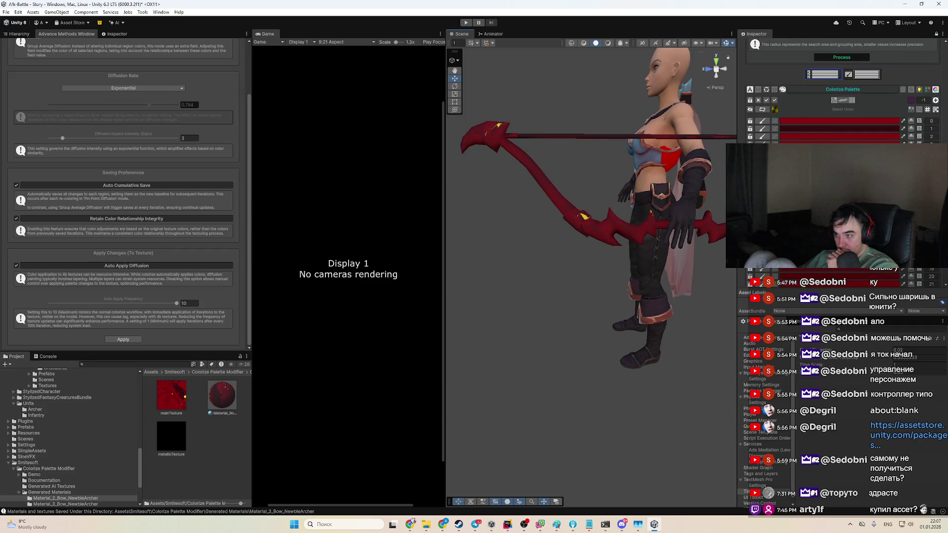
{"action": "left_click", "coordinate": [840, 277]}
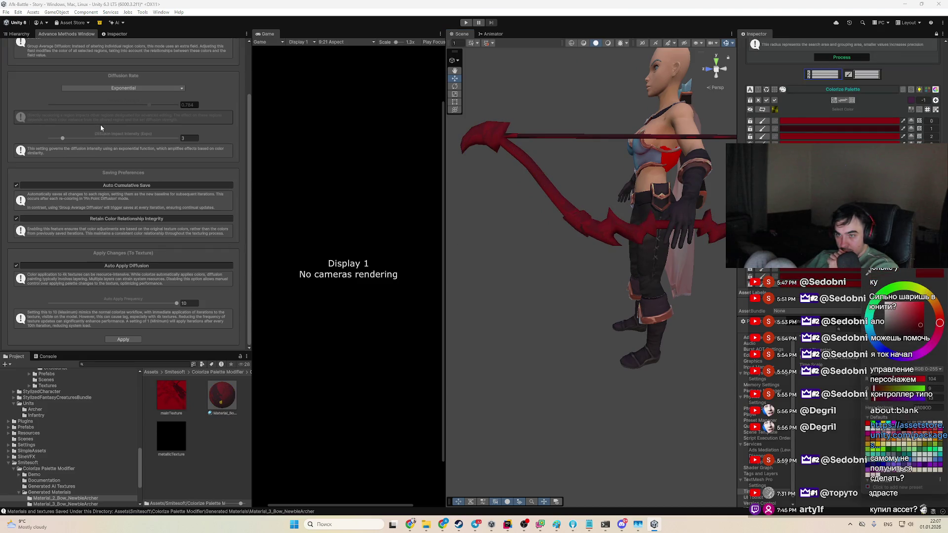
Step: Lower the Diffusion Impact Intensity and toggle Diffusion Rate to Linear and back to Exponential
{"action": "left_click", "coordinate": [53, 138]}
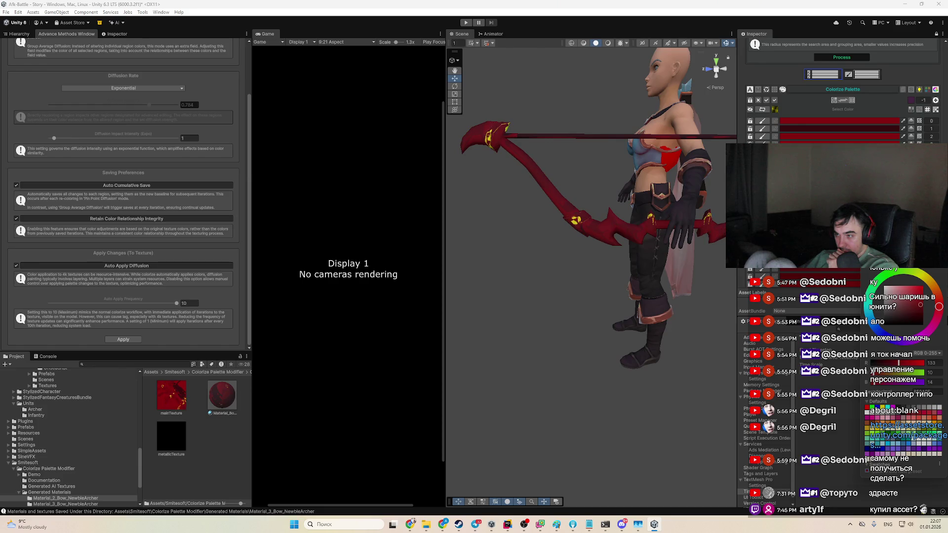
{"action": "mouse_move", "coordinate": [932, 290]}
{"action": "left_mouse_down"}
{"action": "mouse_move", "coordinate": [936, 269]}
{"action": "mouse_move", "coordinate": [907, 284]}
{"action": "left_mouse_up"}
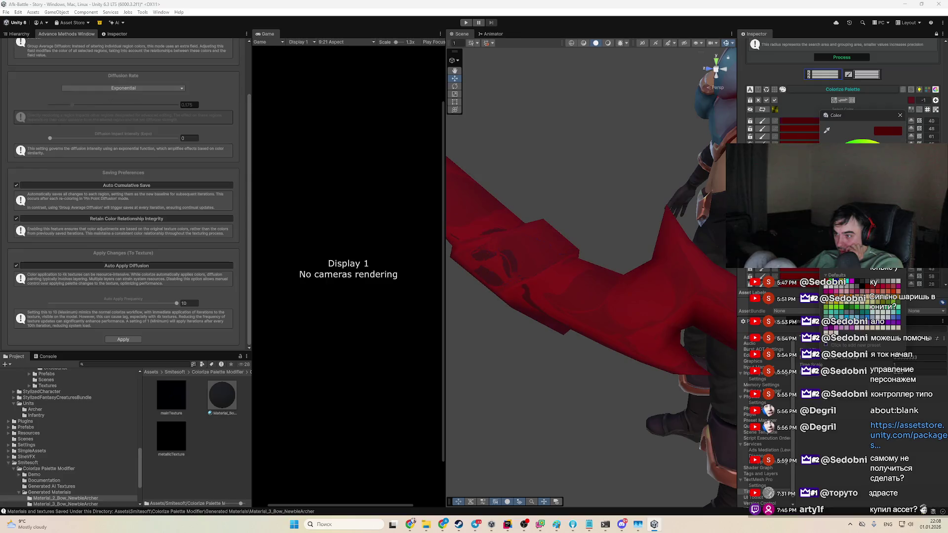
{"action": "left_click", "coordinate": [118, 88]}
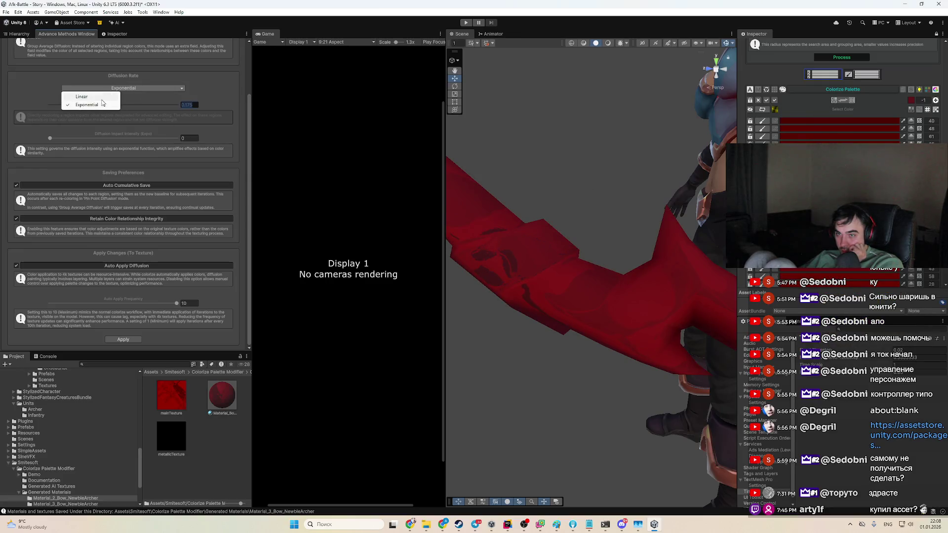
{"action": "left_click", "coordinate": [98, 97]}
{"action": "left_click", "coordinate": [75, 119]}
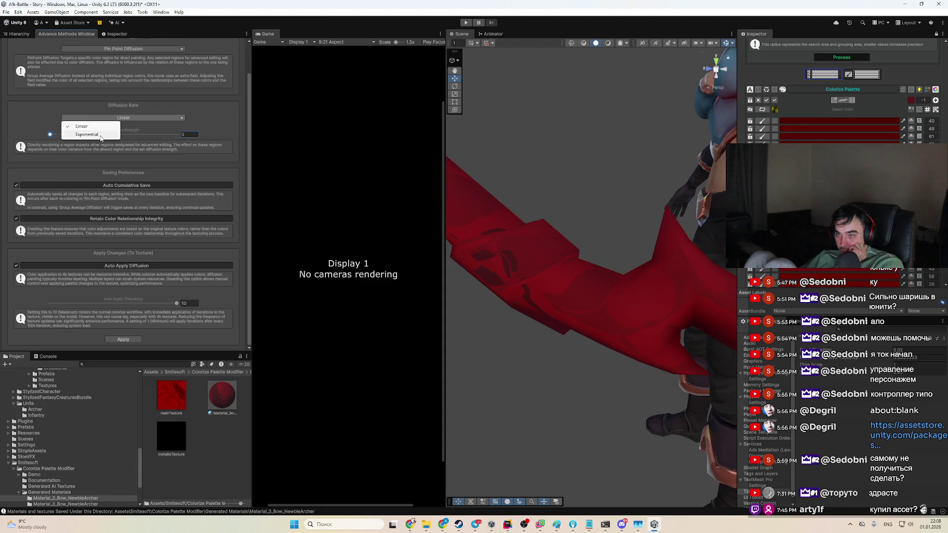
{"action": "left_click", "coordinate": [74, 131]}
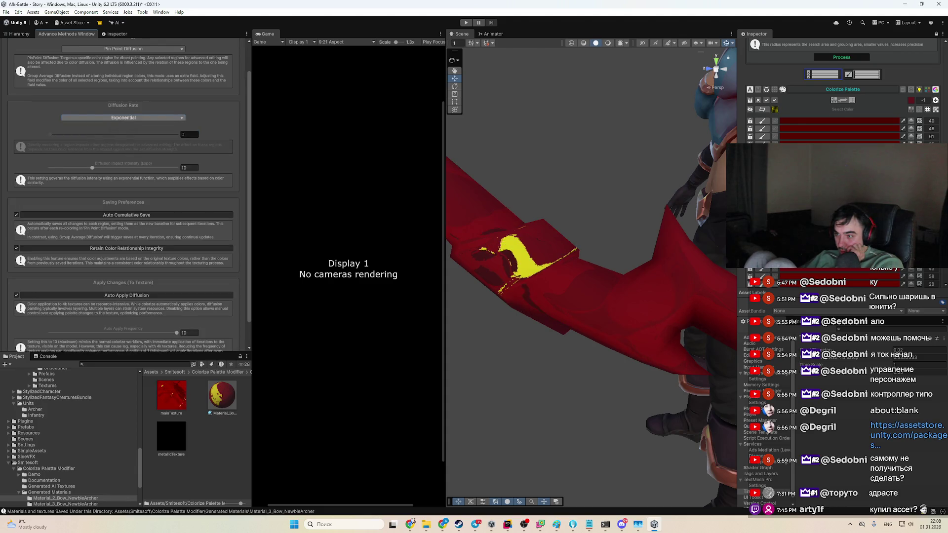
Step: Turn the flecks near the bow tips green and set the diffusion rate to 0.061
{"action": "mouse_move", "coordinate": [873, 312]}
{"action": "left_mouse_down"}
{"action": "mouse_move", "coordinate": [923, 312]}
{"action": "mouse_move", "coordinate": [885, 292]}
{"action": "left_mouse_up"}
{"action": "scroll", "coordinate": [620, 254], "scroll_direction": "down", "scroll_amount": 10}
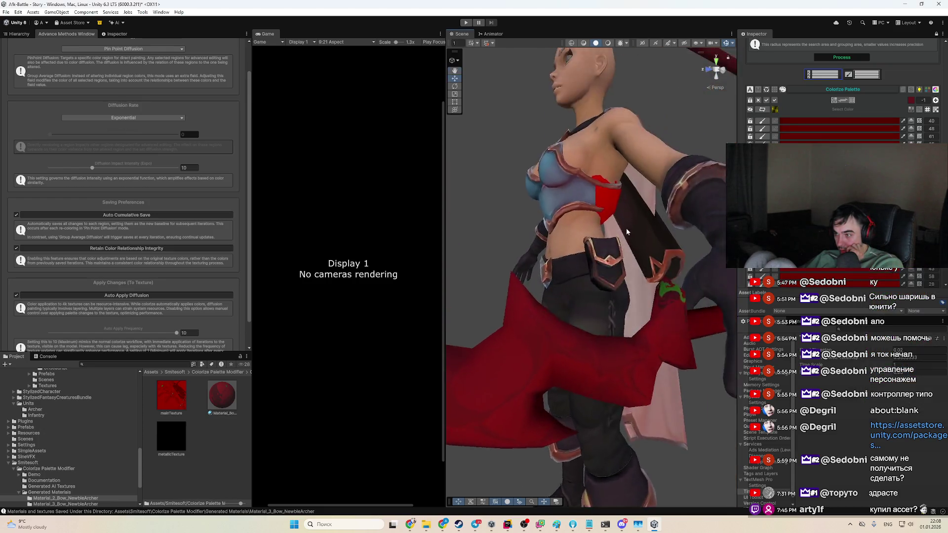
{"action": "scroll", "coordinate": [620, 254], "scroll_direction": "up", "scroll_amount": 5}
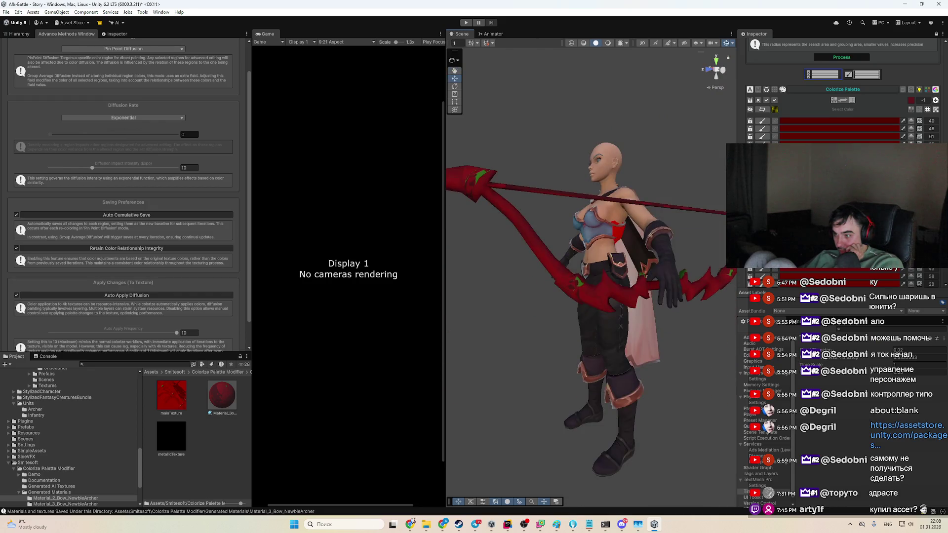
{"action": "left_click_drag", "start_coordinate": [57, 137], "coordinate": [55, 137]}
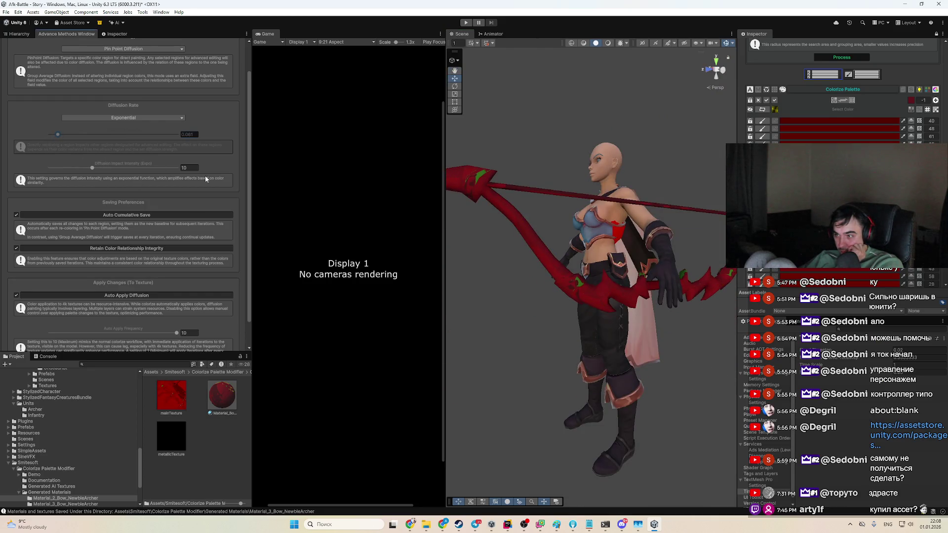
{"action": "scroll", "coordinate": [552, 282], "scroll_direction": "up", "scroll_amount": 5}
{"action": "scroll", "coordinate": [548, 303], "scroll_direction": "down", "scroll_amount": 3}
{"action": "scroll", "coordinate": [549, 307], "scroll_direction": "up", "scroll_amount": 3}
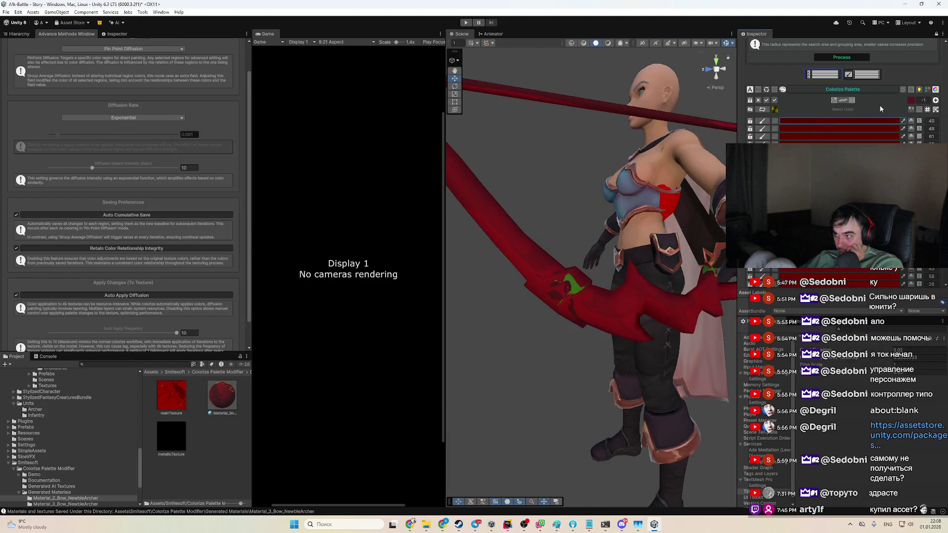
Step: Eyedrop the bow's colour, turn the first palette region green, and lower diffusion rate to 0.055
{"action": "left_click", "coordinate": [907, 101]}
{"action": "left_click", "coordinate": [867, 109]}
{"action": "left_click", "coordinate": [540, 292]}
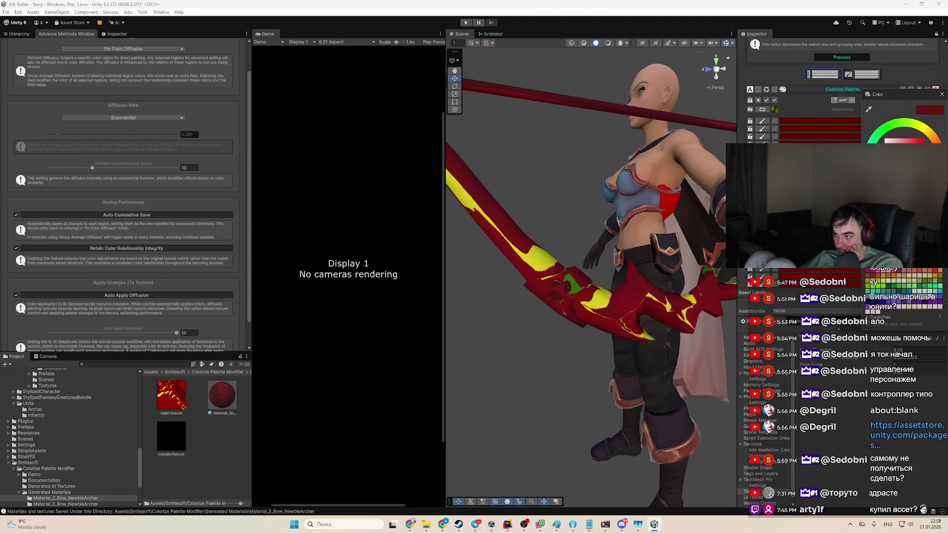
{"action": "left_click", "coordinate": [805, 119]}
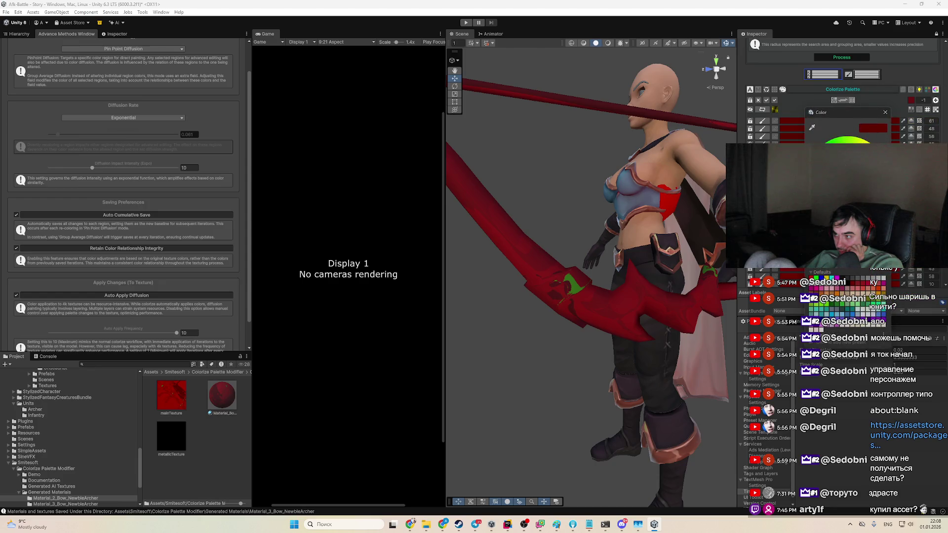
{"action": "left_click", "coordinate": [571, 284]}
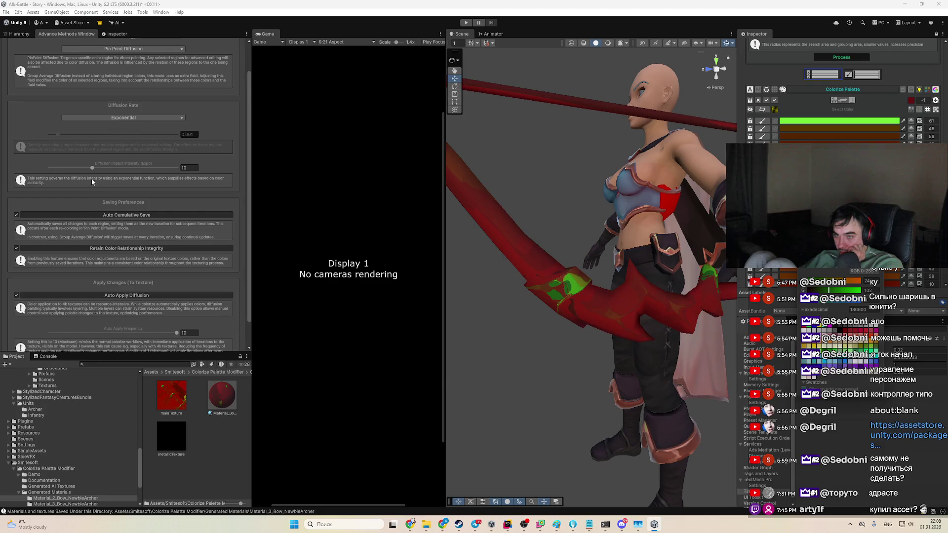
{"action": "left_click", "coordinate": [56, 133]}
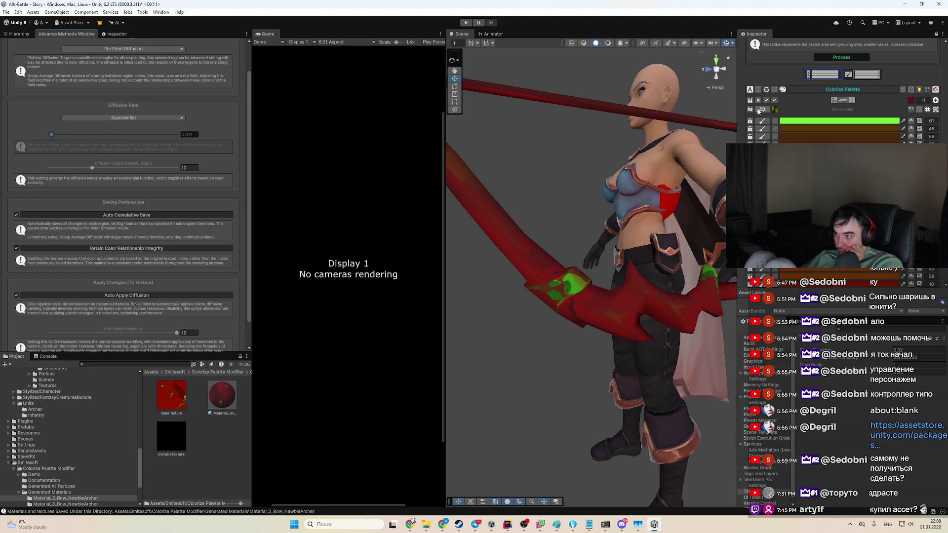
Step: Resample the bow's red as the target colour and make the first palette region green again
{"action": "left_click", "coordinate": [911, 100]}
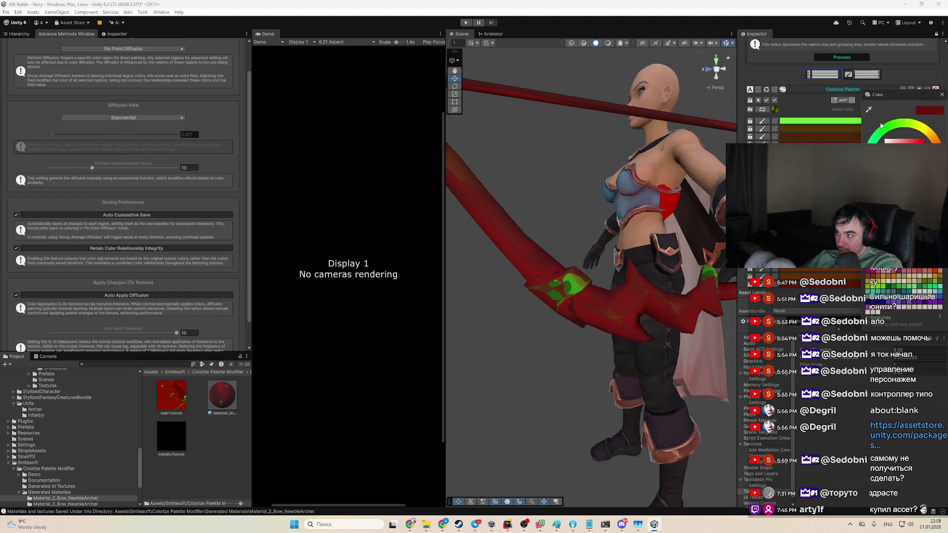
{"action": "left_click", "coordinate": [577, 270]}
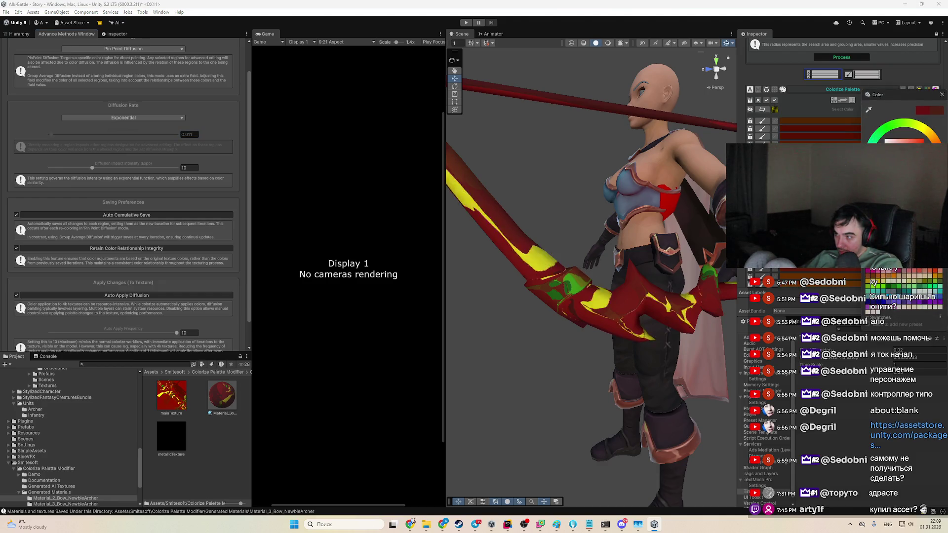
{"action": "left_click", "coordinate": [814, 122]}
{"action": "left_click", "coordinate": [852, 143]}
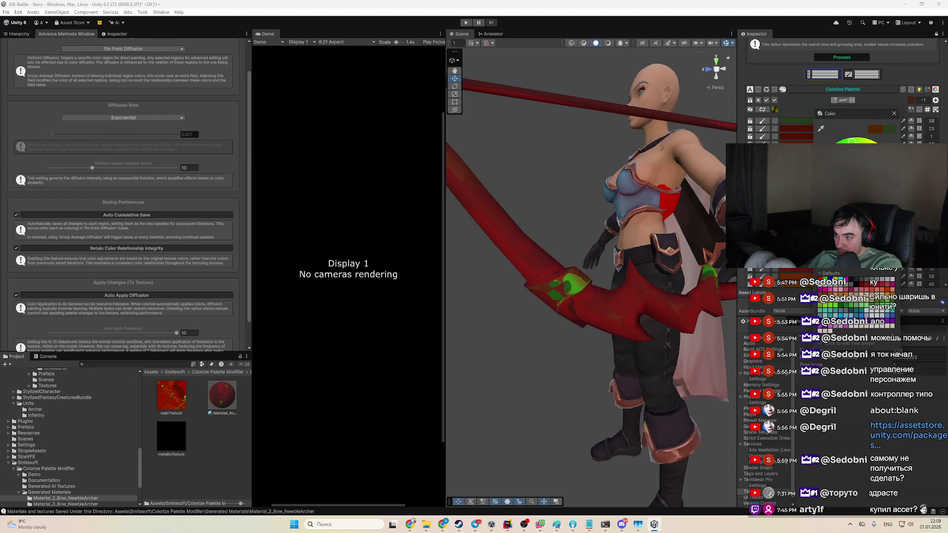
{"action": "scroll", "coordinate": [630, 253], "scroll_direction": "up", "scroll_amount": 10}
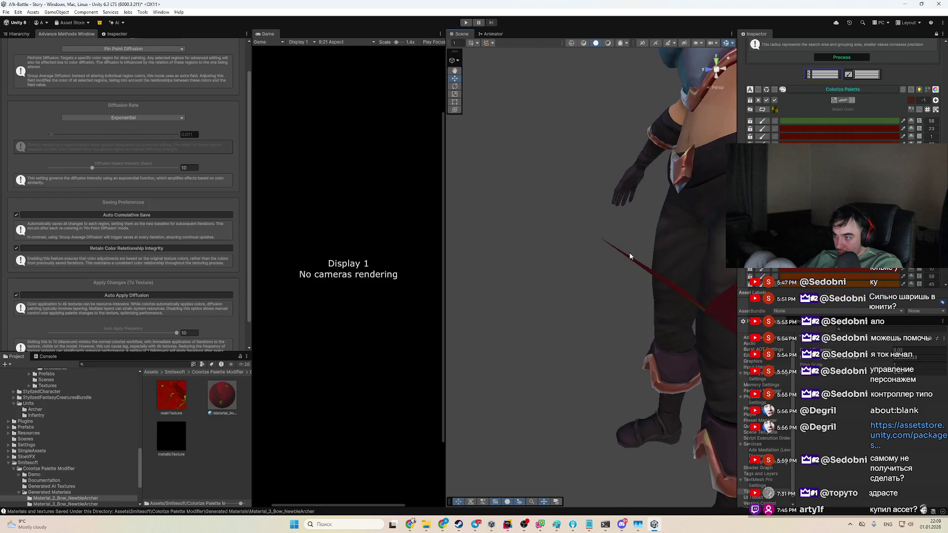
{"action": "scroll", "coordinate": [615, 253], "scroll_direction": "down", "scroll_amount": 3}
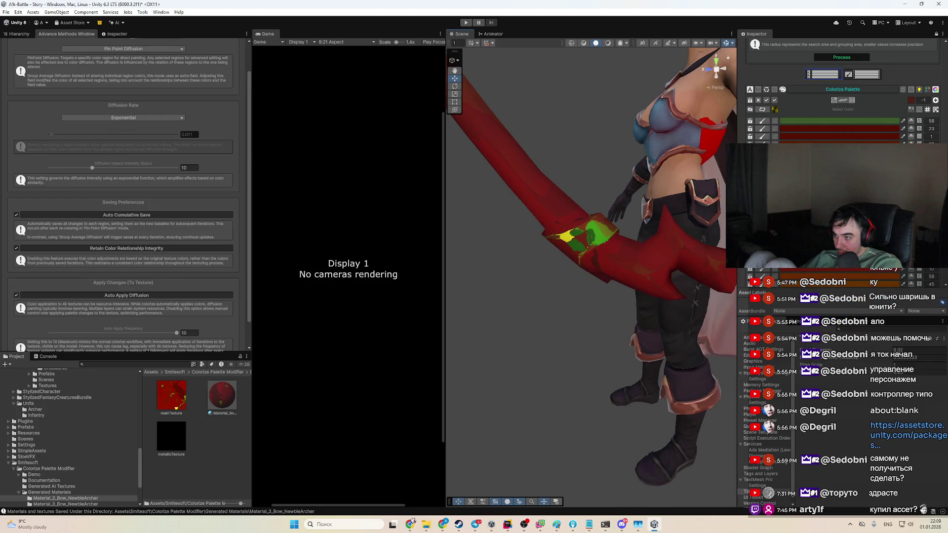
Step: Brighten the green of the bow's band and set another palette region to green
{"action": "left_click", "coordinate": [859, 121]}
{"action": "mouse_move", "coordinate": [929, 218]}
{"action": "left_mouse_down"}
{"action": "mouse_move", "coordinate": [917, 178]}
{"action": "mouse_move", "coordinate": [908, 208]}
{"action": "mouse_move", "coordinate": [920, 211]}
{"action": "left_mouse_up"}
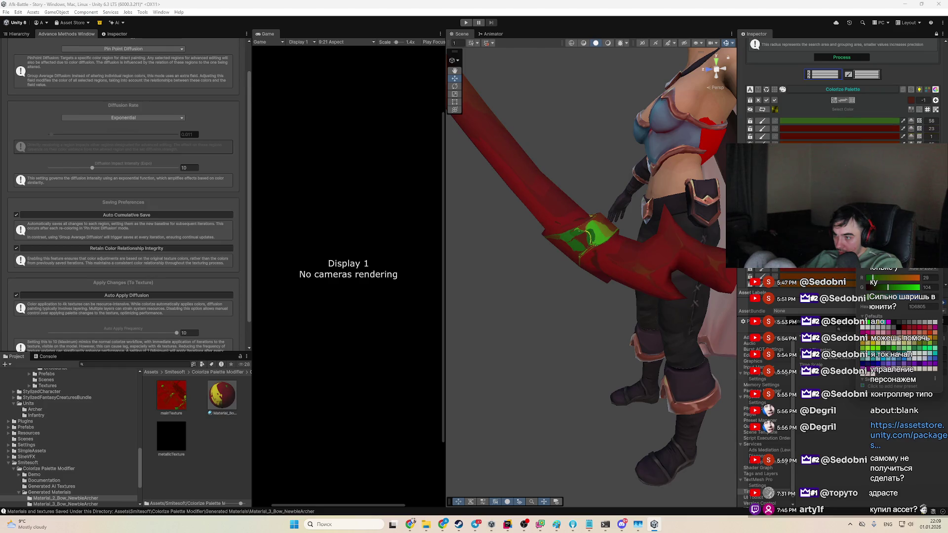
{"action": "left_click", "coordinate": [849, 144]}
{"action": "left_click", "coordinate": [862, 380]}
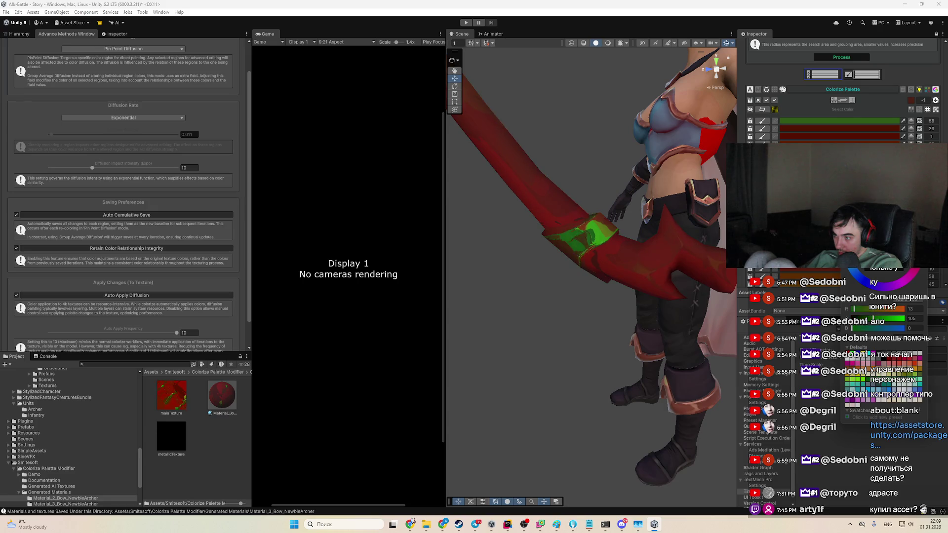
Step: Sample the dark-red palette colour from the bow and edit the top region's colour
{"action": "left_click", "coordinate": [910, 100]}
{"action": "left_click", "coordinate": [869, 110]}
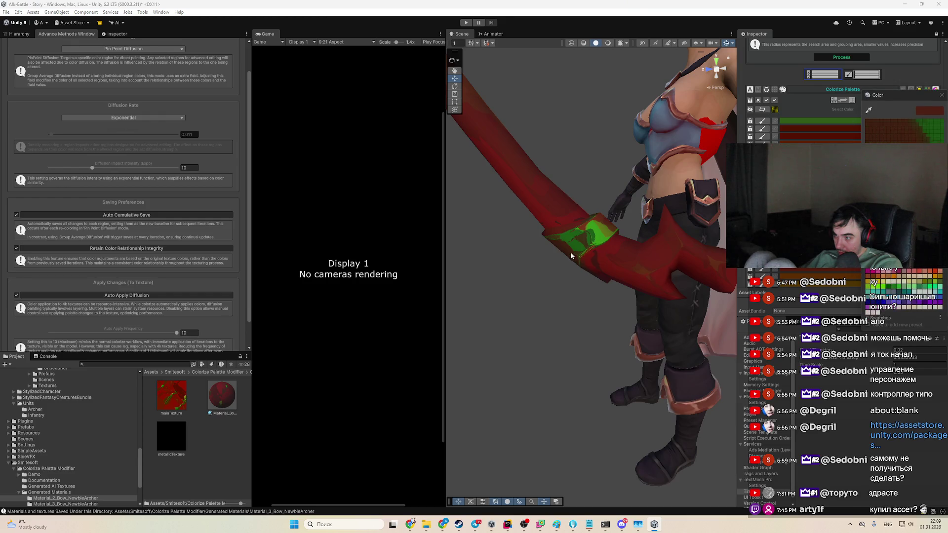
{"action": "left_click", "coordinate": [807, 119]}
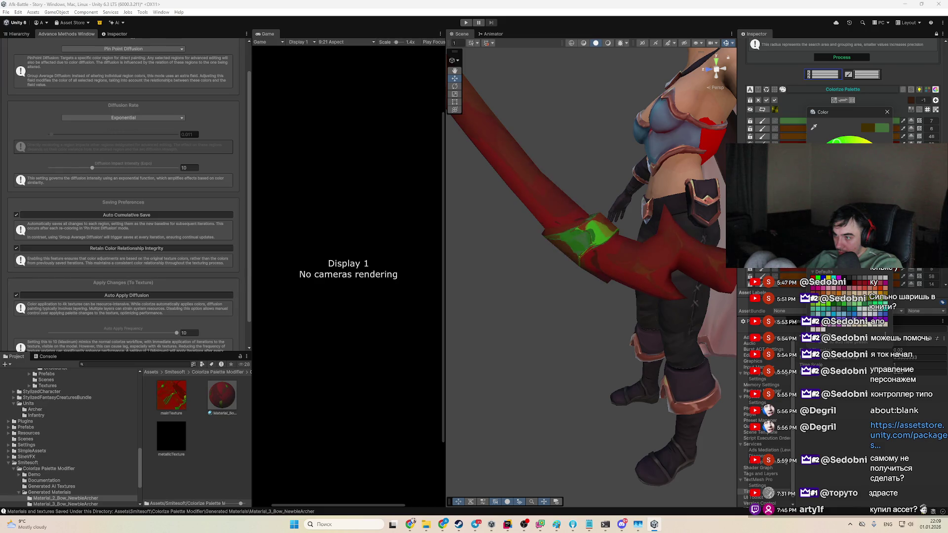
{"action": "left_click_drag", "start_coordinate": [642, 224], "coordinate": [607, 239]}
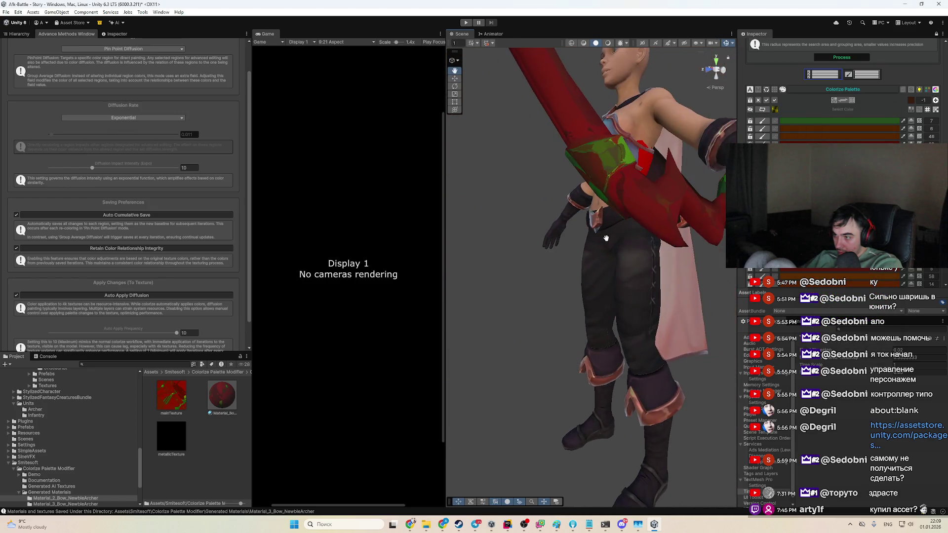
Step: Turn another palette region's colour green
{"action": "left_click", "coordinate": [911, 101]}
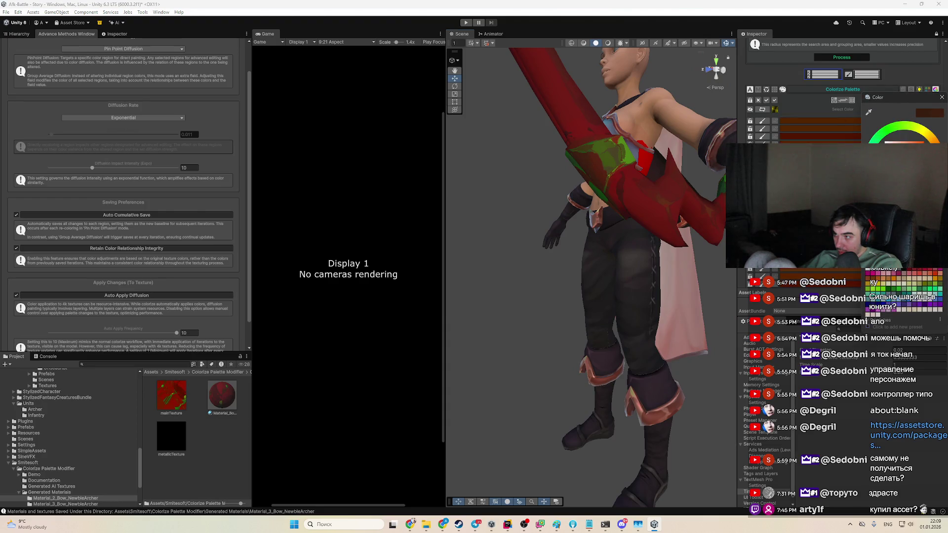
{"action": "left_click", "coordinate": [822, 119]}
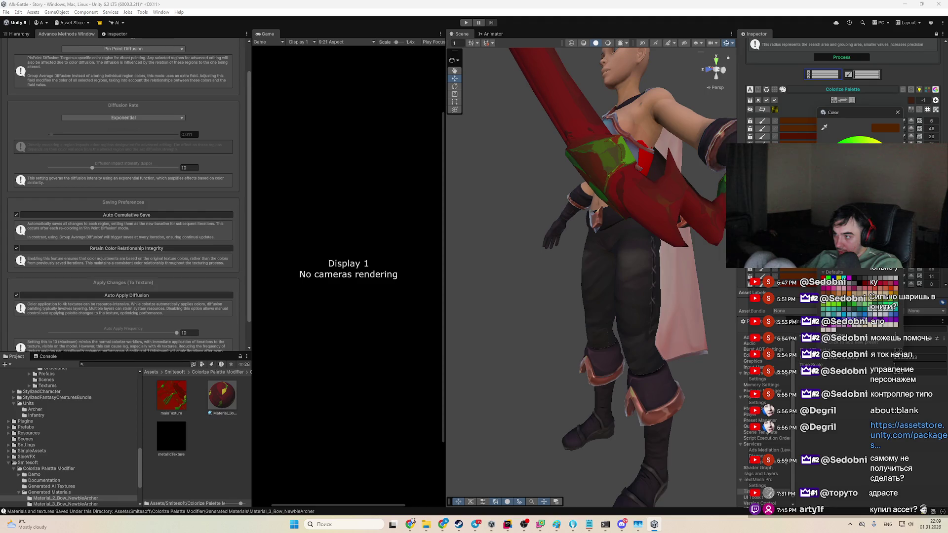
{"action": "left_click", "coordinate": [843, 279]}
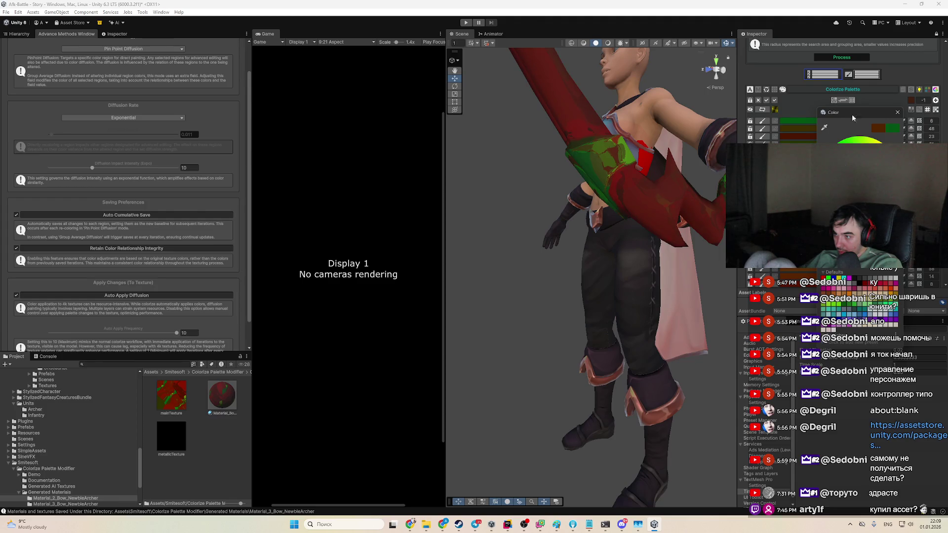
{"action": "left_click", "coordinate": [911, 100]}
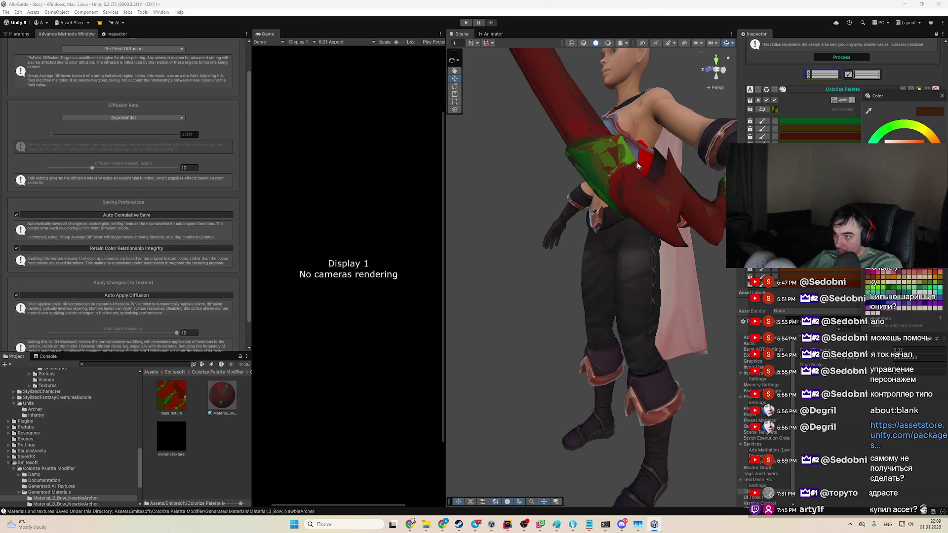
{"action": "left_click", "coordinate": [619, 154]}
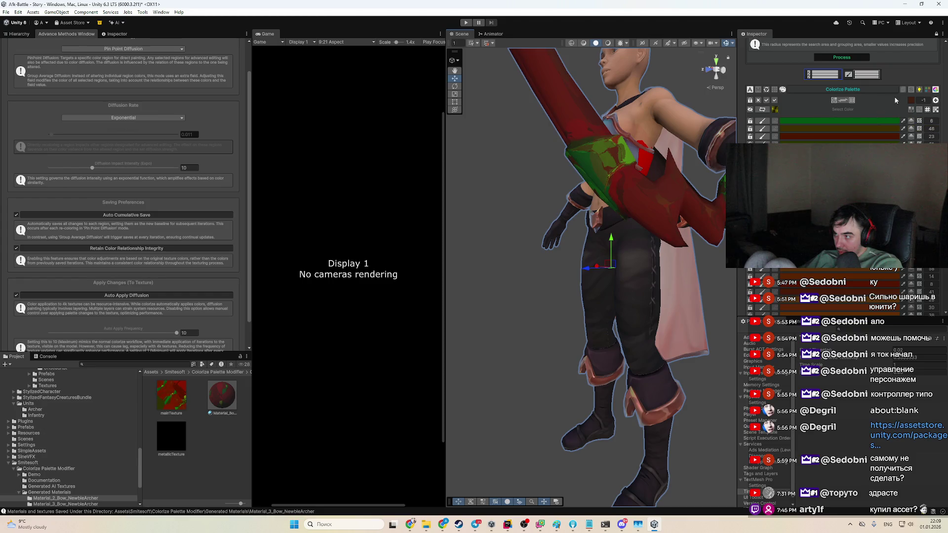
Step: Eyedrop the bow's red as the selection colour and darken the region toward deep green
{"action": "left_click", "coordinate": [911, 101]}
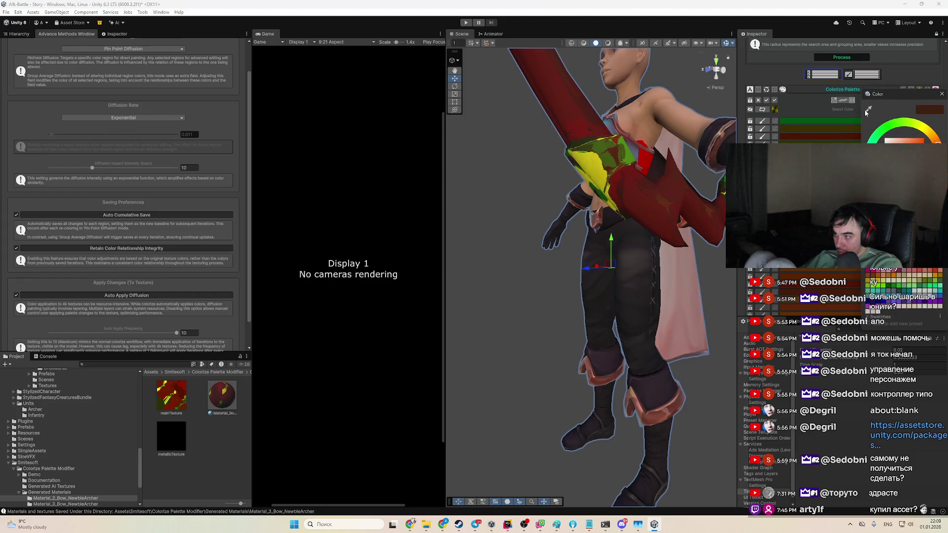
{"action": "left_click", "coordinate": [869, 108]}
{"action": "left_click", "coordinate": [612, 157]}
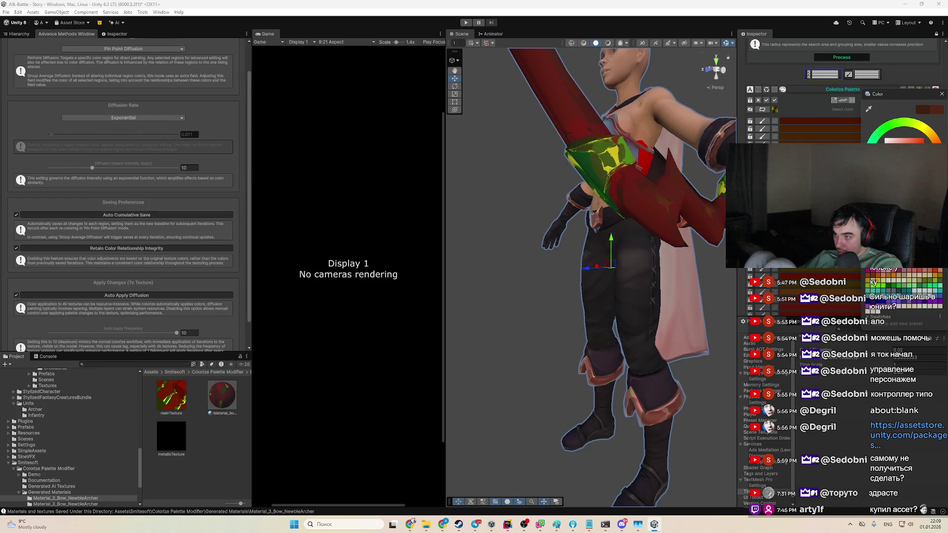
{"action": "left_click_drag", "start_coordinate": [878, 94], "coordinate": [830, 193]}
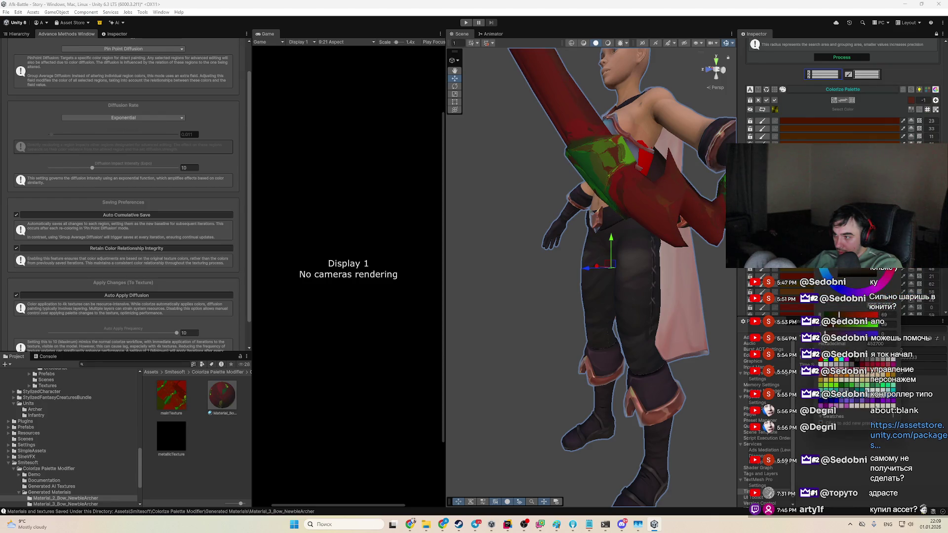
{"action": "left_click_drag", "start_coordinate": [839, 314], "coordinate": [827, 315]}
{"action": "mouse_move", "coordinate": [607, 266]}
{"action": "left_mouse_down"}
{"action": "mouse_move", "coordinate": [549, 256]}
{"action": "mouse_move", "coordinate": [648, 243]}
{"action": "left_mouse_up"}
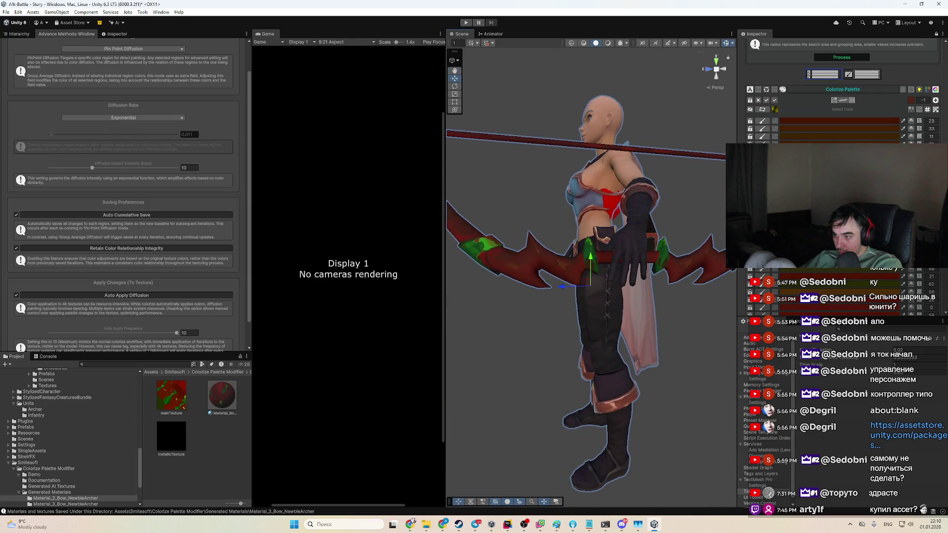
{"action": "scroll", "coordinate": [873, 278], "scroll_direction": "down", "scroll_amount": 3}
Step: Isolate the bow in view and darken another palette region's colour
{"action": "mouse_move", "coordinate": [494, 256]}
{"action": "left_mouse_down"}
{"action": "mouse_move", "coordinate": [526, 266]}
{"action": "mouse_move", "coordinate": [572, 350]}
{"action": "mouse_move", "coordinate": [617, 277]}
{"action": "left_mouse_up"}
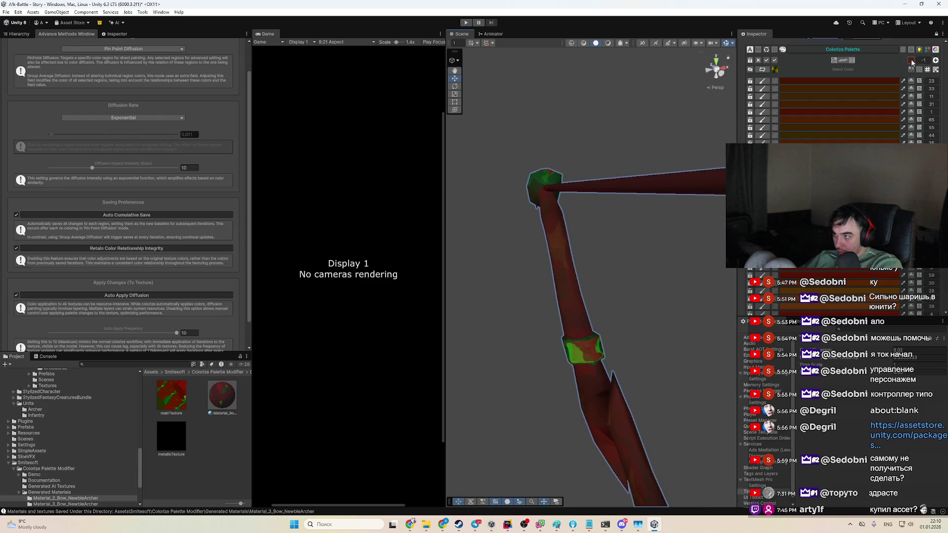
{"action": "left_click", "coordinate": [878, 83]}
{"action": "left_click", "coordinate": [854, 141]}
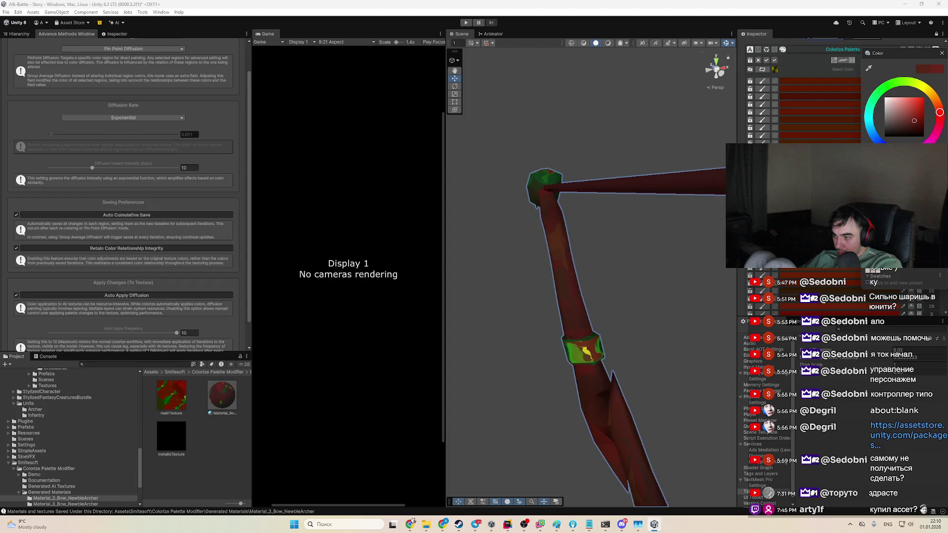
{"action": "left_click", "coordinate": [840, 306]}
{"action": "left_click", "coordinate": [843, 271]}
{"action": "left_click", "coordinate": [865, 283]}
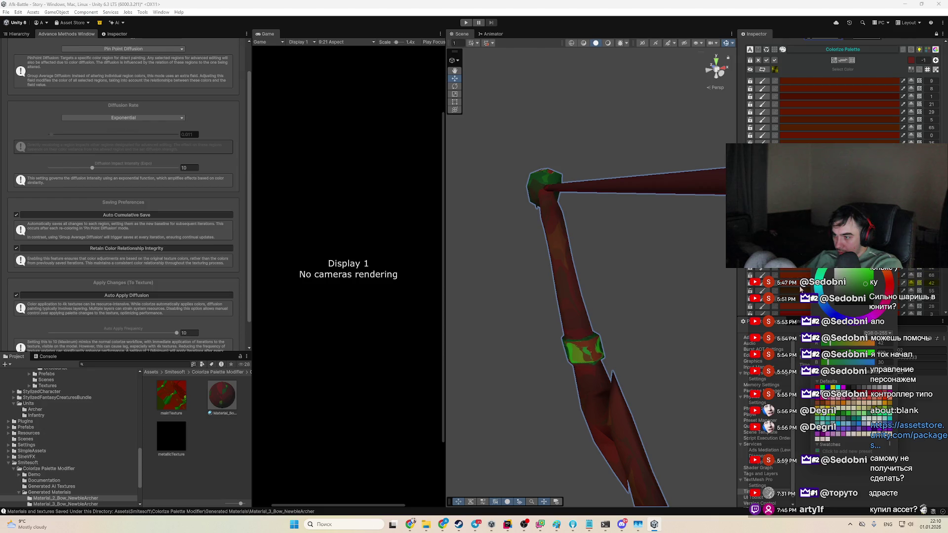
Step: Change that region's hue, trying green and dark yellow before settling on medium green
{"action": "left_click", "coordinate": [805, 271]}
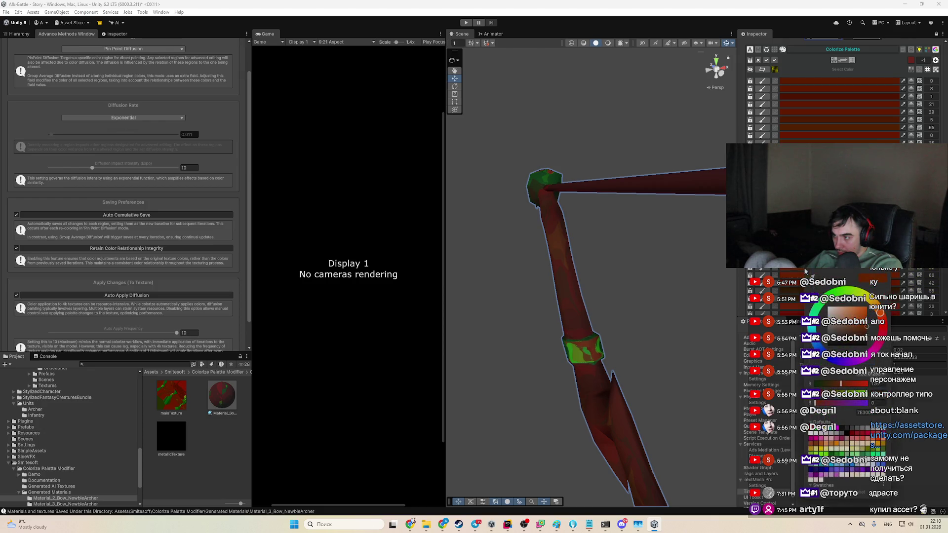
{"action": "left_click", "coordinate": [830, 302]}
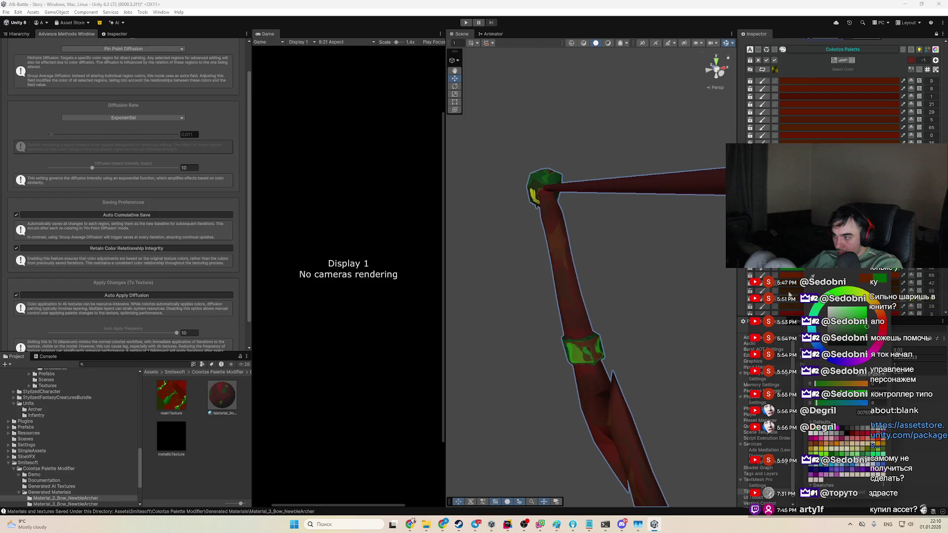
{"action": "key", "text": "ctrl+z"}
{"action": "key", "text": "ctrl+y"}
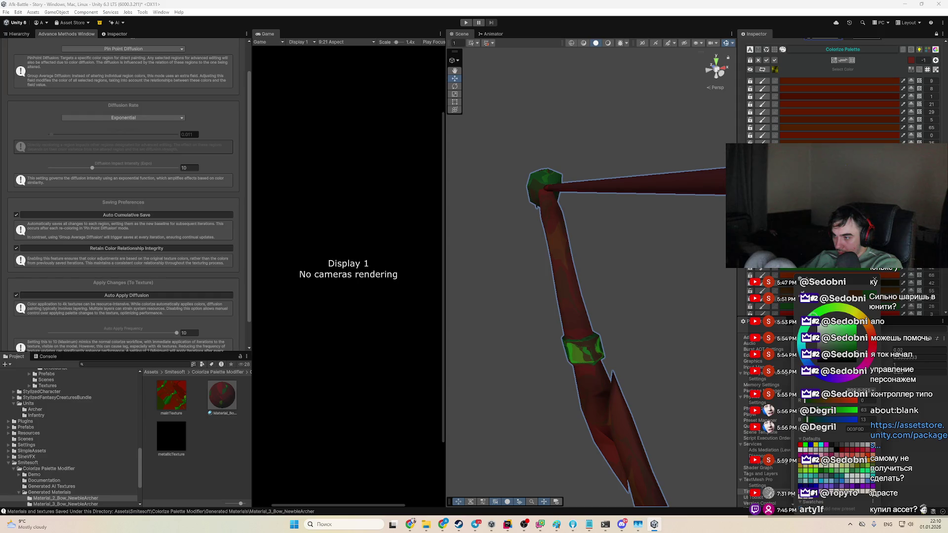
{"action": "left_click", "coordinate": [793, 289]}
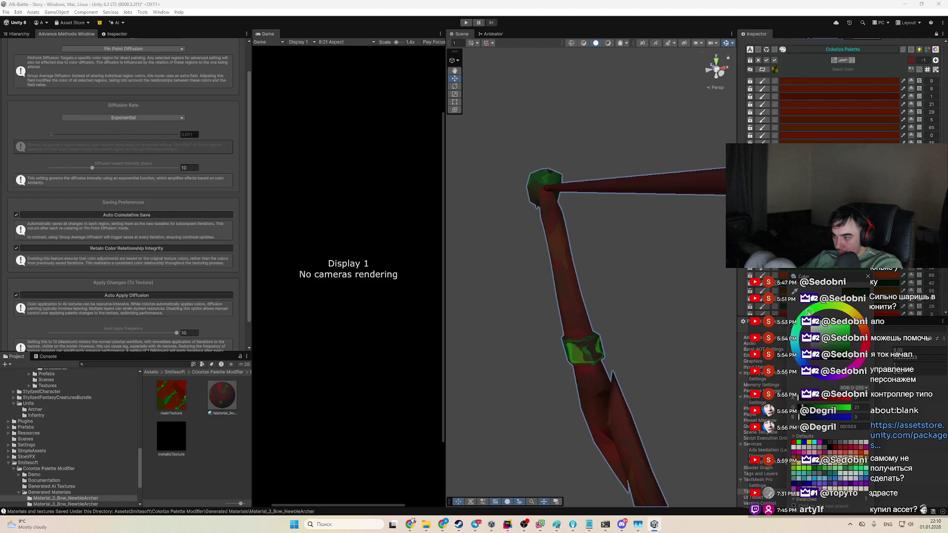
{"action": "left_click", "coordinate": [847, 345]}
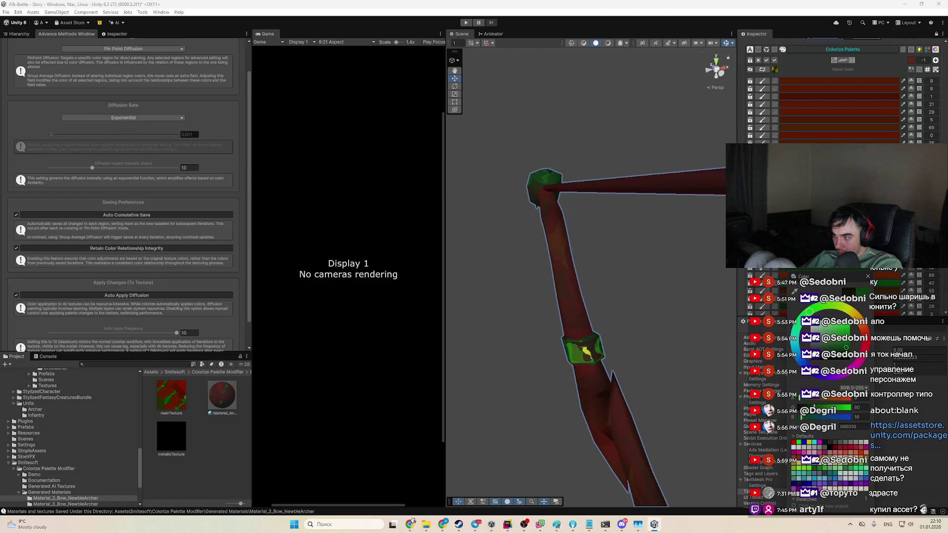
{"action": "scroll", "coordinate": [839, 99], "scroll_direction": "down", "scroll_amount": 1}
{"action": "scroll", "coordinate": [839, 89], "scroll_direction": "down", "scroll_amount": 2}
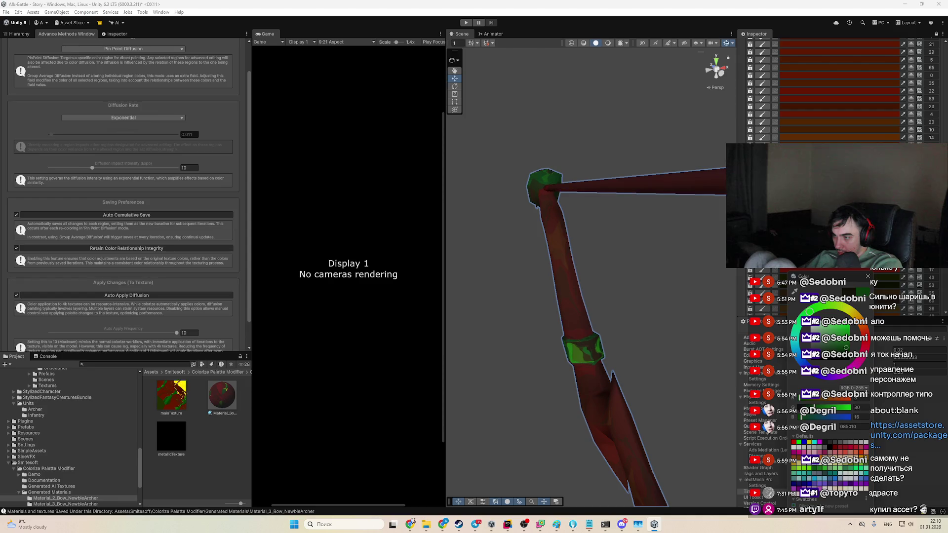
{"action": "scroll", "coordinate": [903, 89], "scroll_direction": "up", "scroll_amount": 4}
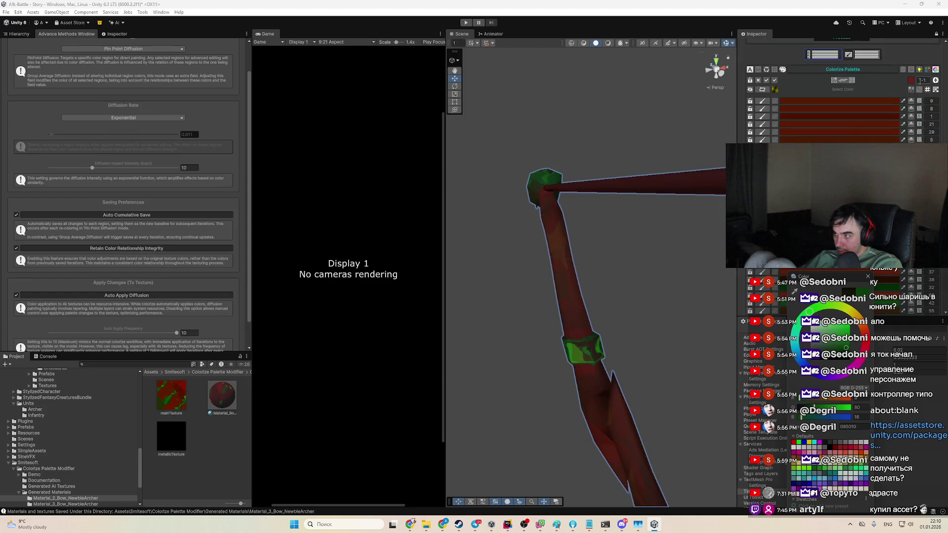
Step: Eyedrop colours from the bow as the selection colour and apply the sample to a palette region
{"action": "left_click", "coordinate": [911, 80]}
{"action": "left_click", "coordinate": [869, 90]}
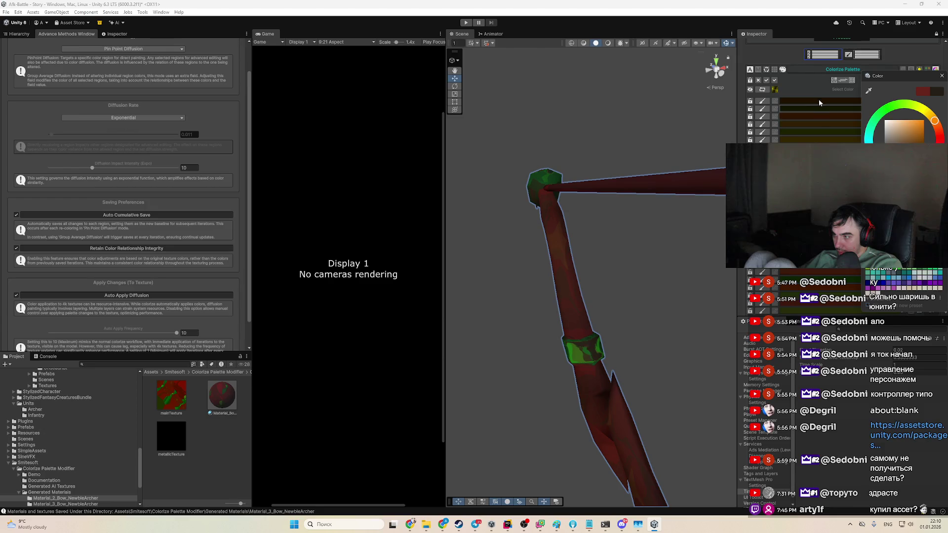
{"action": "left_click", "coordinate": [820, 125]}
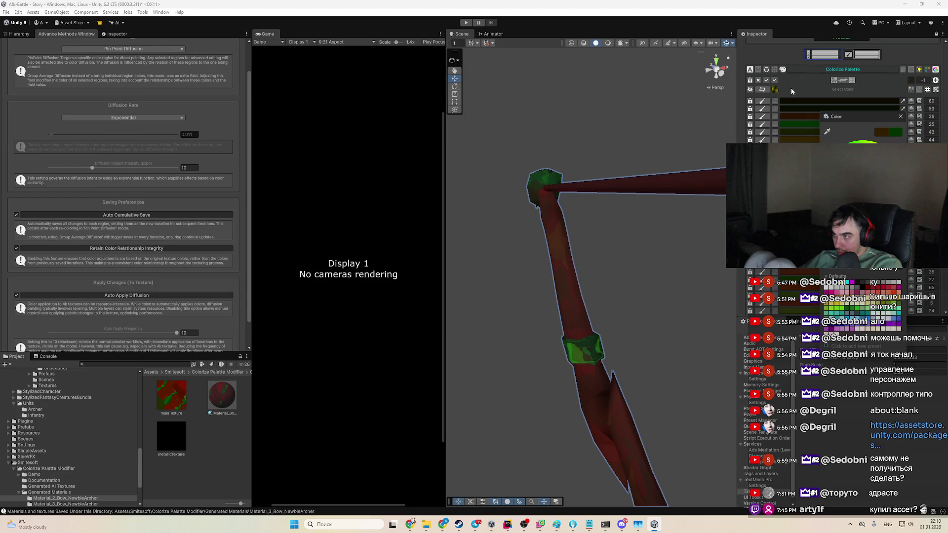
{"action": "left_click", "coordinate": [904, 80]}
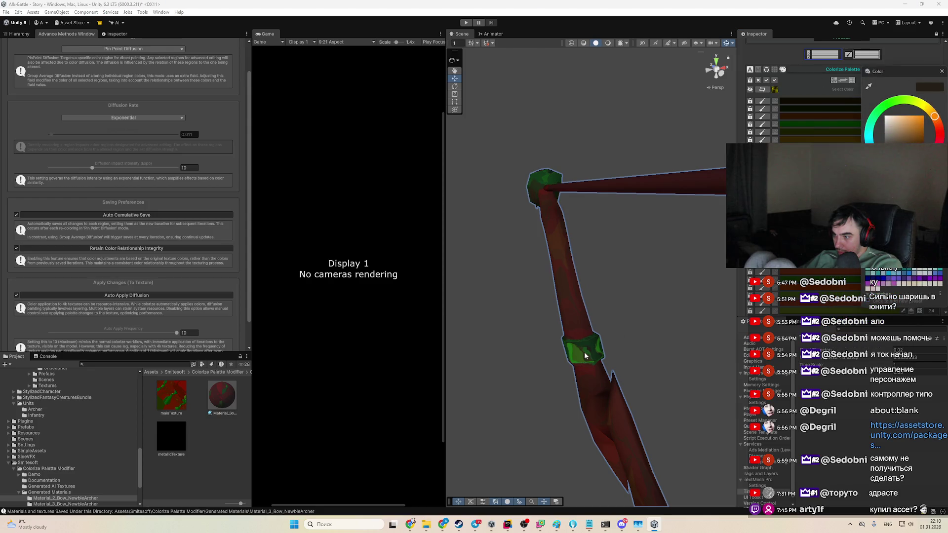
{"action": "left_click", "coordinate": [868, 87]}
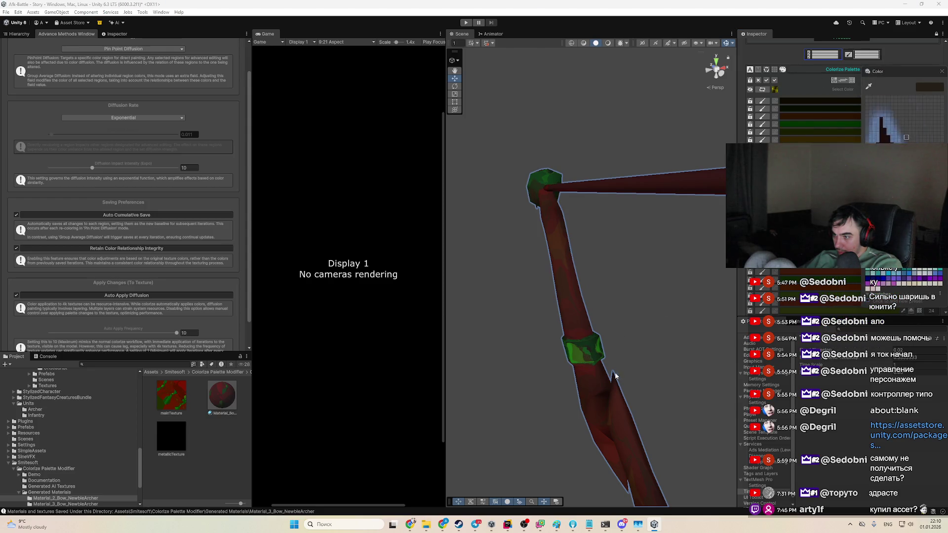
{"action": "left_click", "coordinate": [586, 358]}
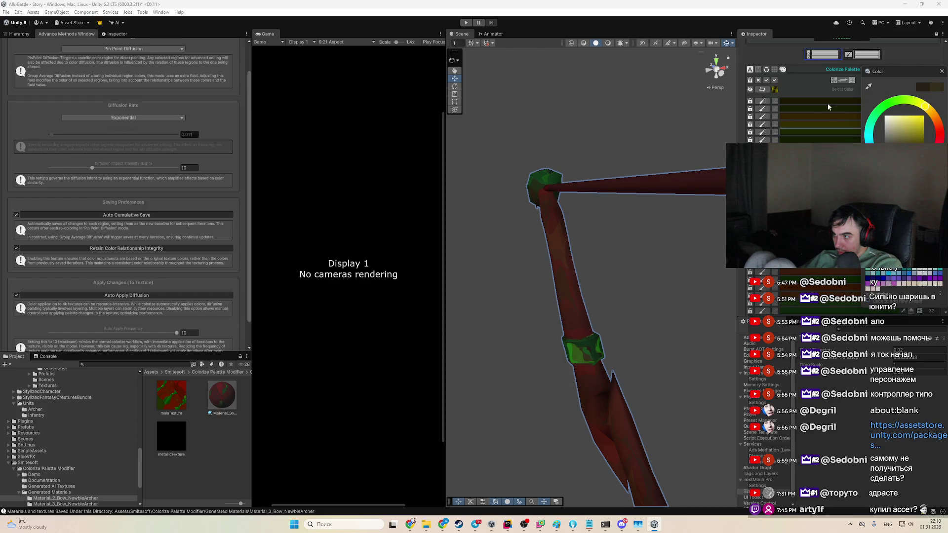
Step: Sample the gem's green onto the next palette colour and brighten its green level
{"action": "left_click", "coordinate": [816, 117]}
{"action": "left_click", "coordinate": [816, 123]}
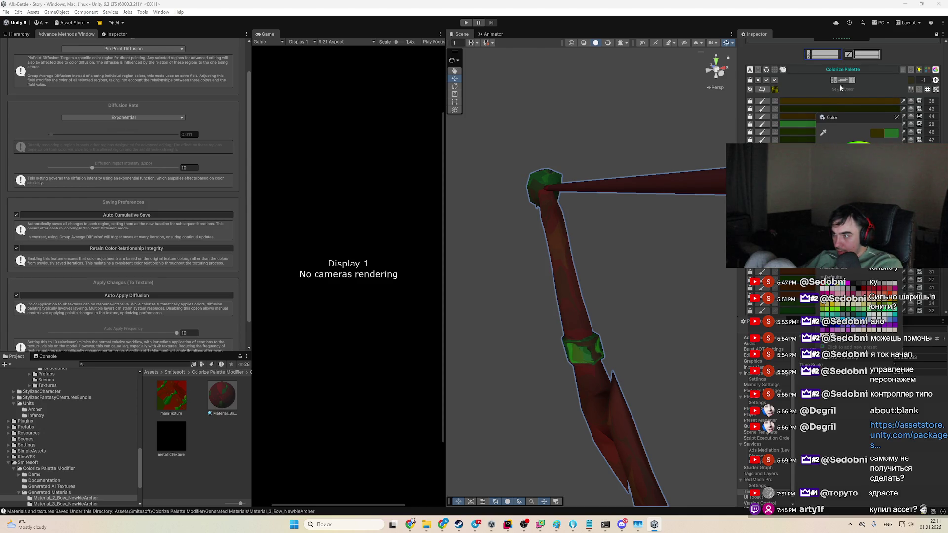
{"action": "left_click", "coordinate": [873, 90]}
{"action": "left_click", "coordinate": [907, 89]}
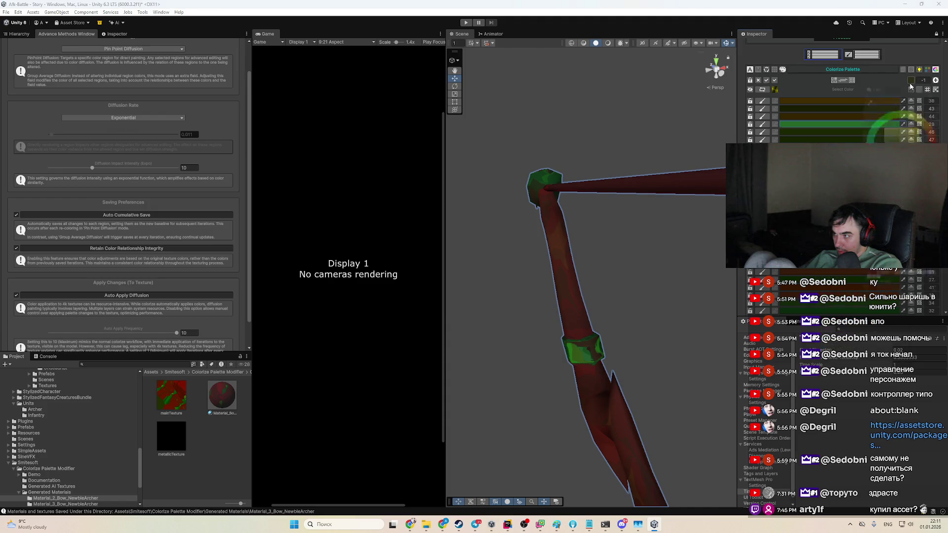
{"action": "left_click", "coordinate": [586, 354]}
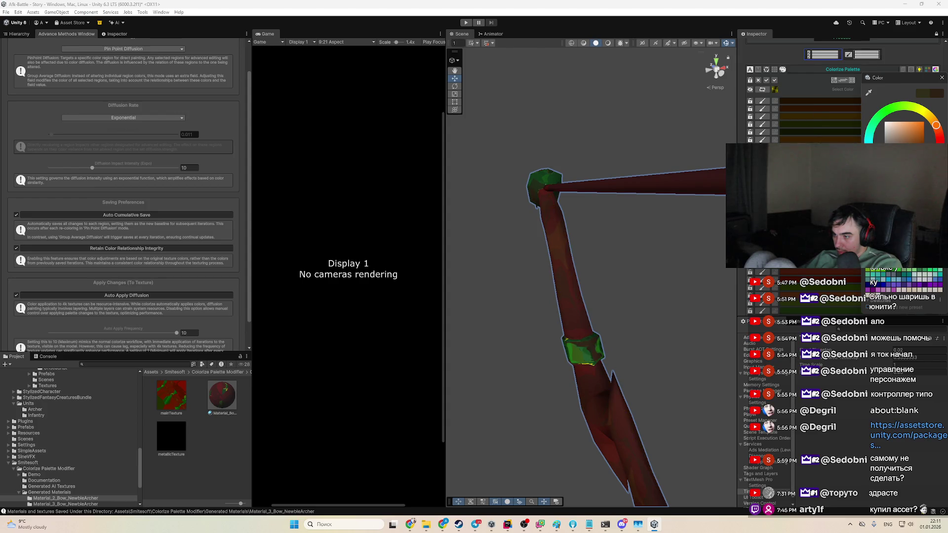
{"action": "left_click_drag", "start_coordinate": [884, 78], "coordinate": [842, 149]}
{"action": "left_click_drag", "start_coordinate": [849, 213], "coordinate": [847, 219]}
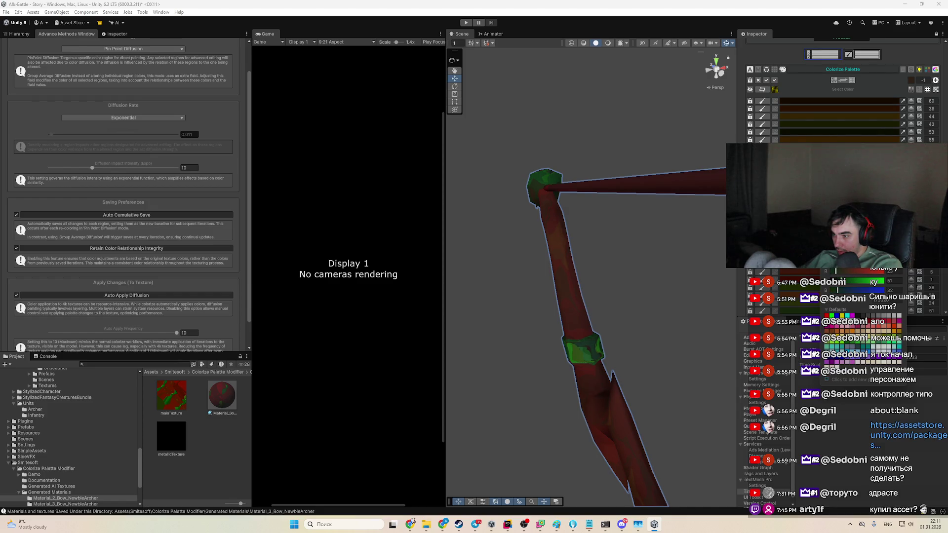
{"action": "left_click_drag", "start_coordinate": [847, 220], "coordinate": [845, 213]}
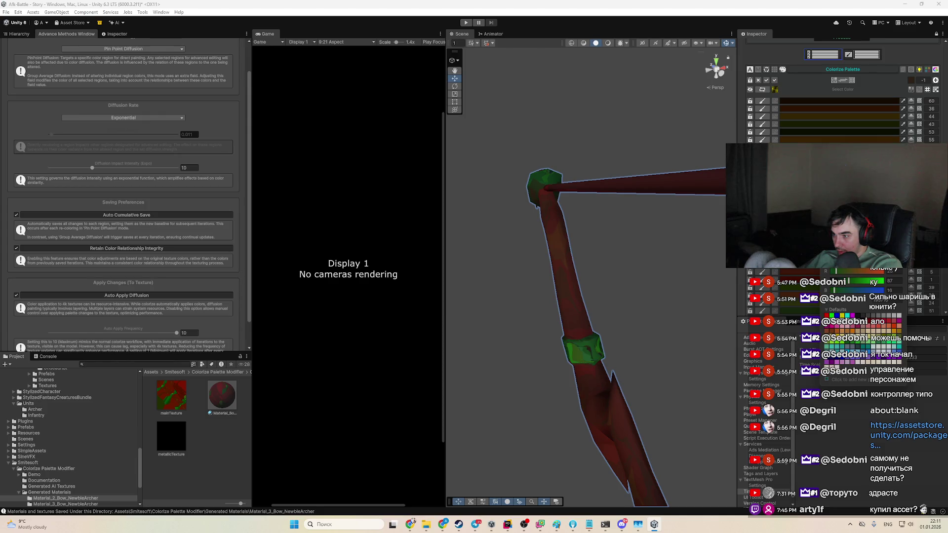
Step: Set the second palette colour to the gem's green by sampling it again
{"action": "left_click", "coordinate": [908, 72]}
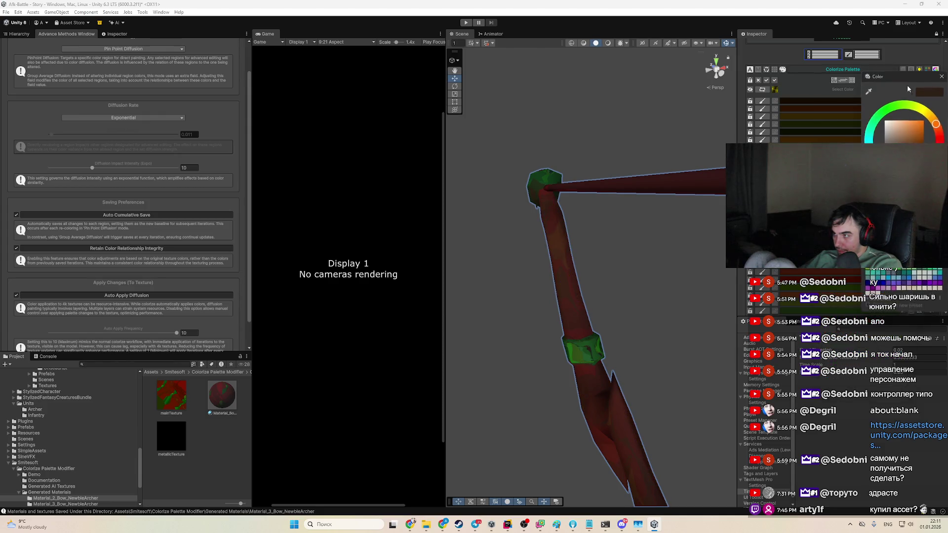
{"action": "left_click", "coordinate": [868, 91]}
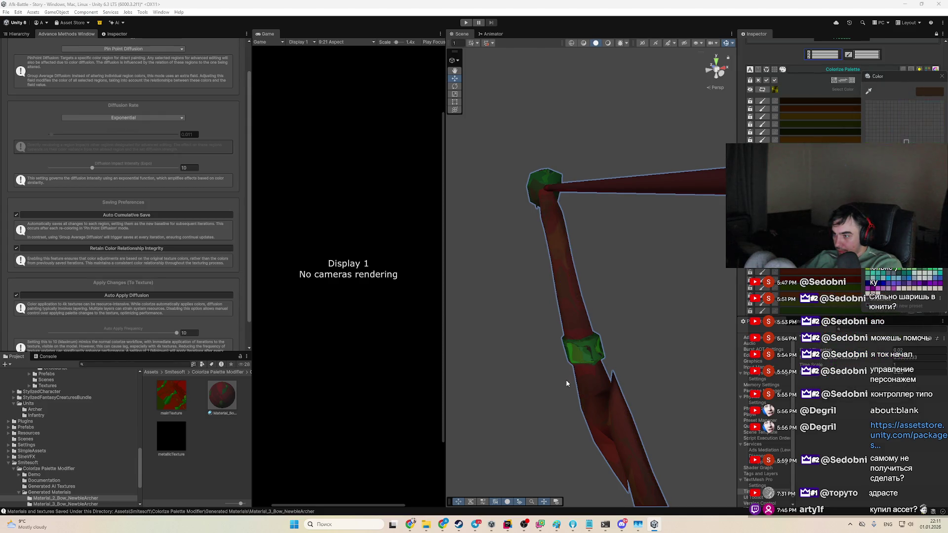
{"action": "left_click", "coordinate": [589, 348]}
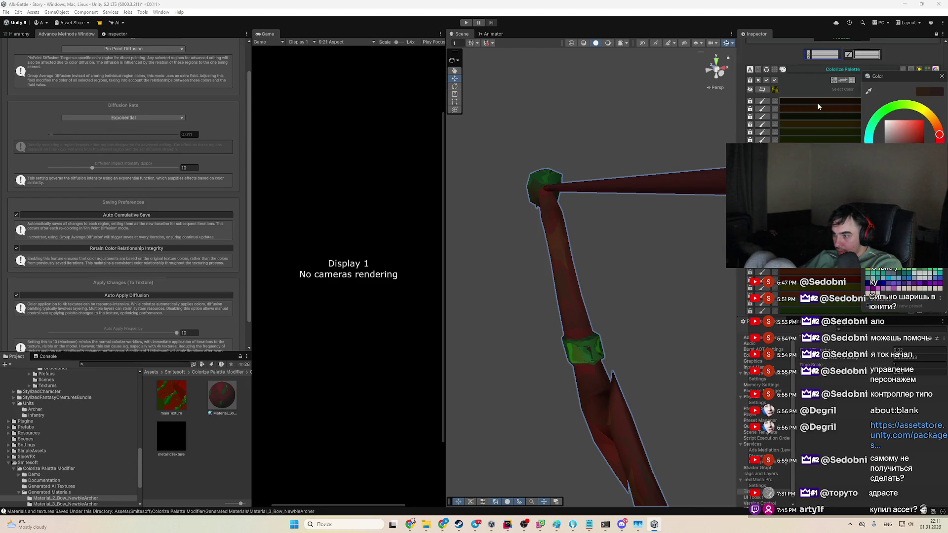
{"action": "left_click", "coordinate": [815, 112]}
{"action": "left_click", "coordinate": [585, 354]}
{"action": "mouse_move", "coordinate": [583, 305]}
{"action": "left_mouse_down"}
{"action": "mouse_move", "coordinate": [585, 324]}
{"action": "mouse_move", "coordinate": [588, 275]}
{"action": "mouse_move", "coordinate": [588, 292]}
{"action": "mouse_move", "coordinate": [567, 286]}
{"action": "mouse_move", "coordinate": [635, 266]}
{"action": "mouse_move", "coordinate": [667, 286]}
{"action": "mouse_move", "coordinate": [653, 312]}
{"action": "mouse_move", "coordinate": [683, 311]}
{"action": "mouse_move", "coordinate": [687, 301]}
{"action": "mouse_move", "coordinate": [685, 312]}
{"action": "mouse_move", "coordinate": [628, 306]}
{"action": "mouse_move", "coordinate": [598, 365]}
{"action": "mouse_move", "coordinate": [557, 317]}
{"action": "mouse_move", "coordinate": [646, 280]}
{"action": "mouse_move", "coordinate": [691, 276]}
{"action": "left_mouse_up"}
Step: Zoom and orbit until the whole archer and green-banded bow are framed
{"action": "scroll", "coordinate": [580, 292], "scroll_direction": "up", "scroll_amount": 3}
{"action": "scroll", "coordinate": [646, 280], "scroll_direction": "up", "scroll_amount": 5}
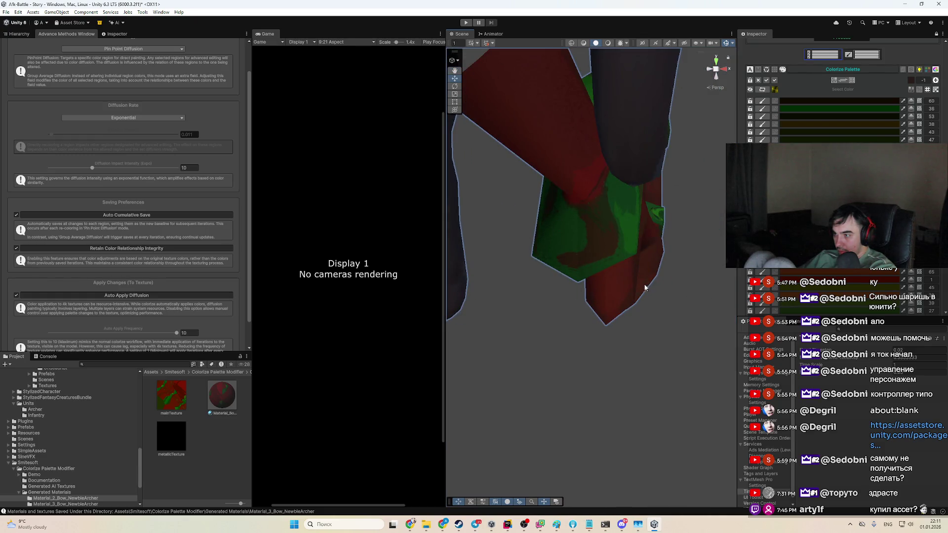
{"action": "left_click", "coordinate": [911, 80]}
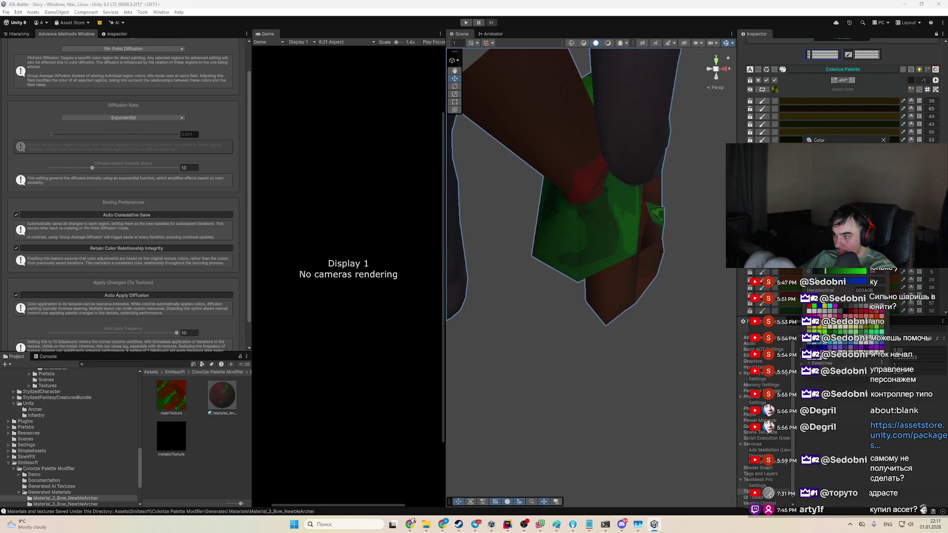
{"action": "scroll", "coordinate": [575, 336], "scroll_direction": "down", "scroll_amount": 5}
{"action": "left_click_drag", "start_coordinate": [570, 338], "coordinate": [519, 340]}
{"action": "mouse_move", "coordinate": [621, 333]}
{"action": "left_mouse_down"}
{"action": "mouse_move", "coordinate": [544, 337]}
{"action": "mouse_move", "coordinate": [603, 357]}
{"action": "mouse_move", "coordinate": [505, 318]}
{"action": "mouse_move", "coordinate": [563, 318]}
{"action": "left_mouse_up"}
{"action": "scroll", "coordinate": [604, 357], "scroll_direction": "up", "scroll_amount": 10}
{"action": "scroll", "coordinate": [513, 318], "scroll_direction": "down", "scroll_amount": 8}
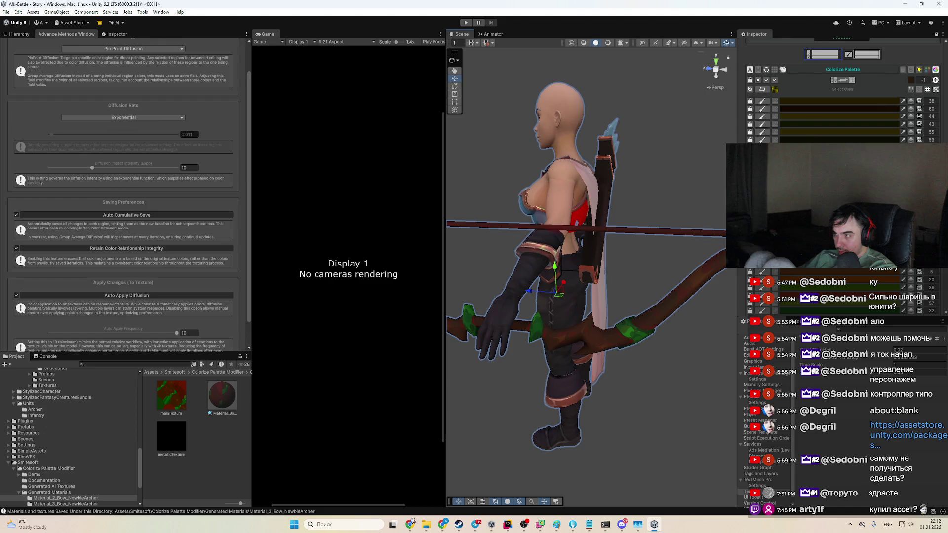
Step: Select the bow's brown limb region in the Colorize Palette list
{"action": "left_click", "coordinate": [915, 82]}
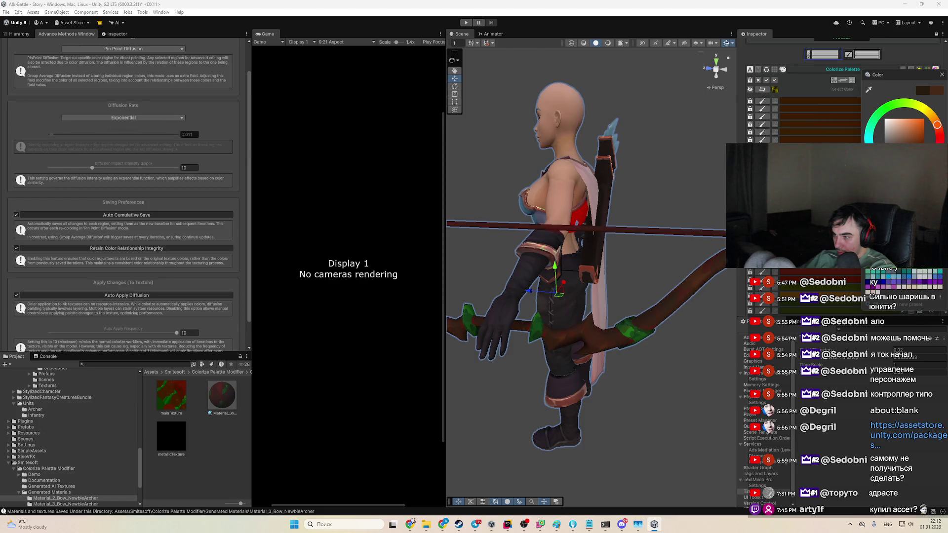
{"action": "key", "text": "Escape"}
{"action": "left_click", "coordinate": [869, 292]}
{"action": "scroll", "coordinate": [686, 284], "scroll_direction": "up", "scroll_amount": 5}
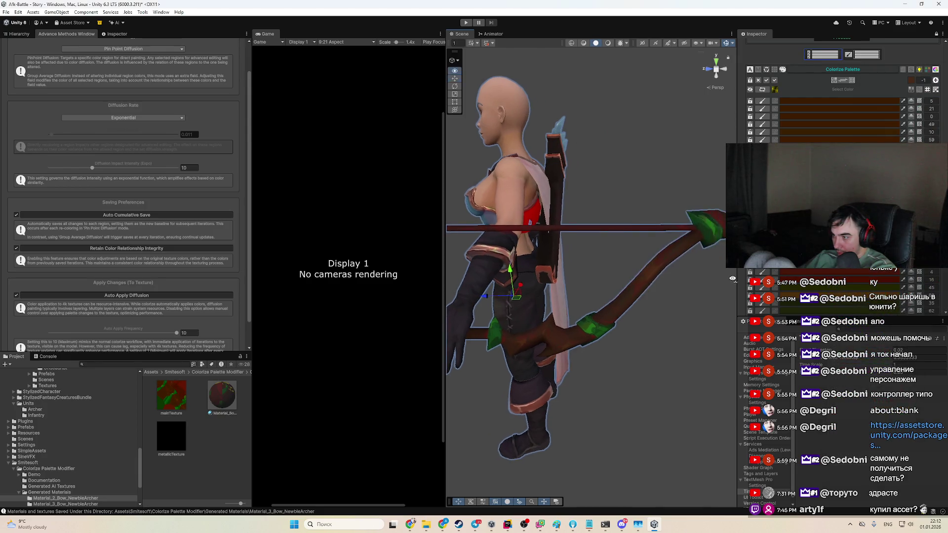
{"action": "left_click_drag", "start_coordinate": [677, 281], "coordinate": [660, 272]}
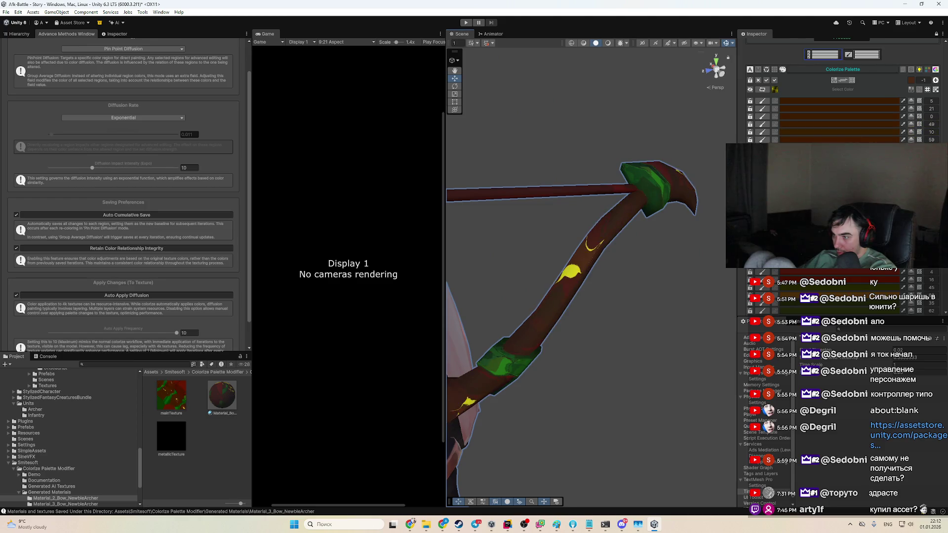
Step: Shift the limb colour from brown to a darker red, refining the shade
{"action": "left_click", "coordinate": [878, 289]}
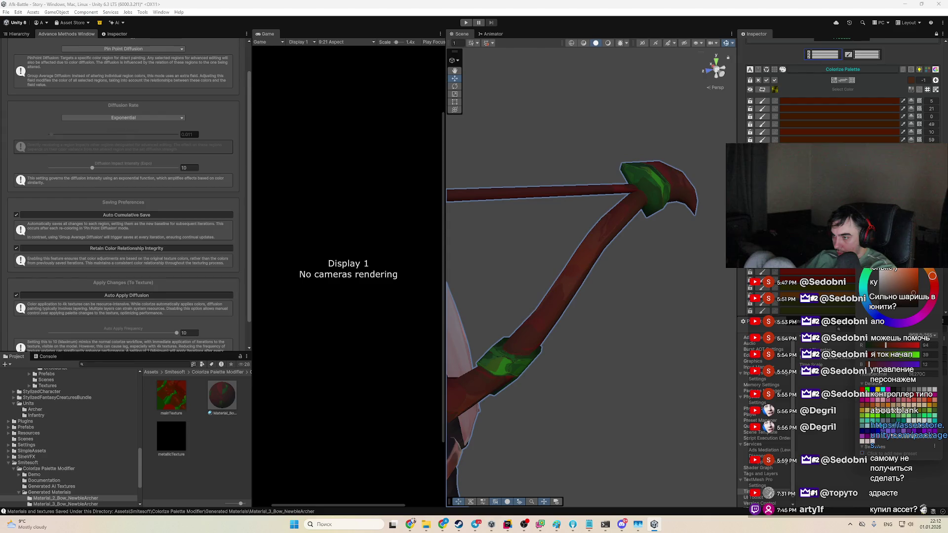
{"action": "left_click", "coordinate": [891, 310]}
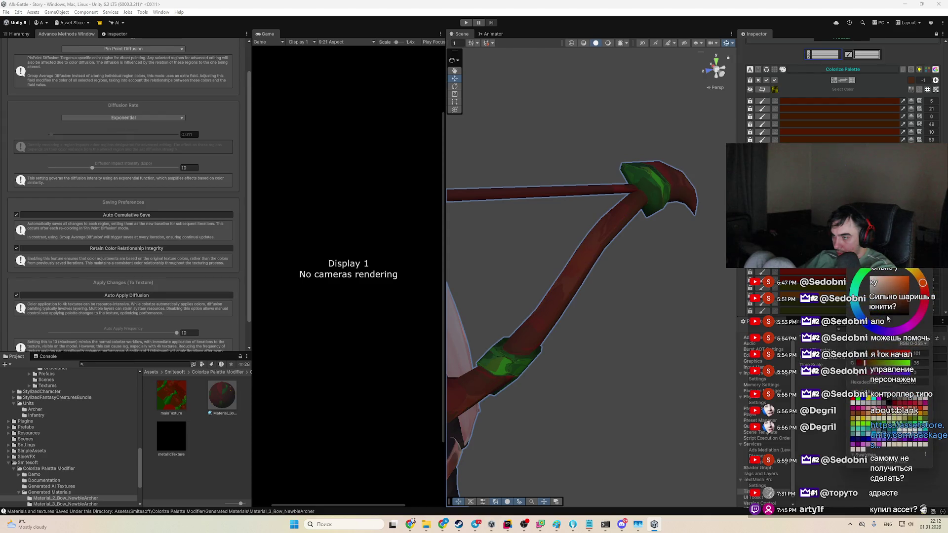
{"action": "mouse_move", "coordinate": [911, 313]}
{"action": "left_mouse_down"}
{"action": "mouse_move", "coordinate": [894, 302]}
{"action": "mouse_move", "coordinate": [902, 292]}
{"action": "mouse_move", "coordinate": [910, 314]}
{"action": "mouse_move", "coordinate": [924, 290]}
{"action": "left_mouse_up"}
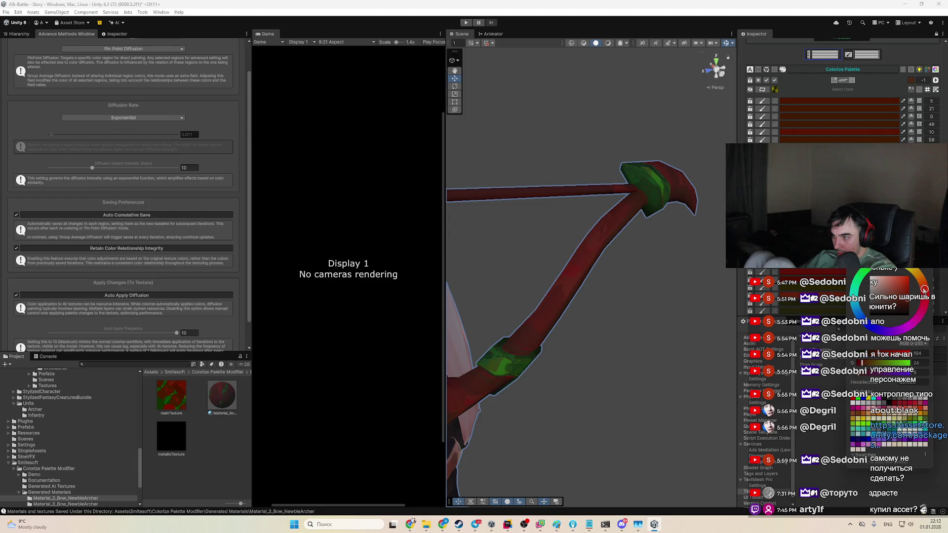
{"action": "left_click", "coordinate": [900, 302]}
{"action": "left_click_drag", "start_coordinate": [905, 293], "coordinate": [907, 297]}
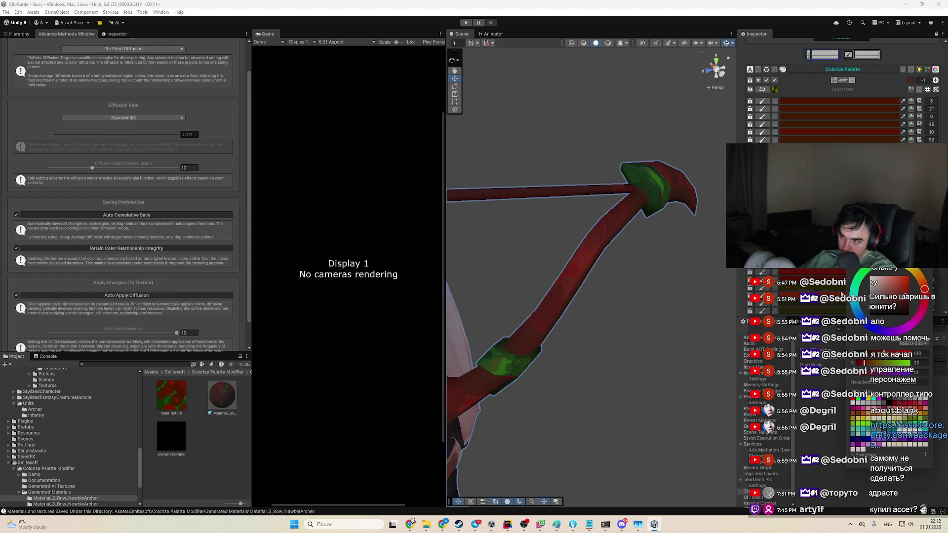
{"action": "scroll", "coordinate": [592, 277], "scroll_direction": "down", "scroll_amount": 3}
{"action": "left_click_drag", "start_coordinate": [440, 274], "coordinate": [635, 262]}
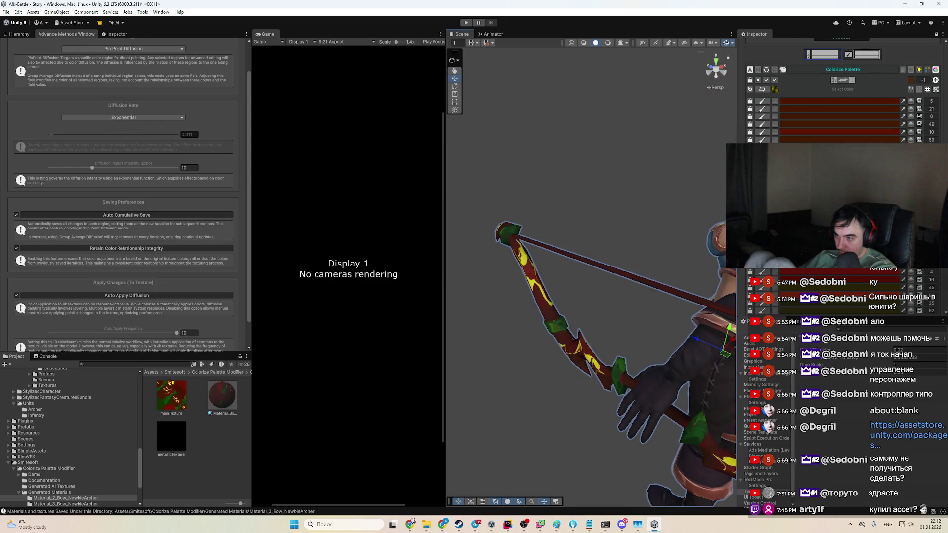
Step: Zoom onto the bow limb and eyedrop its dark red into a palette colour
{"action": "left_click", "coordinate": [896, 303]}
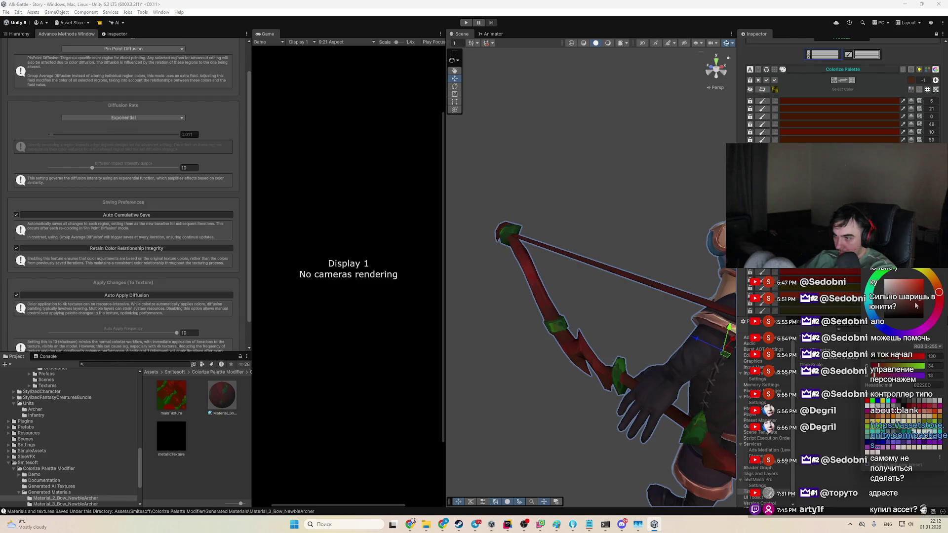
{"action": "left_click_drag", "start_coordinate": [641, 267], "coordinate": [548, 260], "text": "alt"}
{"action": "scroll", "coordinate": [581, 261], "scroll_direction": "up", "scroll_amount": 5}
{"action": "left_click", "coordinate": [911, 80]}
{"action": "left_click", "coordinate": [870, 88]}
{"action": "left_click", "coordinate": [568, 190]}
Step: Darken the red of a second palette region of the bow
{"action": "left_click", "coordinate": [806, 100]}
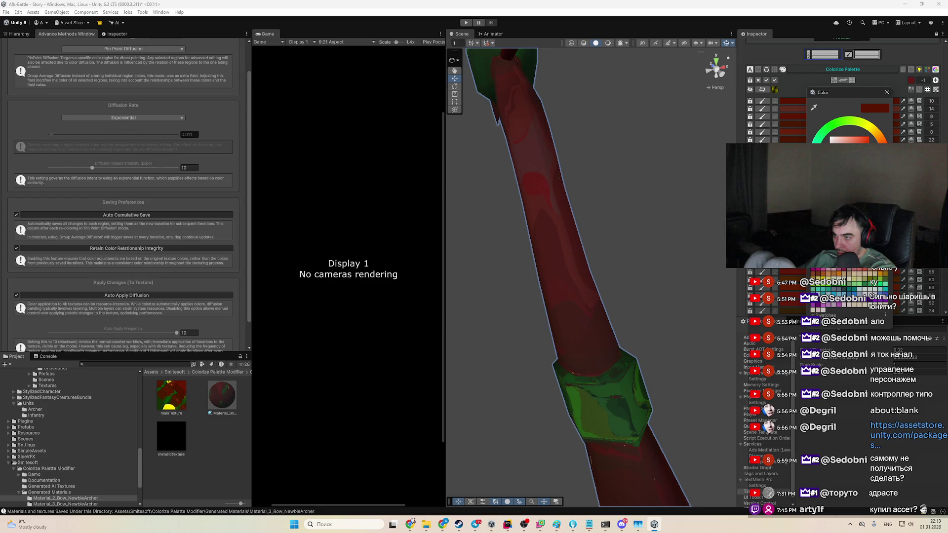
{"action": "left_click", "coordinate": [805, 272]}
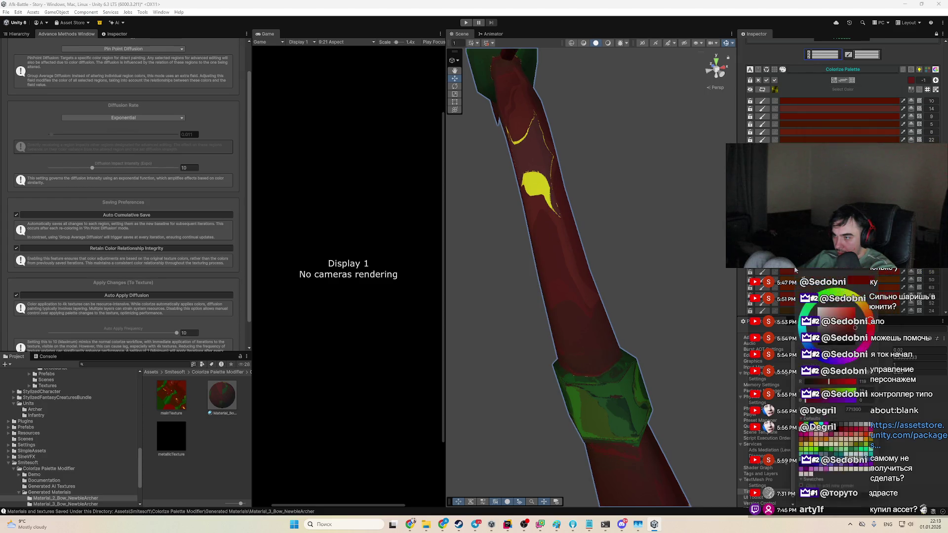
{"action": "mouse_move", "coordinate": [856, 332]}
{"action": "left_mouse_down"}
{"action": "mouse_move", "coordinate": [848, 335]}
{"action": "mouse_move", "coordinate": [873, 326]}
{"action": "mouse_move", "coordinate": [852, 331]}
{"action": "left_mouse_up"}
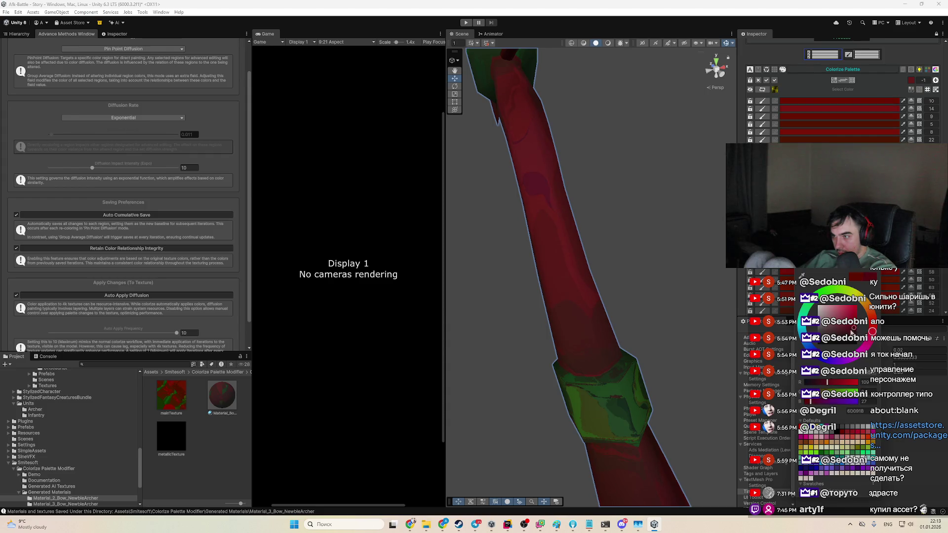
Step: Retune another red palette region toward a pure dark red matching the limbs
{"action": "left_click_drag", "start_coordinate": [681, 284], "coordinate": [683, 267]}
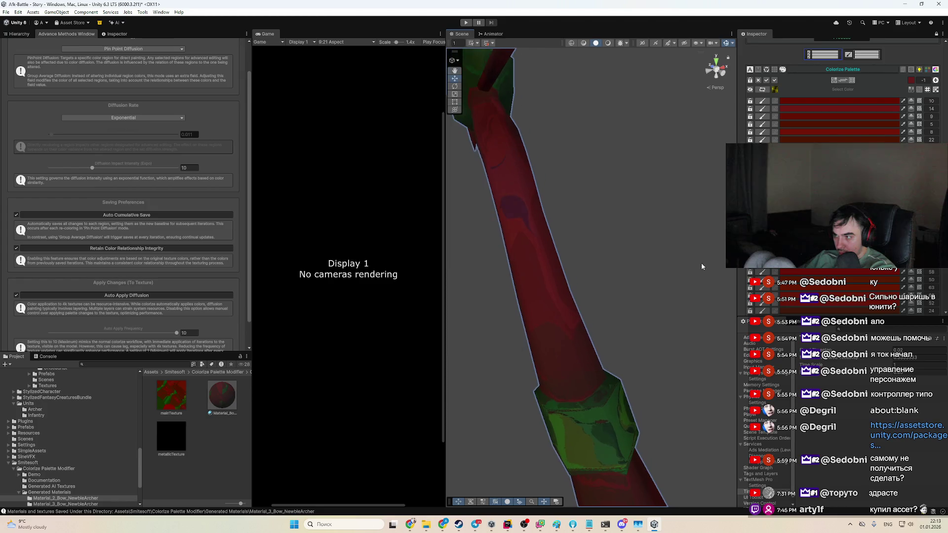
{"action": "left_click", "coordinate": [883, 141]}
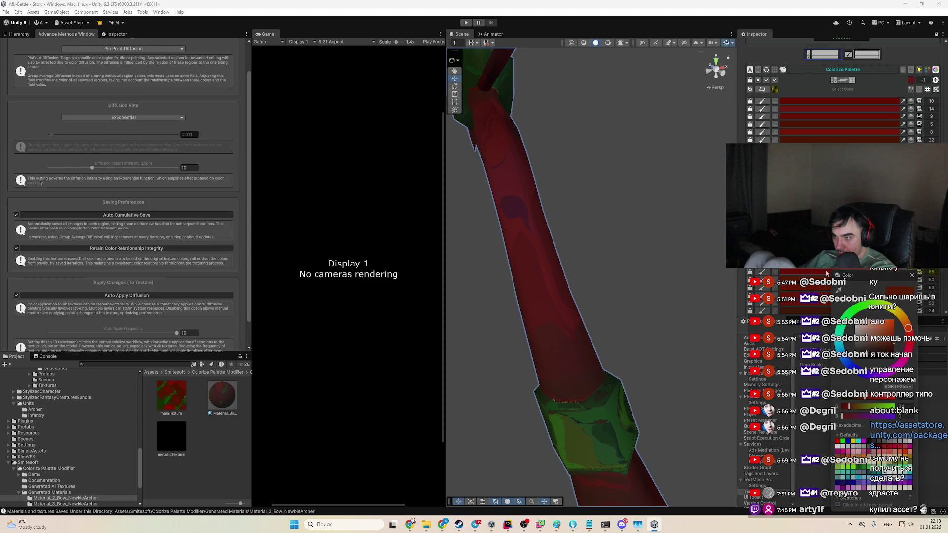
{"action": "left_click", "coordinate": [884, 327]}
{"action": "mouse_move", "coordinate": [887, 328]}
{"action": "left_mouse_down"}
{"action": "mouse_move", "coordinate": [884, 318]}
{"action": "mouse_move", "coordinate": [870, 325]}
{"action": "mouse_move", "coordinate": [908, 324]}
{"action": "mouse_move", "coordinate": [907, 312]}
{"action": "left_mouse_up"}
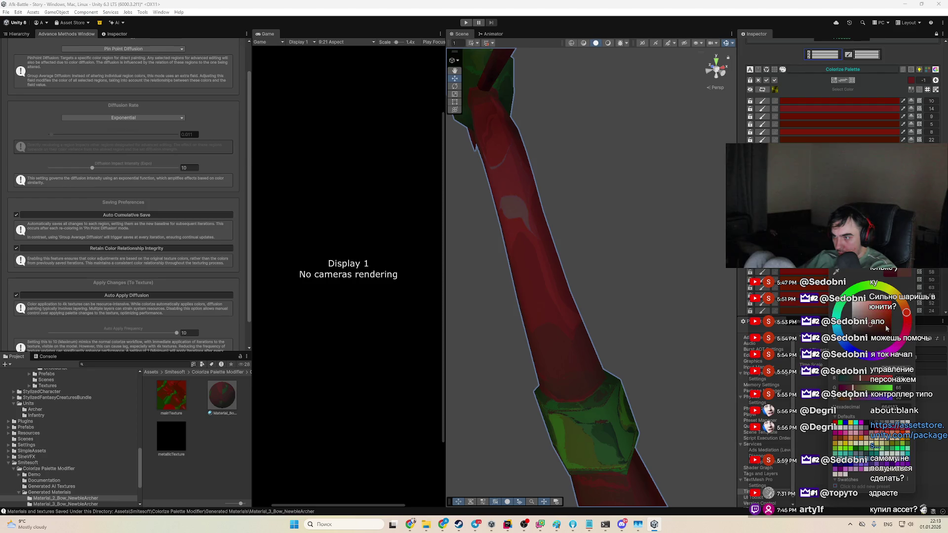
{"action": "left_click", "coordinate": [886, 326]}
{"action": "mouse_move", "coordinate": [907, 312]}
{"action": "left_mouse_down"}
{"action": "mouse_move", "coordinate": [882, 328]}
{"action": "mouse_move", "coordinate": [889, 321]}
{"action": "mouse_move", "coordinate": [714, 332]}
{"action": "left_mouse_up"}
{"action": "left_click", "coordinate": [909, 321]}
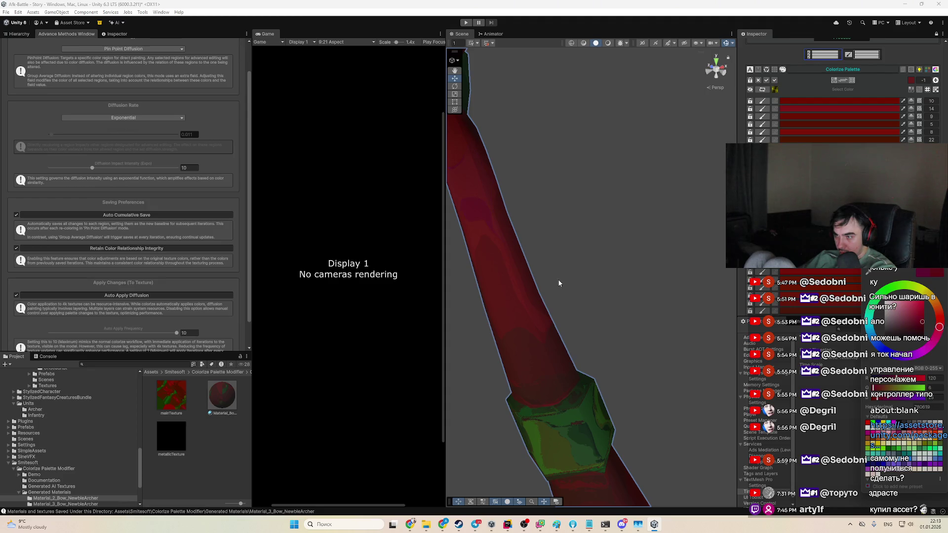
{"action": "scroll", "coordinate": [613, 333], "scroll_direction": "down", "scroll_amount": 5}
{"action": "mouse_move", "coordinate": [631, 318]}
{"action": "left_mouse_down"}
{"action": "mouse_move", "coordinate": [645, 333]}
{"action": "mouse_move", "coordinate": [651, 308]}
{"action": "left_mouse_up"}
{"action": "scroll", "coordinate": [644, 333], "scroll_direction": "up", "scroll_amount": 3}
{"action": "scroll", "coordinate": [652, 308], "scroll_direction": "up", "scroll_amount": 3}
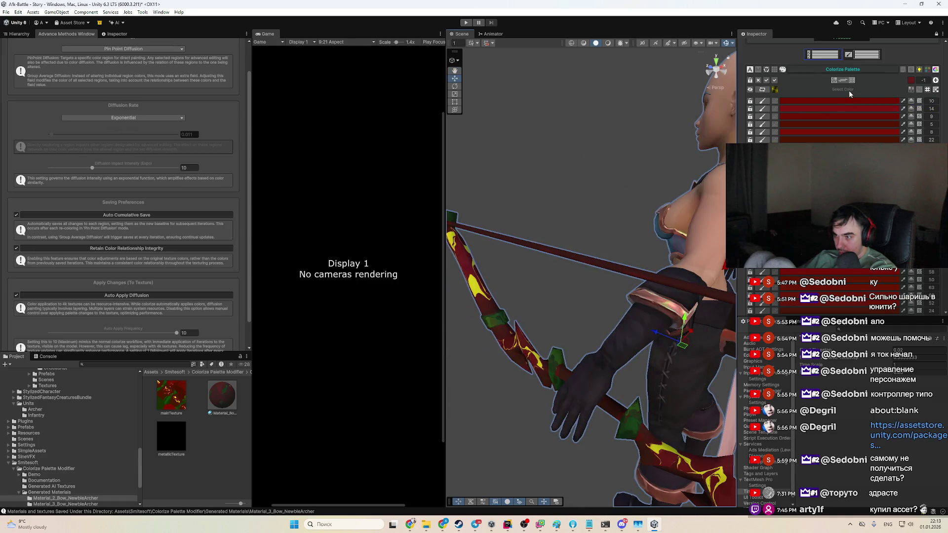
Step: Drag a palette colour's R slider down to turn the arrow shaft green
{"action": "left_click", "coordinate": [911, 81]}
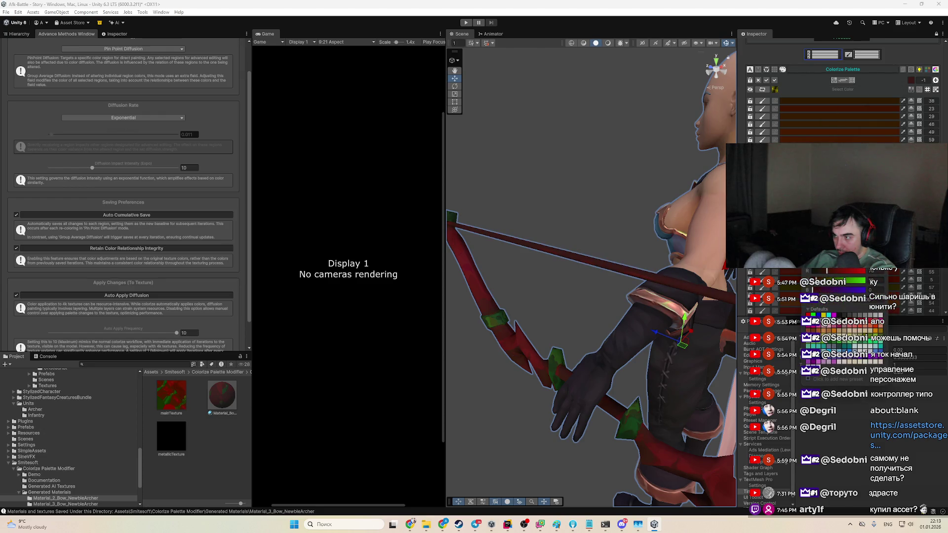
{"action": "left_click_drag", "start_coordinate": [827, 271], "coordinate": [816, 271]}
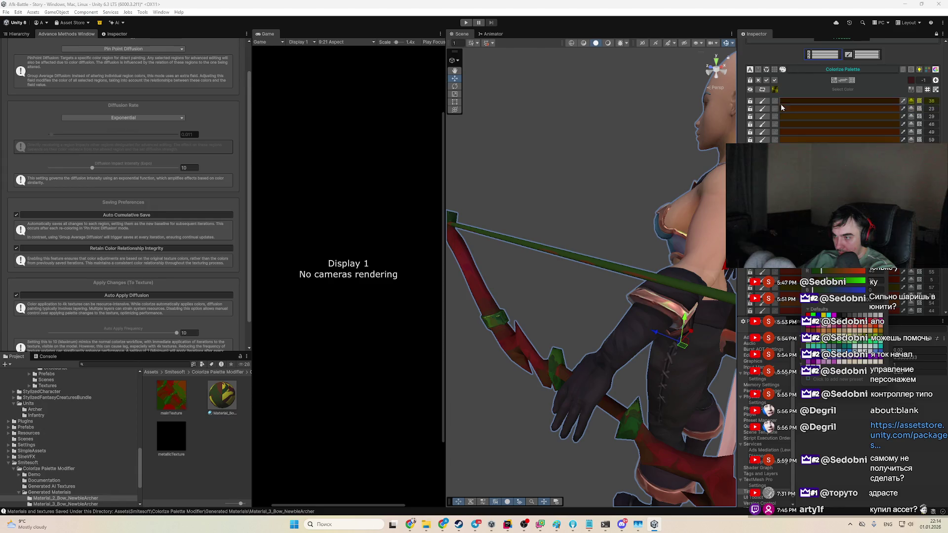
{"action": "key", "text": "Escape"}
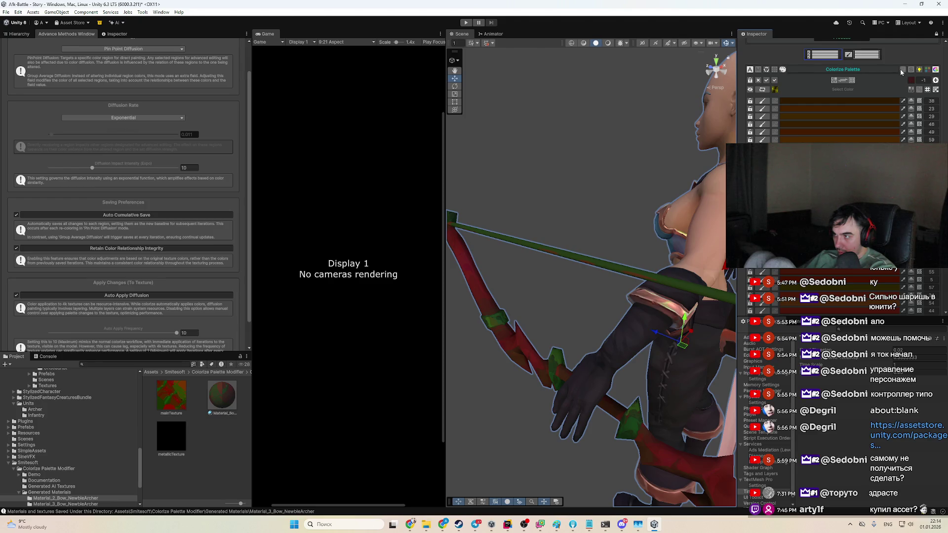
Step: Eyedrop the bow's green band colour into a palette swatch
{"action": "left_click", "coordinate": [910, 81]}
{"action": "left_click", "coordinate": [869, 93]}
{"action": "left_click", "coordinate": [520, 322]}
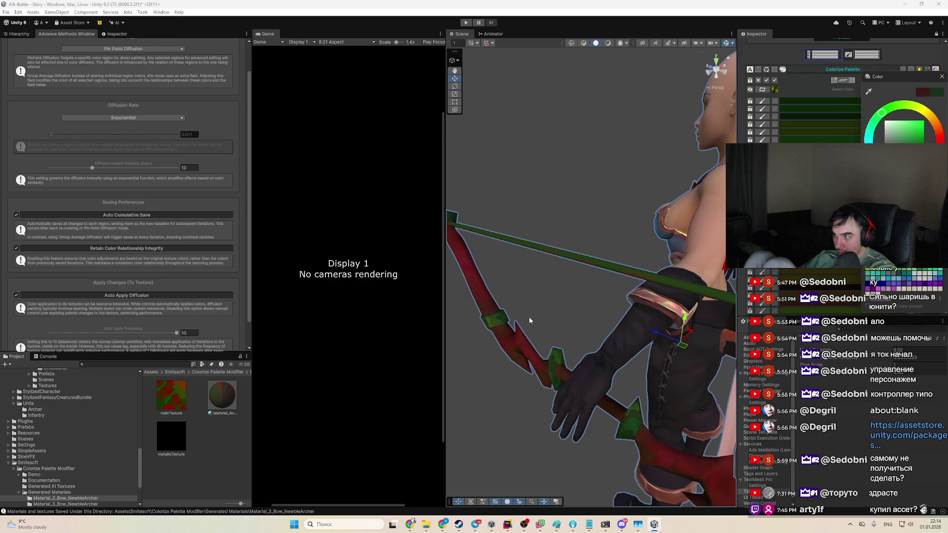
{"action": "left_click", "coordinate": [814, 101]}
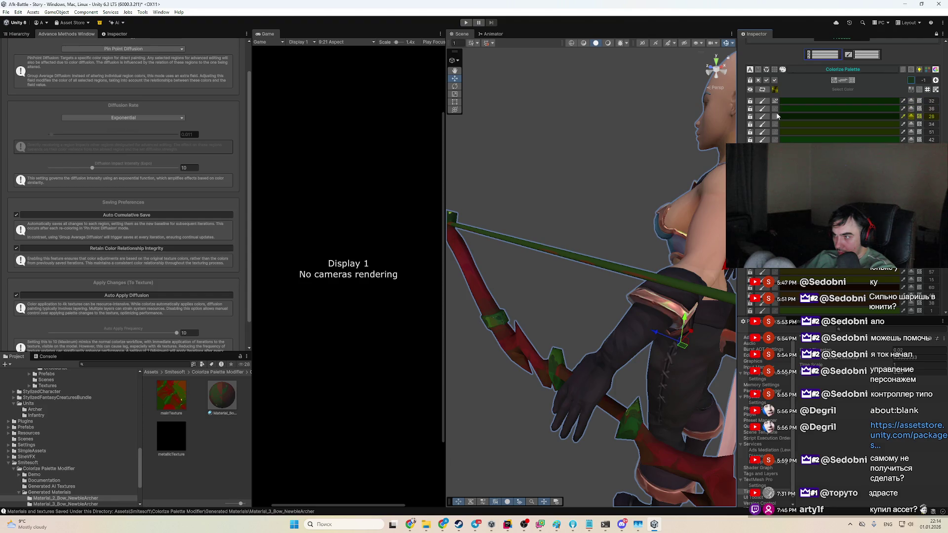
Step: Enable the toggle on palette rows 2 through 6 and view the whole bow
{"action": "left_click", "coordinate": [775, 109]}
{"action": "left_click", "coordinate": [775, 116]}
{"action": "left_click", "coordinate": [775, 125]}
{"action": "left_click", "coordinate": [775, 135]}
{"action": "left_click", "coordinate": [775, 140]}
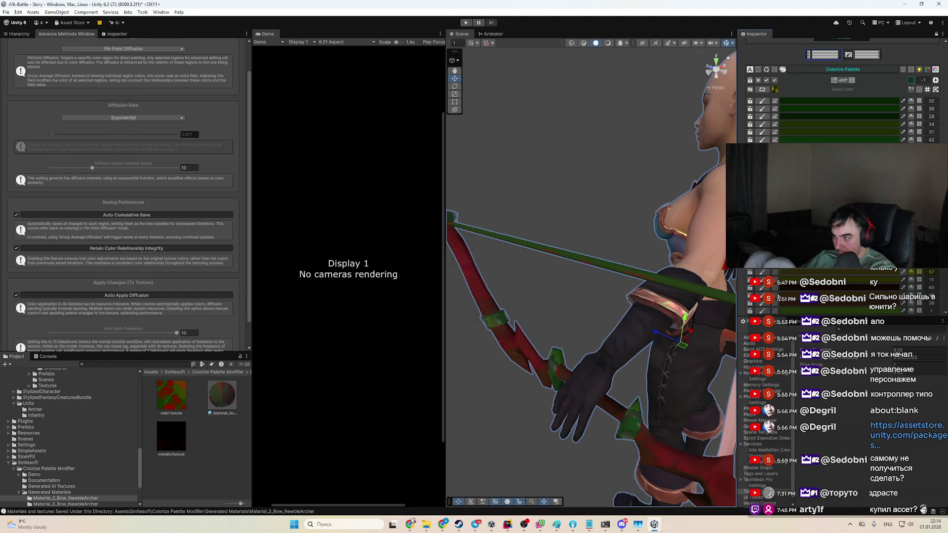
{"action": "scroll", "coordinate": [774, 314], "scroll_direction": "down", "scroll_amount": 2}
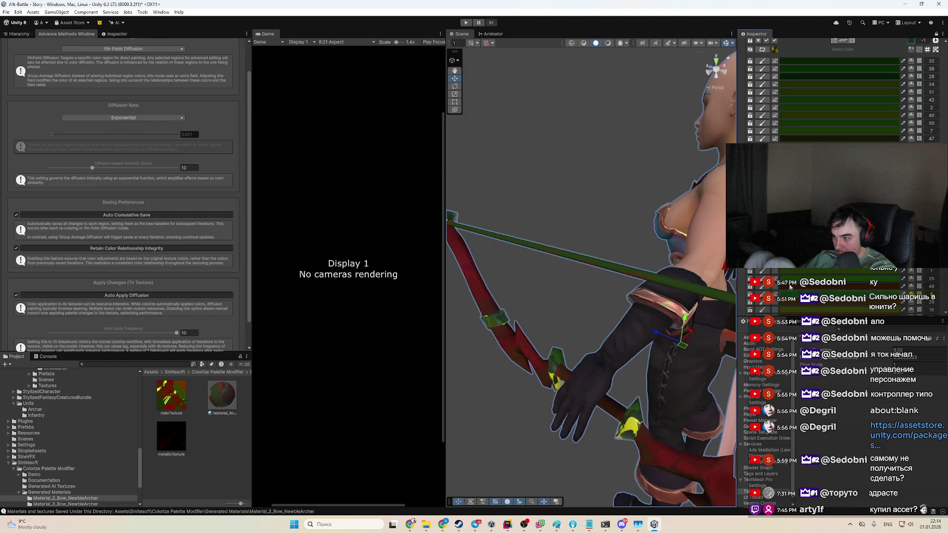
{"action": "scroll", "coordinate": [776, 276], "scroll_direction": "down", "scroll_amount": 2}
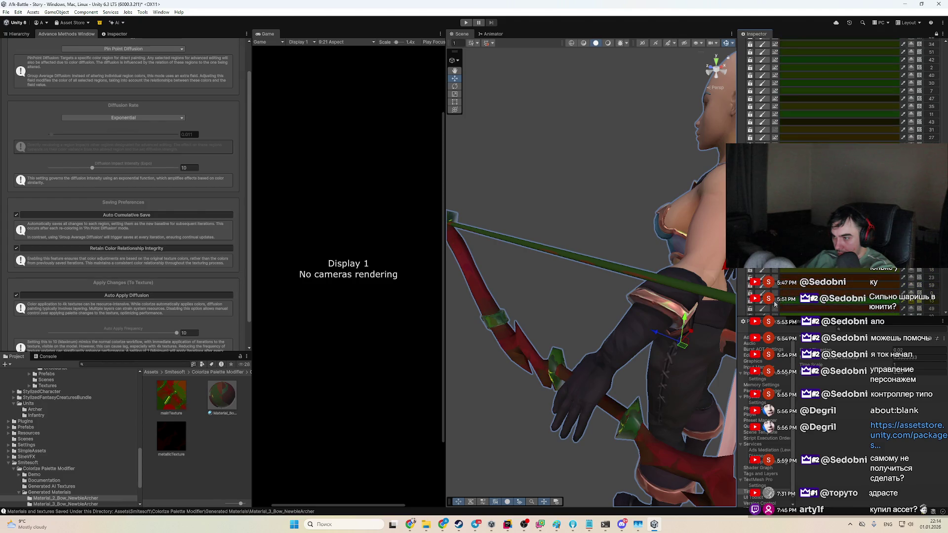
{"action": "scroll", "coordinate": [776, 296], "scroll_direction": "down", "scroll_amount": 2}
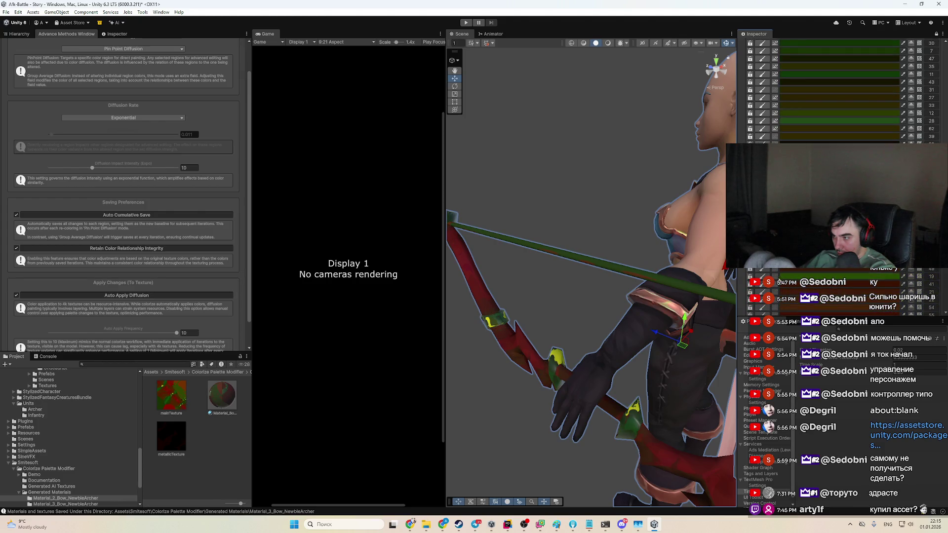
{"action": "left_click_drag", "start_coordinate": [533, 302], "coordinate": [573, 295]}
Step: Lower the bow's Metallic value to about 0.058 in Metallic & Reflections
{"action": "scroll", "coordinate": [573, 295], "scroll_direction": "up", "scroll_amount": 2}
{"action": "scroll", "coordinate": [840, 207], "scroll_direction": "up", "scroll_amount": 10}
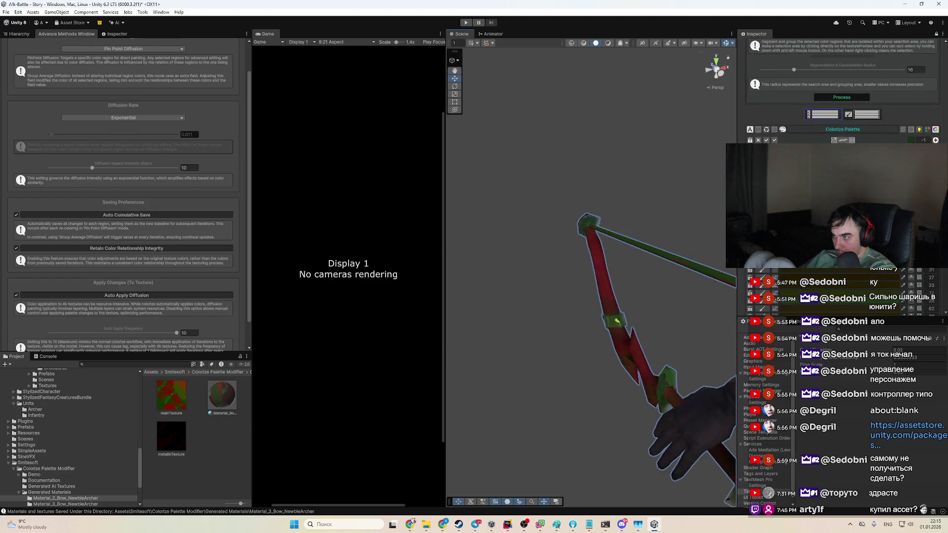
{"action": "scroll", "coordinate": [839, 207], "scroll_direction": "down", "scroll_amount": 5}
{"action": "scroll", "coordinate": [839, 207], "scroll_direction": "up", "scroll_amount": 7}
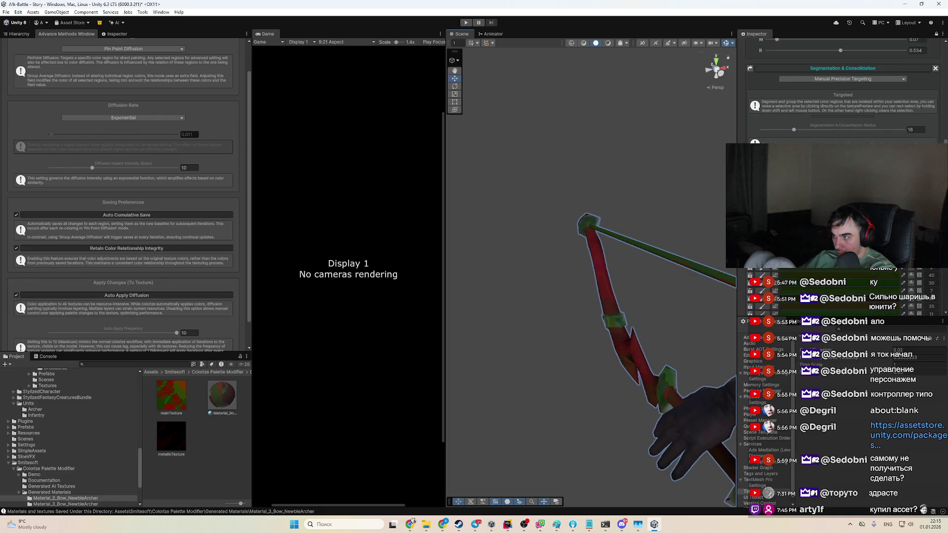
{"action": "scroll", "coordinate": [842, 98], "scroll_direction": "up", "scroll_amount": 2}
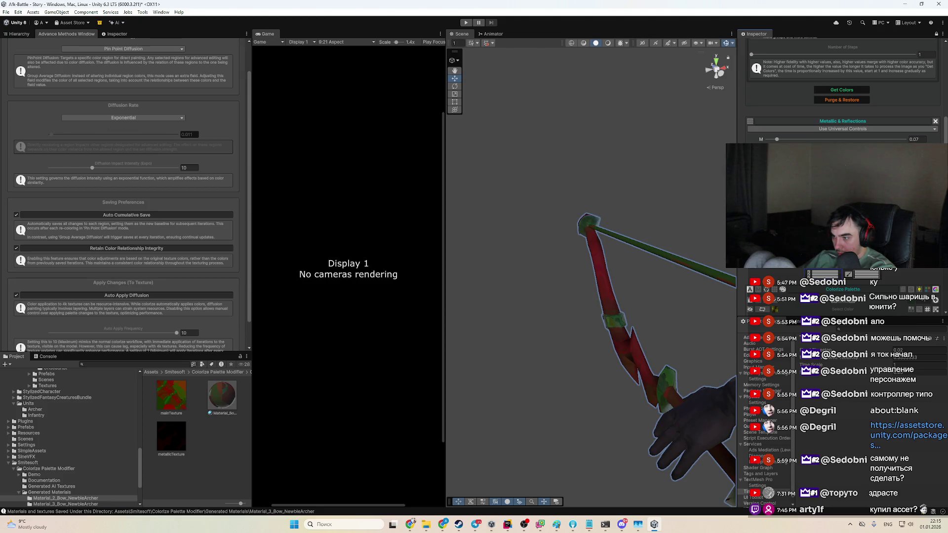
{"action": "left_click_drag", "start_coordinate": [788, 141], "coordinate": [775, 139]}
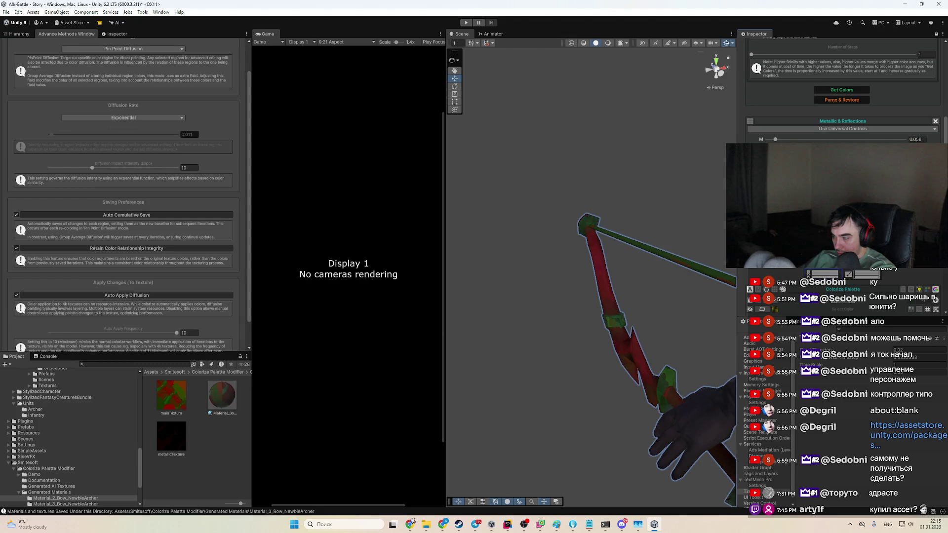
Step: Frame the archer with F and orbit to a side view
{"action": "key", "text": "f"}
{"action": "mouse_move", "coordinate": [658, 287]}
{"action": "left_mouse_down"}
{"action": "mouse_move", "coordinate": [654, 278]}
{"action": "mouse_move", "coordinate": [651, 286]}
{"action": "mouse_move", "coordinate": [687, 251]}
{"action": "mouse_move", "coordinate": [684, 222]}
{"action": "left_mouse_up"}
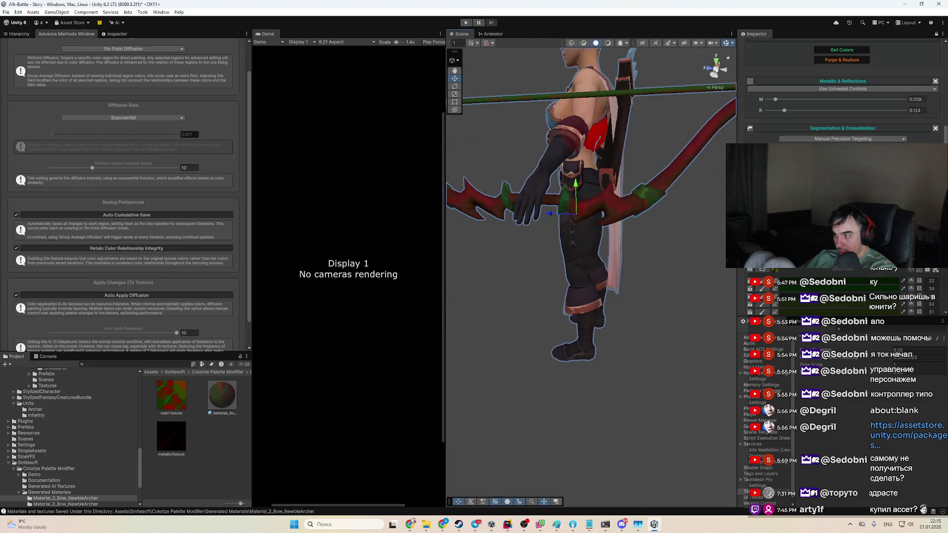
{"action": "scroll", "coordinate": [843, 94], "scroll_direction": "down", "scroll_amount": 2}
{"action": "left_click", "coordinate": [888, 217]}
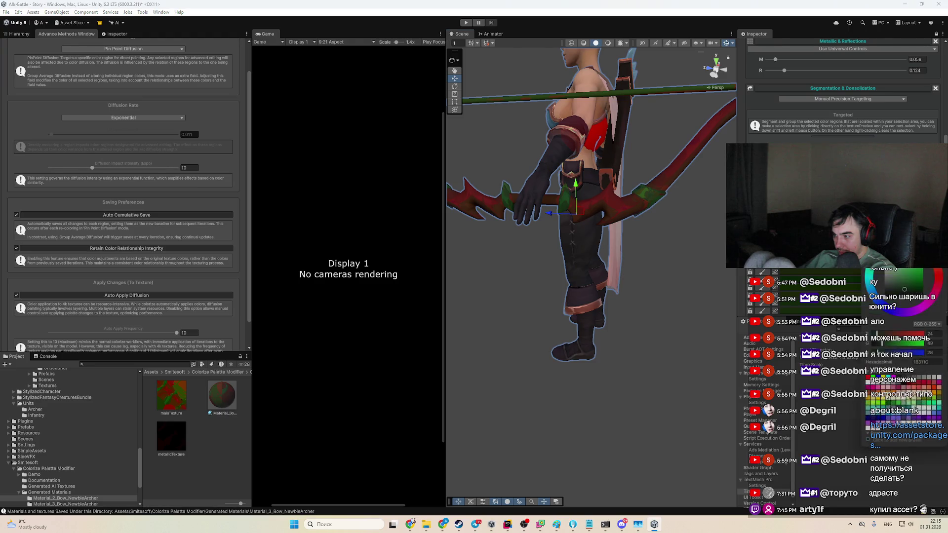
Step: Eyedrop the bow's red and try darker yellow-red and brown variations
{"action": "left_click", "coordinate": [618, 206]}
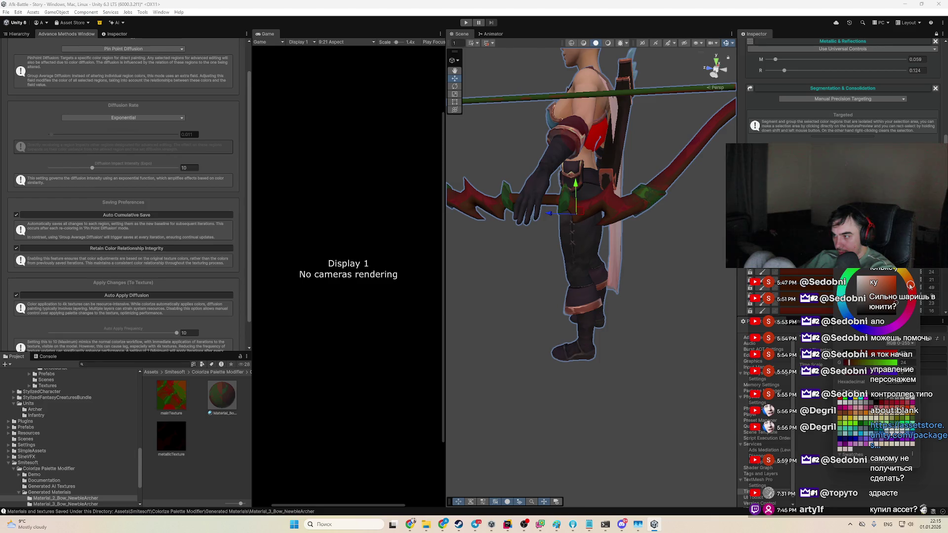
{"action": "mouse_move", "coordinate": [916, 303]}
{"action": "left_mouse_down"}
{"action": "mouse_move", "coordinate": [907, 275]}
{"action": "mouse_move", "coordinate": [891, 296]}
{"action": "left_mouse_up"}
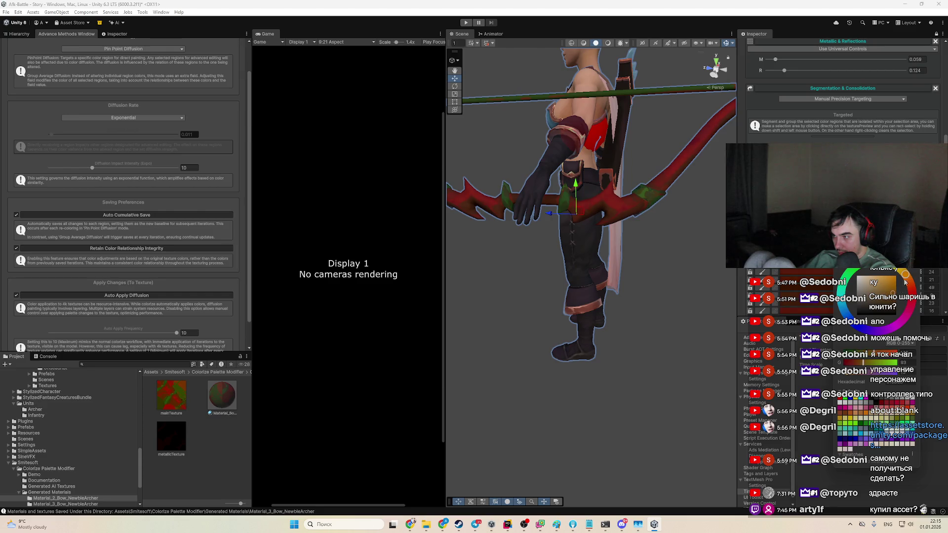
{"action": "left_click", "coordinate": [908, 286]}
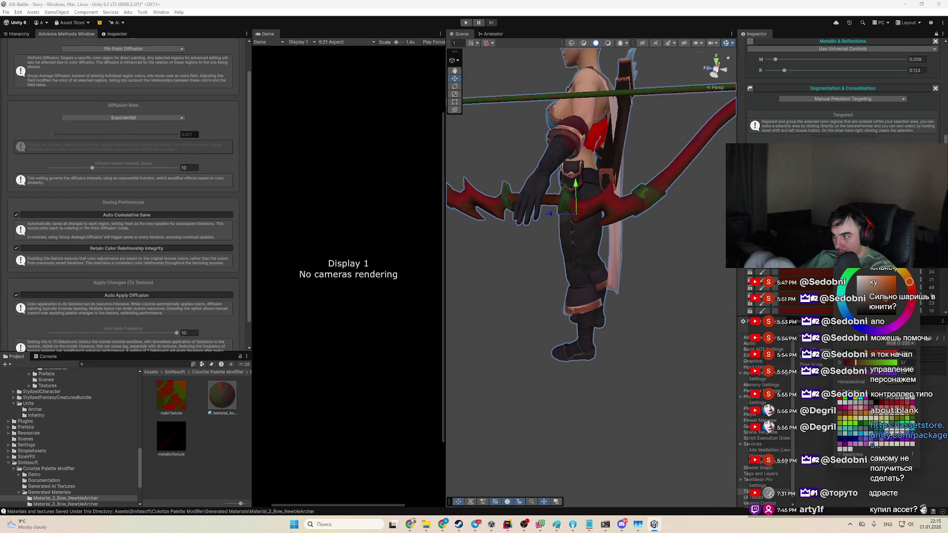
{"action": "mouse_move", "coordinate": [884, 263]}
{"action": "left_mouse_down"}
{"action": "mouse_move", "coordinate": [854, 263]}
{"action": "mouse_move", "coordinate": [835, 298]}
{"action": "left_mouse_up"}
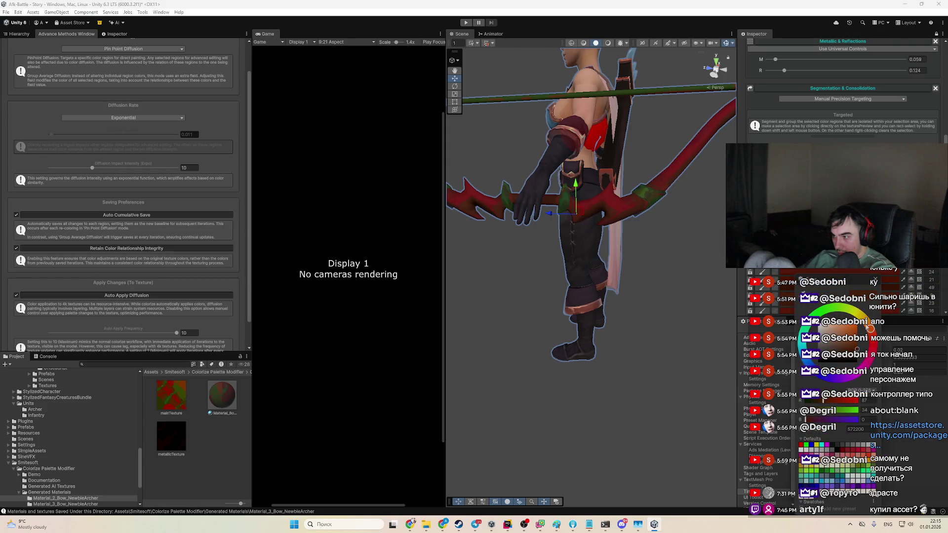
{"action": "left_click", "coordinate": [852, 357]}
{"action": "left_click", "coordinate": [852, 348]}
{"action": "left_click", "coordinate": [857, 348]}
{"action": "left_click_drag", "start_coordinate": [858, 345], "coordinate": [858, 344]}
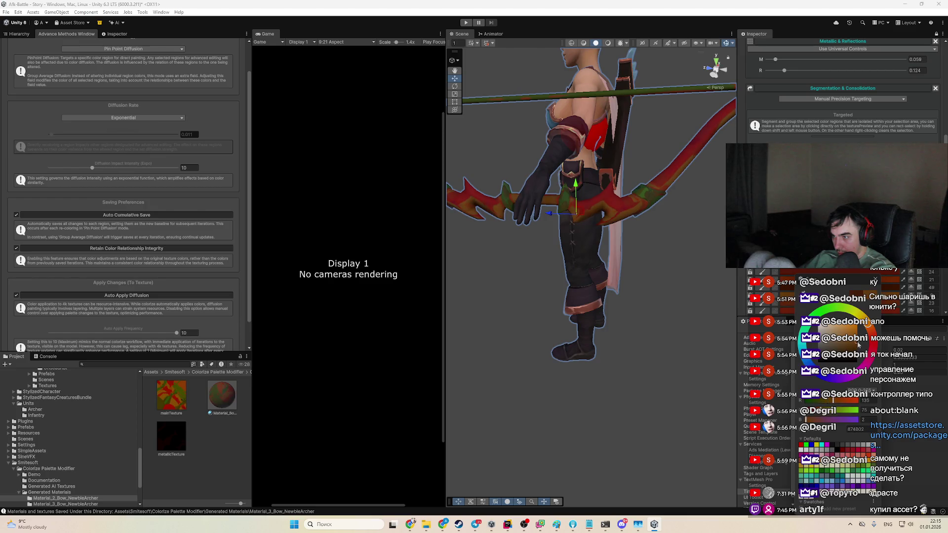
{"action": "left_click", "coordinate": [857, 349]}
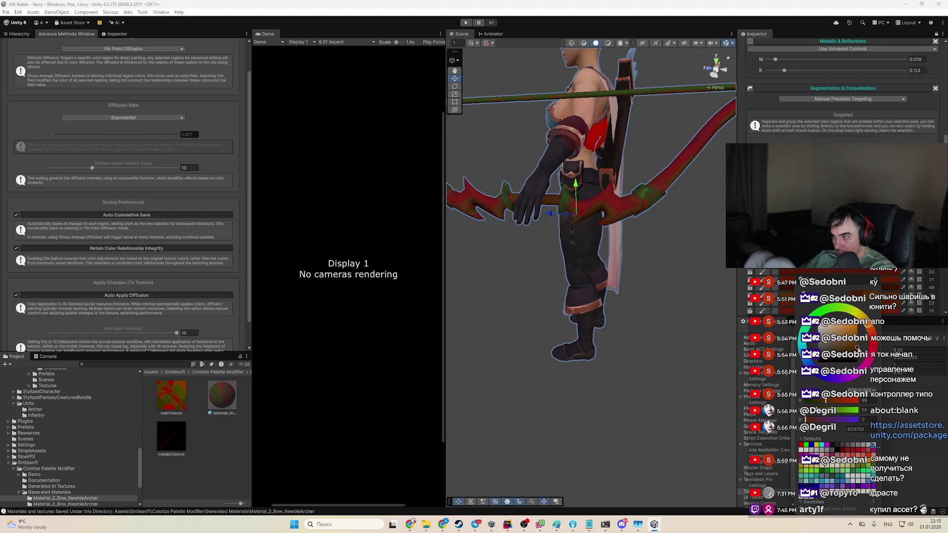
Step: Set the bow's dark red palette colour to hex 7B1D19
{"action": "left_click", "coordinate": [869, 280]}
{"action": "left_click", "coordinate": [869, 280]}
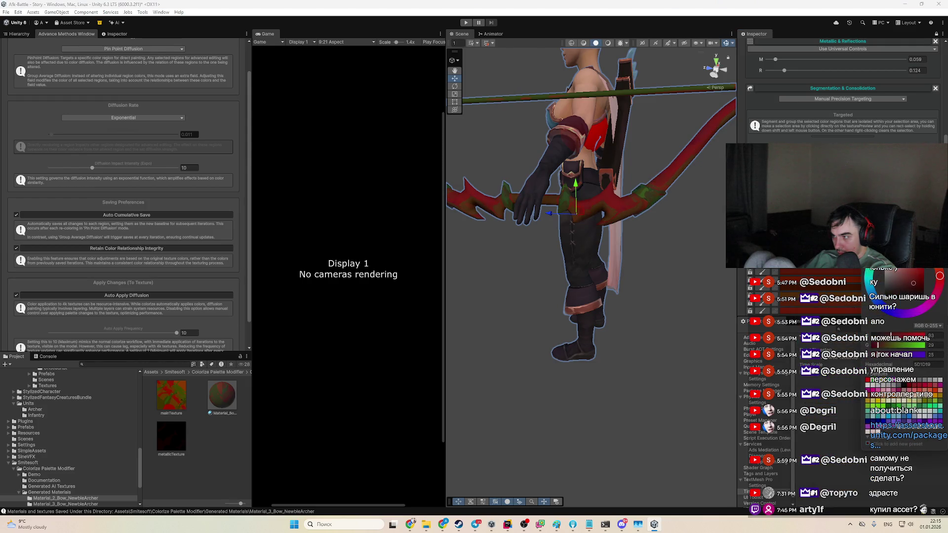
{"action": "left_click", "coordinate": [916, 279]}
{"action": "scroll", "coordinate": [809, 289], "scroll_direction": "down", "scroll_amount": 3}
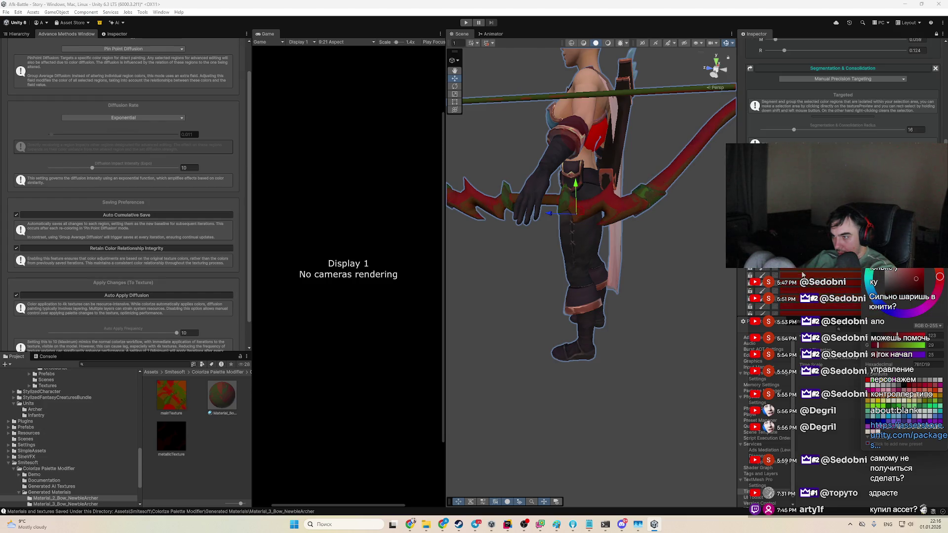
Step: Retune another red region's colour, shifting its hue back to red and brightening it
{"action": "scroll", "coordinate": [818, 285], "scroll_direction": "down", "scroll_amount": 2}
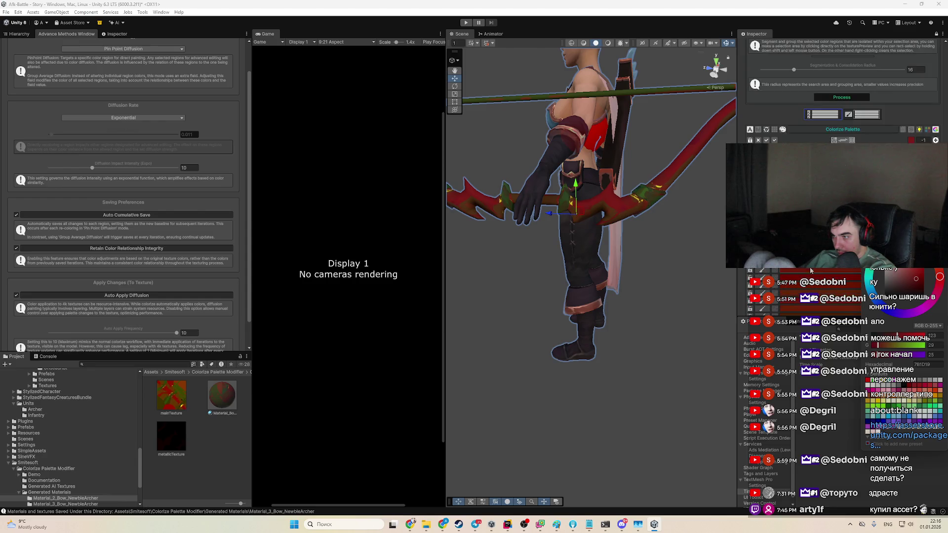
{"action": "scroll", "coordinate": [818, 286], "scroll_direction": "down", "scroll_amount": 2}
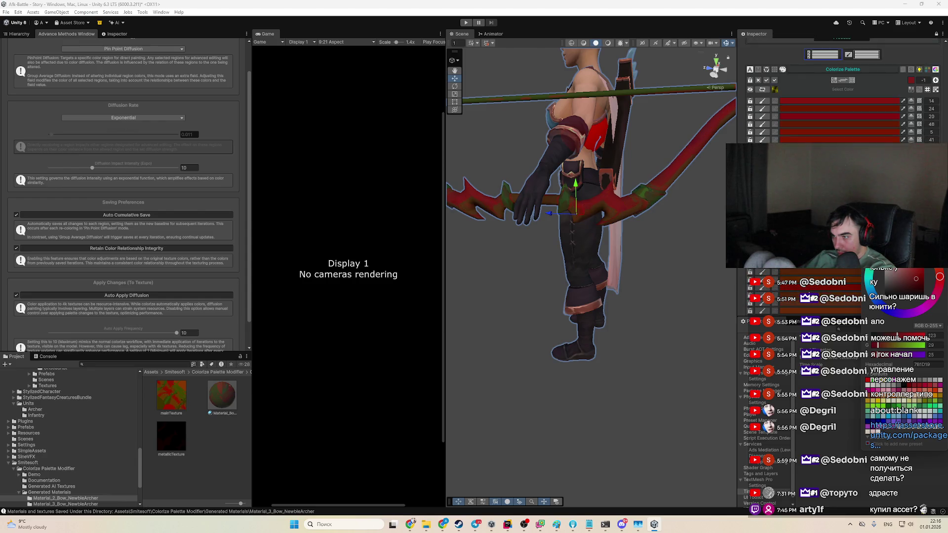
{"action": "scroll", "coordinate": [827, 272], "scroll_direction": "down", "scroll_amount": 2}
{"action": "left_click", "coordinate": [828, 272]}
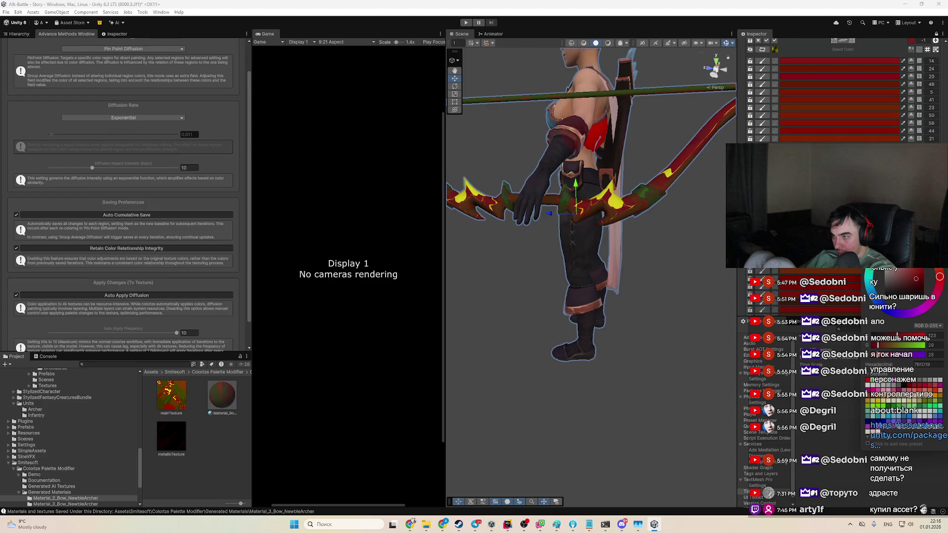
{"action": "left_click", "coordinate": [902, 289]}
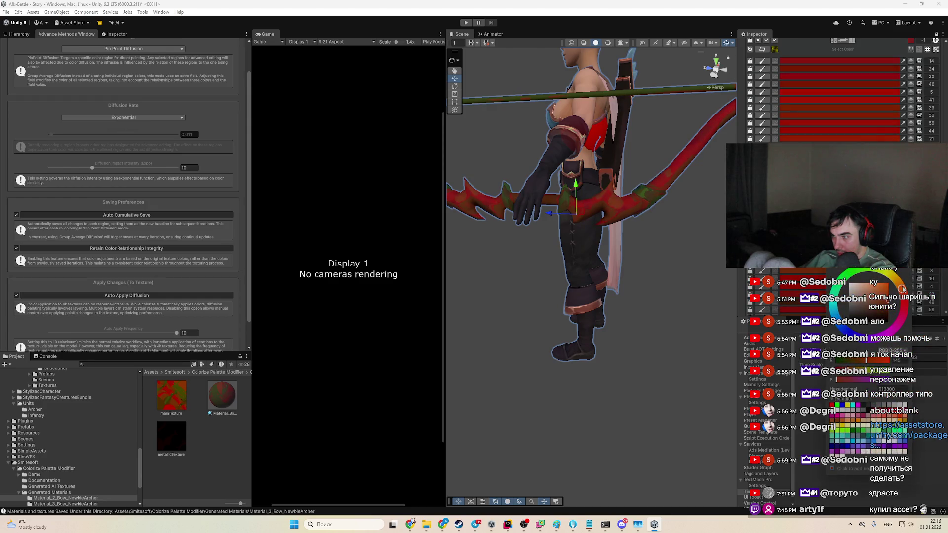
{"action": "left_click", "coordinate": [880, 312]}
{"action": "left_click", "coordinate": [899, 284]}
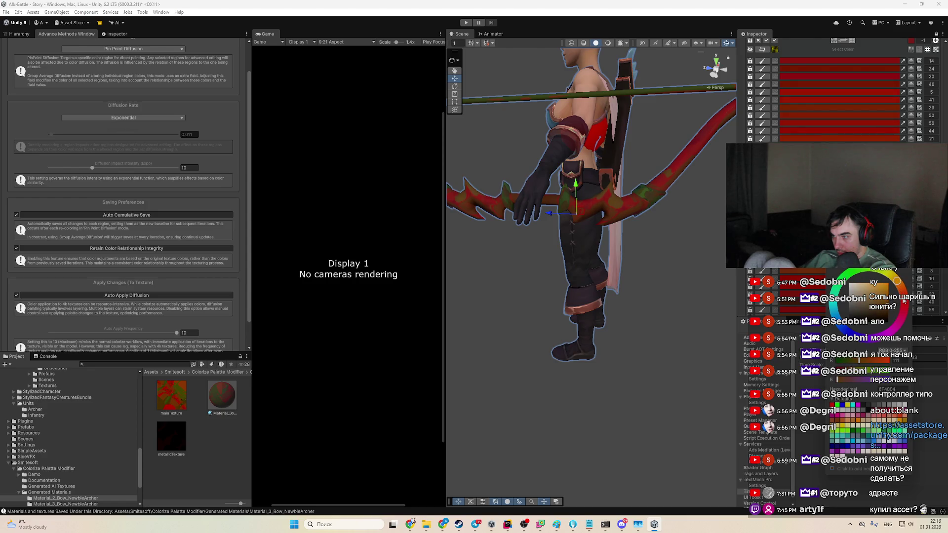
{"action": "left_click", "coordinate": [903, 301]}
{"action": "left_click", "coordinate": [882, 302]}
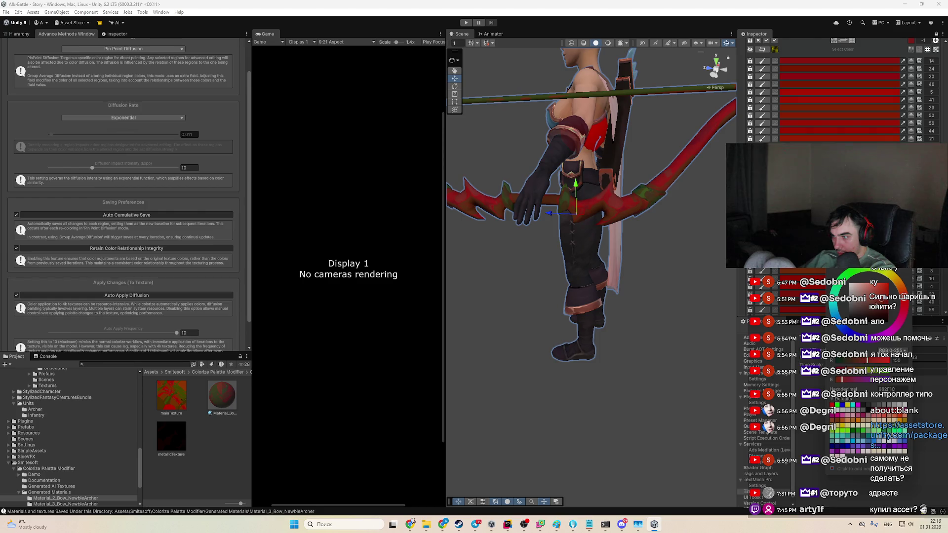
{"action": "left_click", "coordinate": [887, 301]}
Step: Raise the diffusion rate to 0.14 and brighten the bow's palette colour to deep red A40D07
{"action": "left_click", "coordinate": [67, 134]}
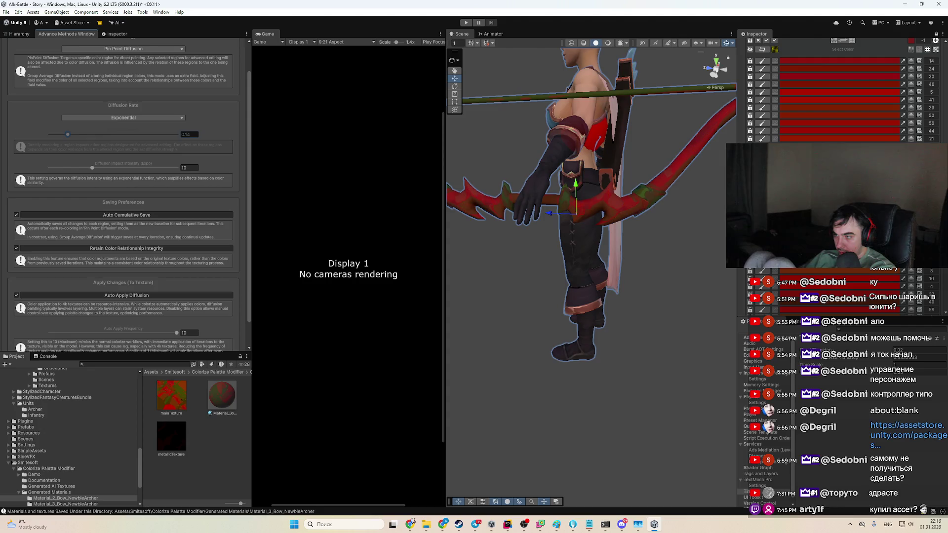
{"action": "left_click", "coordinate": [839, 262]}
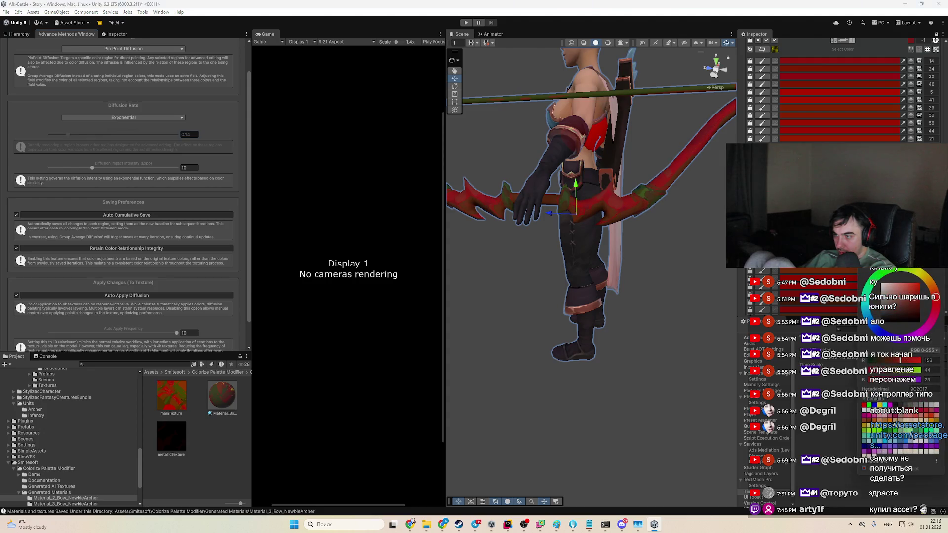
{"action": "mouse_move", "coordinate": [935, 295]}
{"action": "left_mouse_down"}
{"action": "mouse_move", "coordinate": [926, 277]}
{"action": "mouse_move", "coordinate": [931, 294]}
{"action": "mouse_move", "coordinate": [923, 306]}
{"action": "left_mouse_up"}
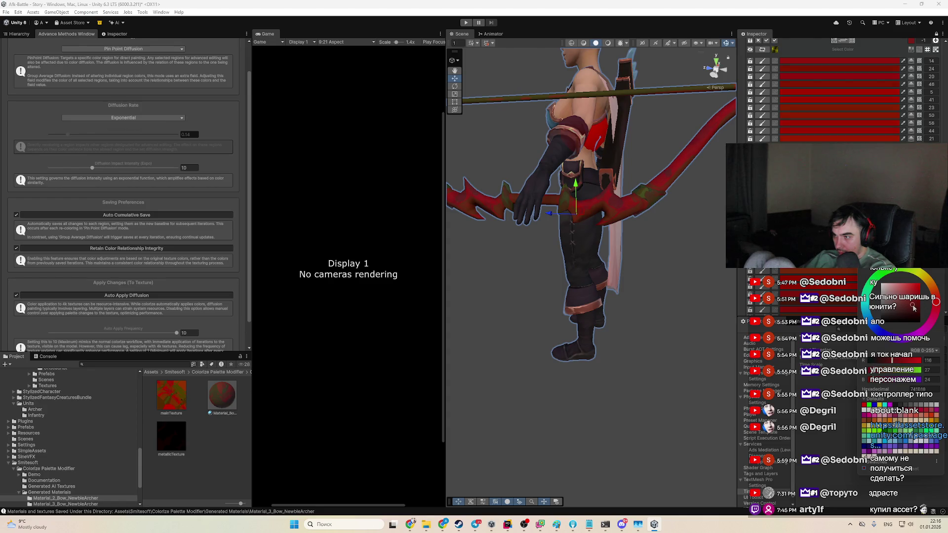
{"action": "left_click", "coordinate": [920, 308]}
{"action": "mouse_move", "coordinate": [920, 305]}
{"action": "left_mouse_down"}
{"action": "mouse_move", "coordinate": [935, 292]}
{"action": "mouse_move", "coordinate": [913, 312]}
{"action": "mouse_move", "coordinate": [921, 304]}
{"action": "left_mouse_up"}
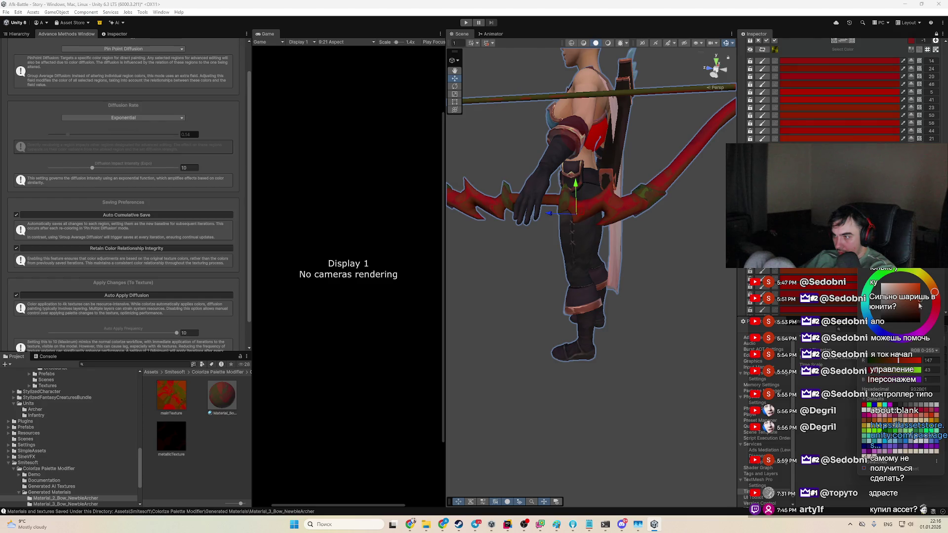
{"action": "scroll", "coordinate": [595, 275], "scroll_direction": "down", "scroll_amount": 5}
{"action": "mouse_move", "coordinate": [595, 275]}
{"action": "left_mouse_down"}
{"action": "mouse_move", "coordinate": [703, 290]}
{"action": "mouse_move", "coordinate": [697, 279]}
{"action": "mouse_move", "coordinate": [494, 247]}
{"action": "mouse_move", "coordinate": [626, 232]}
{"action": "mouse_move", "coordinate": [494, 237]}
{"action": "left_mouse_up"}
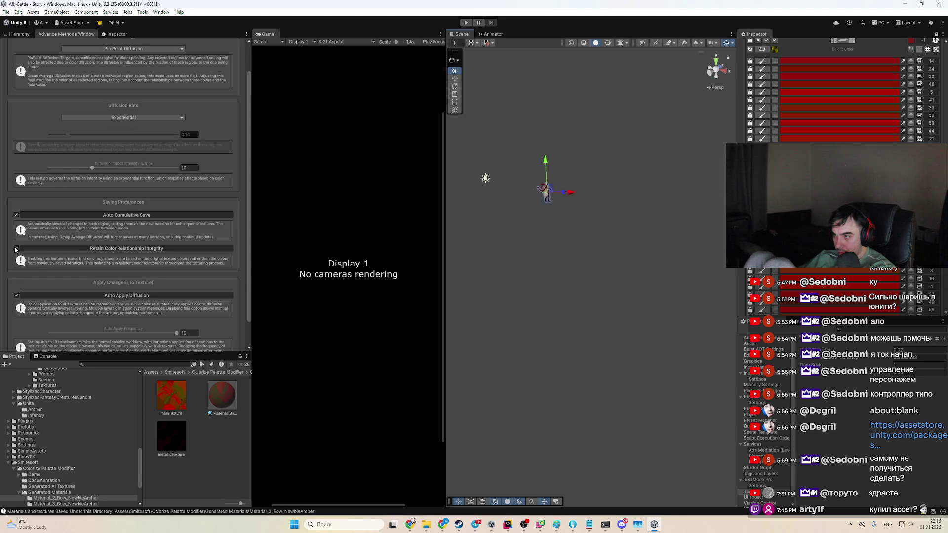
Step: Select Archer1 in the Hierarchy and frame it in the Scene view
{"action": "left_click", "coordinate": [19, 34]}
{"action": "left_click", "coordinate": [57, 73]}
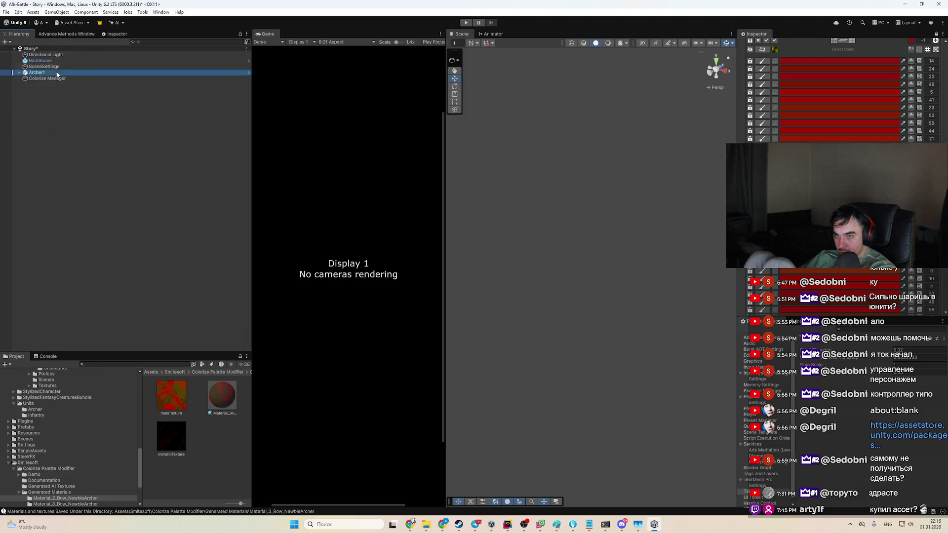
{"action": "left_click", "coordinate": [57, 73], "text": "ctrl"}
{"action": "left_click", "coordinate": [42, 72]}
{"action": "key", "text": "f"}
{"action": "mouse_move", "coordinate": [567, 276]}
{"action": "left_mouse_down"}
{"action": "mouse_move", "coordinate": [589, 287]}
{"action": "mouse_move", "coordinate": [566, 275]}
{"action": "mouse_move", "coordinate": [599, 279]}
{"action": "mouse_move", "coordinate": [571, 313]}
{"action": "mouse_move", "coordinate": [642, 345]}
{"action": "left_mouse_up"}
{"action": "scroll", "coordinate": [589, 288], "scroll_direction": "up", "scroll_amount": 5}
{"action": "scroll", "coordinate": [588, 287], "scroll_direction": "down", "scroll_amount": 4}
{"action": "scroll", "coordinate": [637, 330], "scroll_direction": "up", "scroll_amount": 5}
{"action": "scroll", "coordinate": [626, 306], "scroll_direction": "up", "scroll_amount": 5}
{"action": "scroll", "coordinate": [918, 62], "scroll_direction": "up", "scroll_amount": 3}
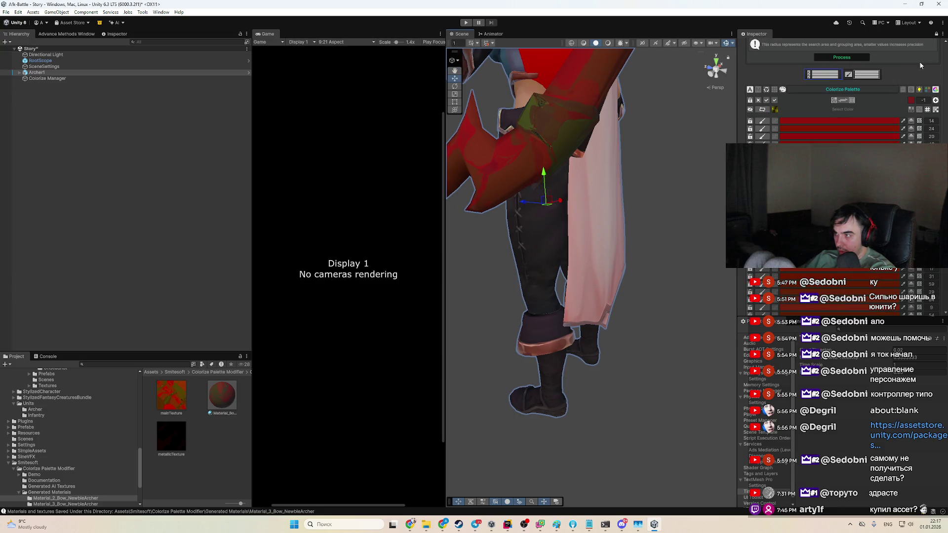
Step: Drag the Diffusion slider to 0 in the Advance Methods Window and zoom to the bow
{"action": "left_click", "coordinate": [906, 102]}
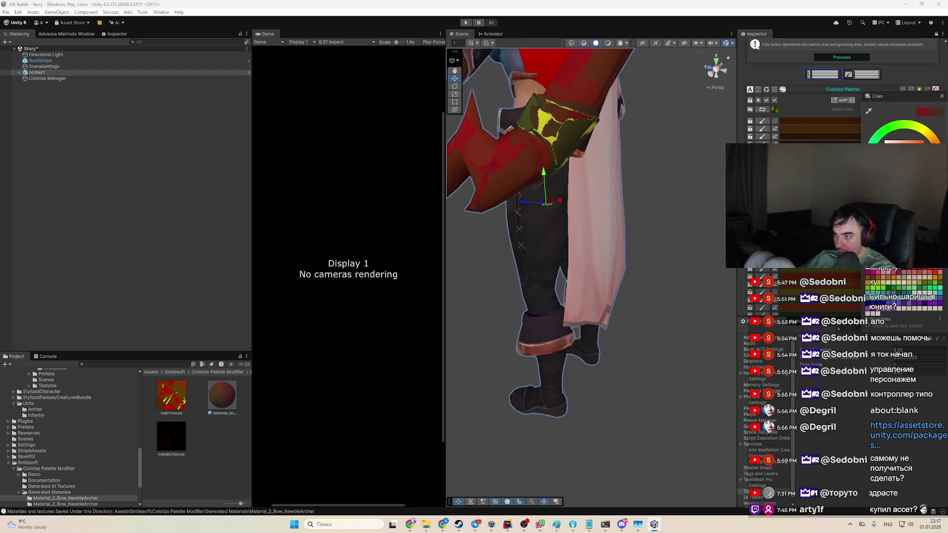
{"action": "left_click", "coordinate": [66, 34]}
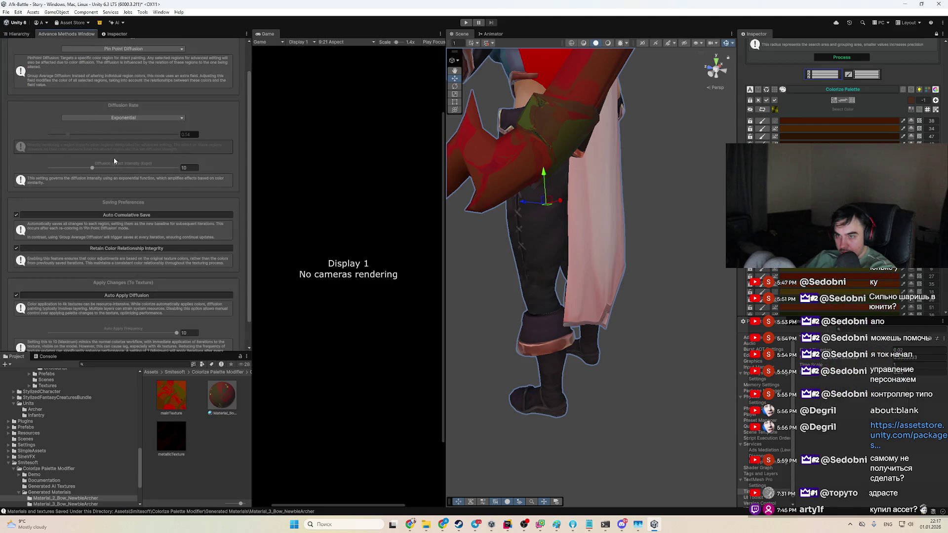
{"action": "left_click_drag", "start_coordinate": [67, 133], "coordinate": [18, 132]}
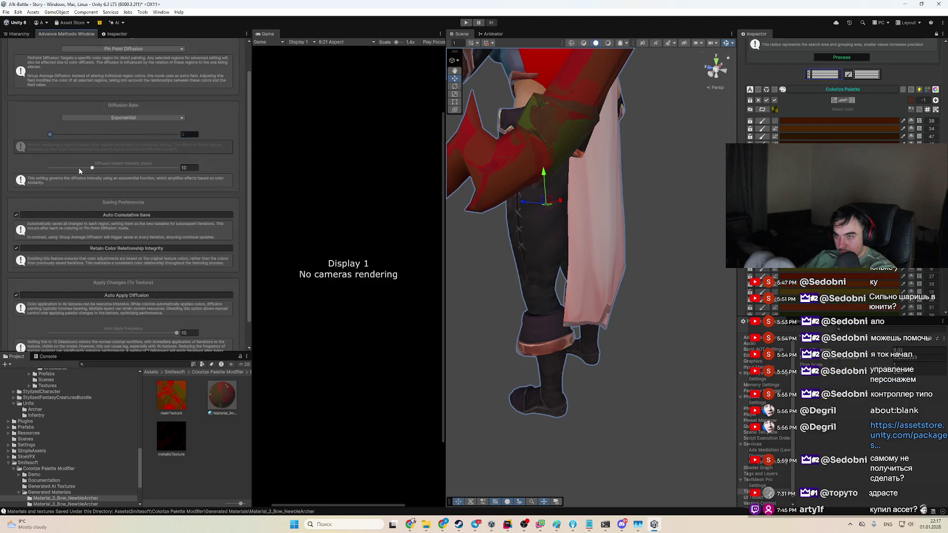
{"action": "left_click", "coordinate": [839, 284]}
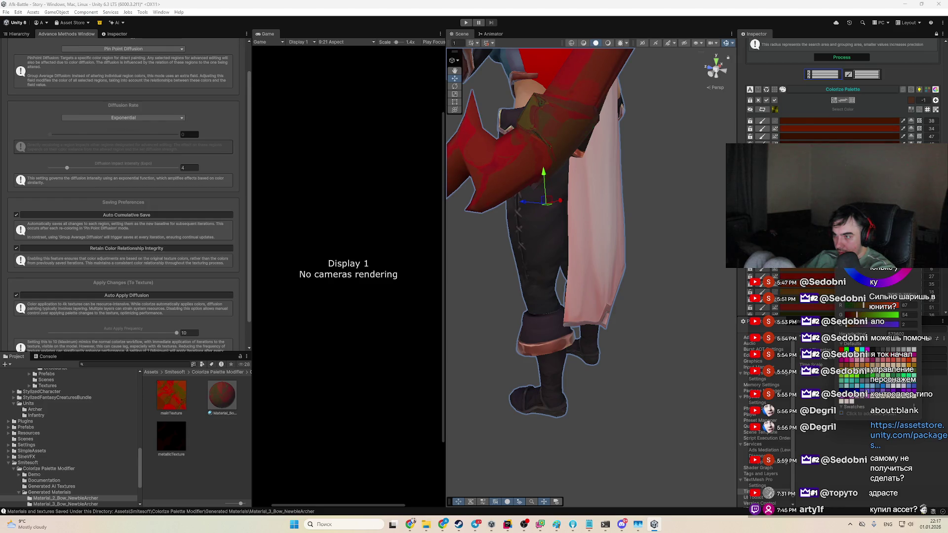
{"action": "mouse_move", "coordinate": [543, 207]}
{"action": "left_mouse_down"}
{"action": "mouse_move", "coordinate": [499, 195]}
{"action": "mouse_move", "coordinate": [499, 206]}
{"action": "mouse_move", "coordinate": [554, 241]}
{"action": "mouse_move", "coordinate": [616, 226]}
{"action": "left_mouse_up"}
{"action": "scroll", "coordinate": [564, 248], "scroll_direction": "up", "scroll_amount": 10}
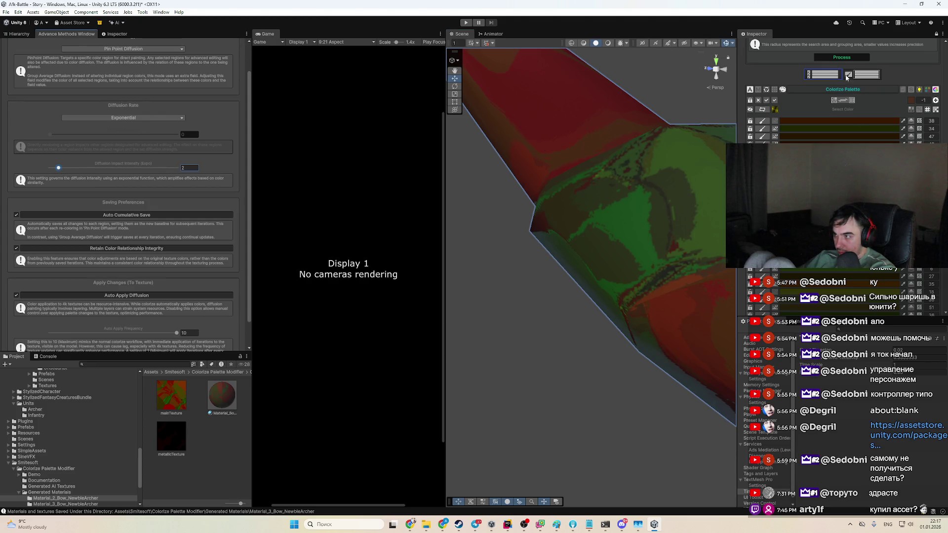
Step: Toggle Diffusion Rate to Linear and back to Exponential, then set Impact Intensity to 3
{"action": "left_click", "coordinate": [123, 118]}
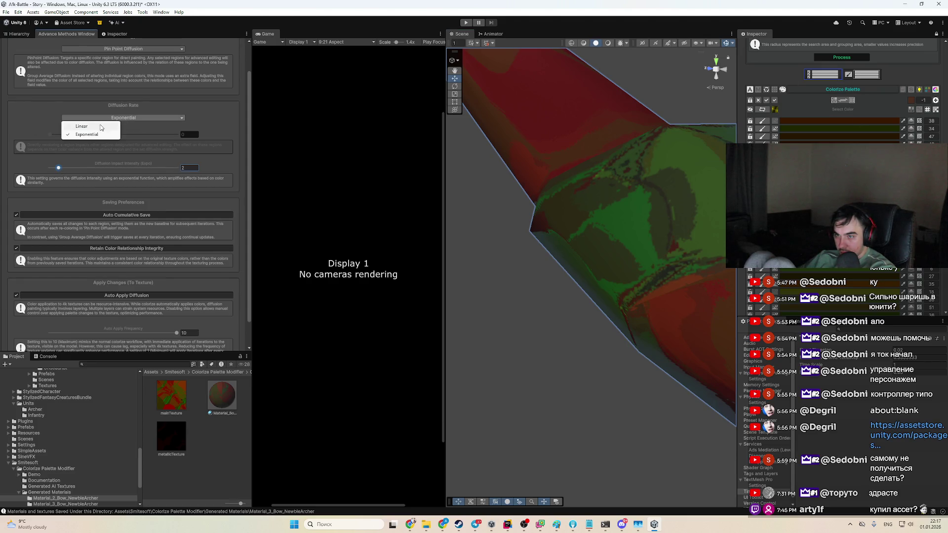
{"action": "left_click", "coordinate": [97, 126]}
{"action": "left_click", "coordinate": [124, 118]}
{"action": "left_click", "coordinate": [104, 133]}
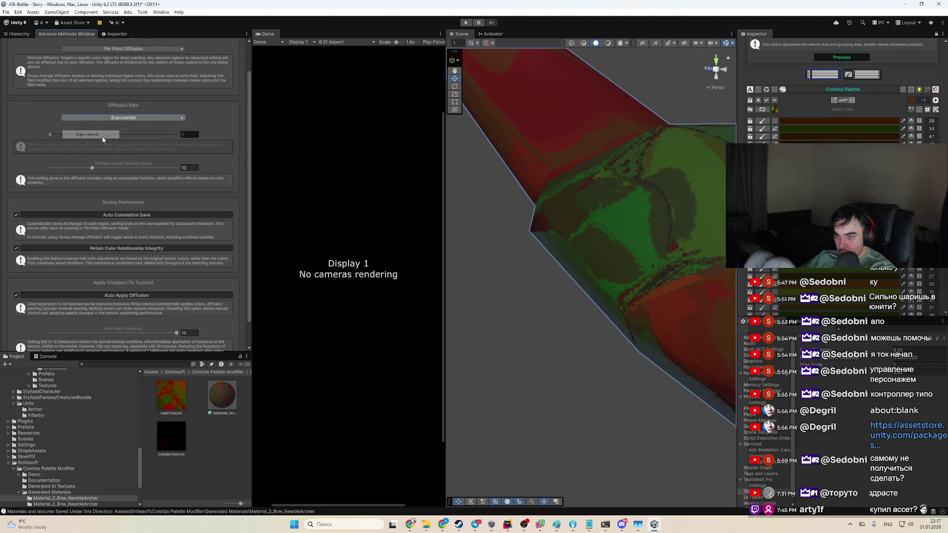
{"action": "left_click_drag", "start_coordinate": [58, 168], "coordinate": [66, 168]}
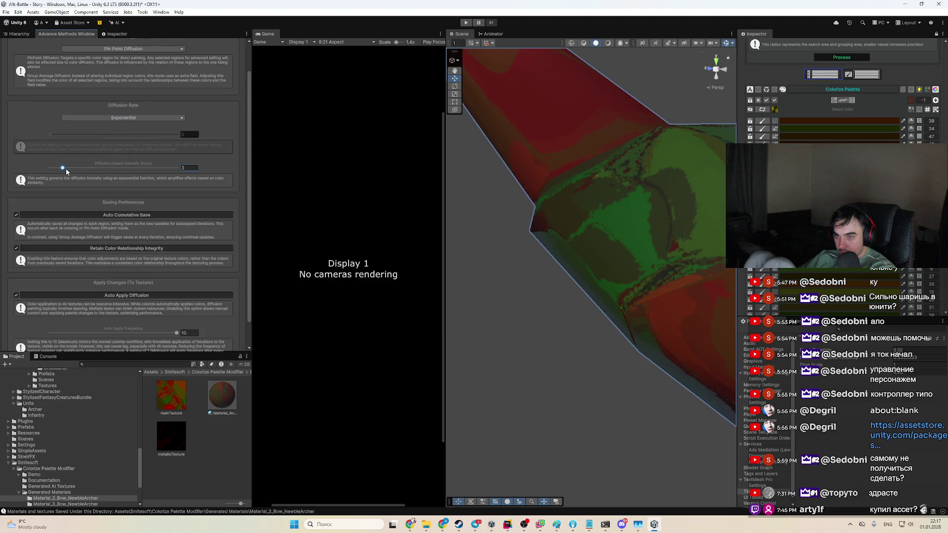
Step: Give the first palette layer a green, then drop its R to 0 for darker bands
{"action": "left_click", "coordinate": [911, 99]}
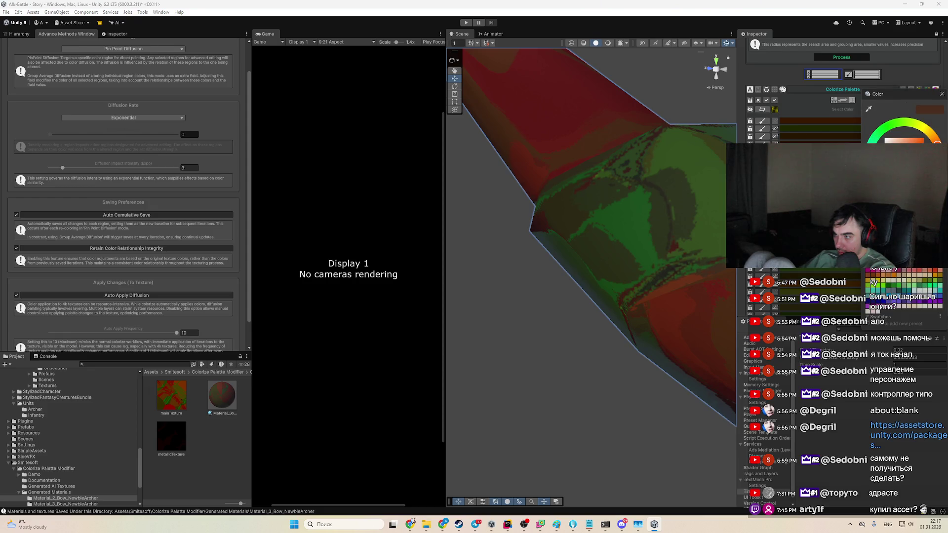
{"action": "left_click", "coordinate": [808, 120]}
{"action": "left_click", "coordinate": [807, 118]}
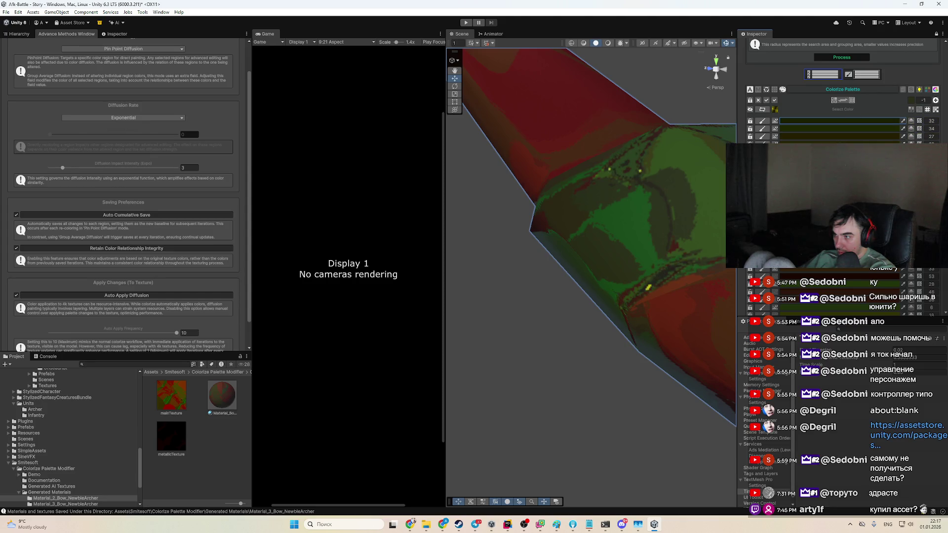
{"action": "scroll", "coordinate": [839, 124], "scroll_direction": "down", "scroll_amount": 3}
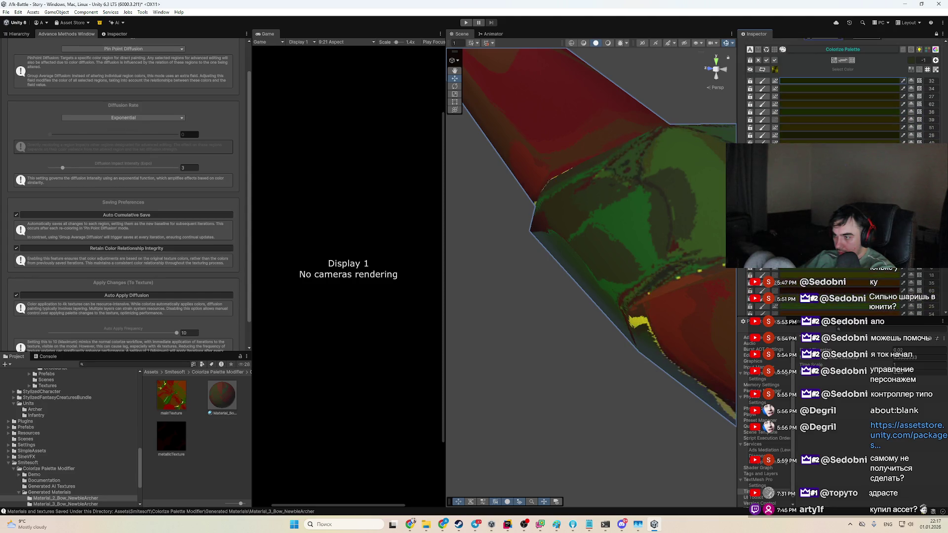
{"action": "scroll", "coordinate": [869, 295], "scroll_direction": "down", "scroll_amount": 3}
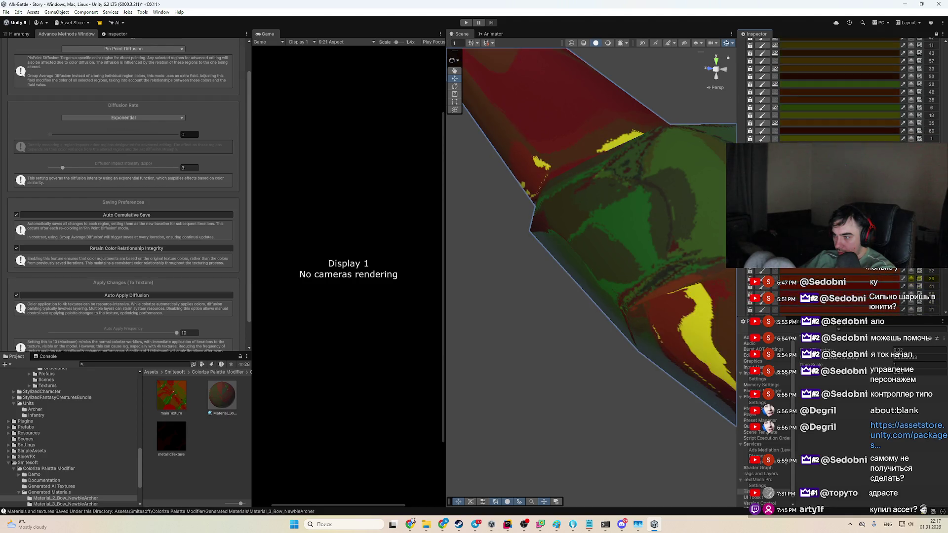
{"action": "scroll", "coordinate": [865, 294], "scroll_direction": "down", "scroll_amount": 3}
{"action": "scroll", "coordinate": [865, 294], "scroll_direction": "down", "scroll_amount": 5}
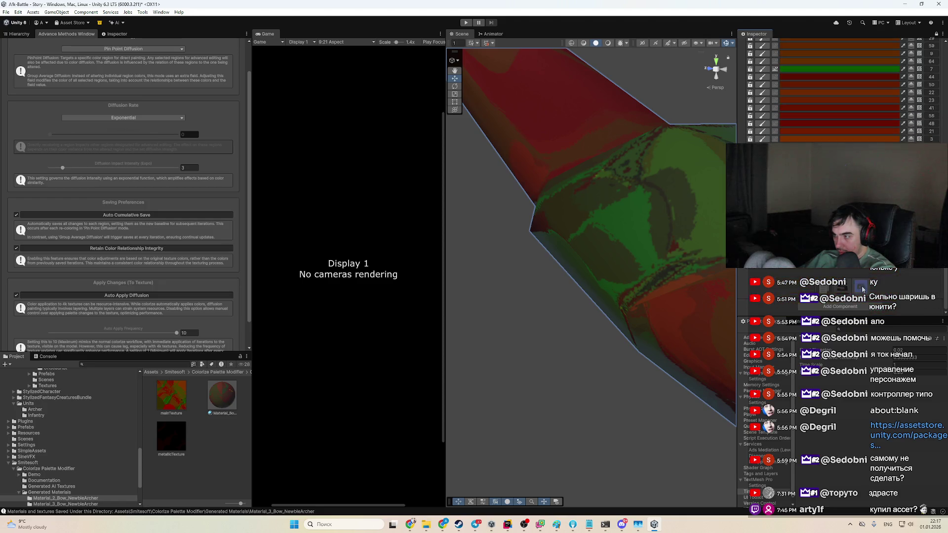
{"action": "scroll", "coordinate": [865, 294], "scroll_direction": "up", "scroll_amount": 3}
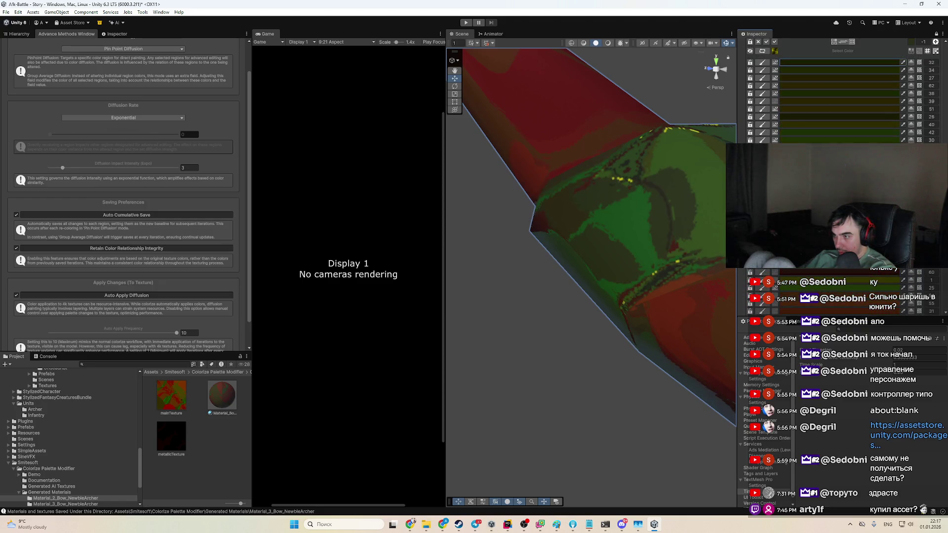
{"action": "left_click", "coordinate": [865, 294]}
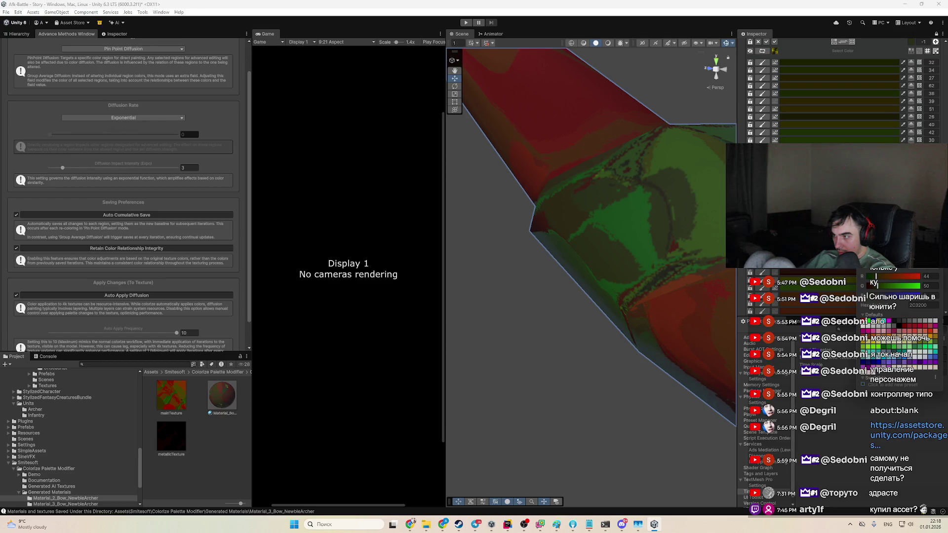
{"action": "left_click_drag", "start_coordinate": [877, 277], "coordinate": [868, 276]}
{"action": "scroll", "coordinate": [623, 260], "scroll_direction": "down", "scroll_amount": 10}
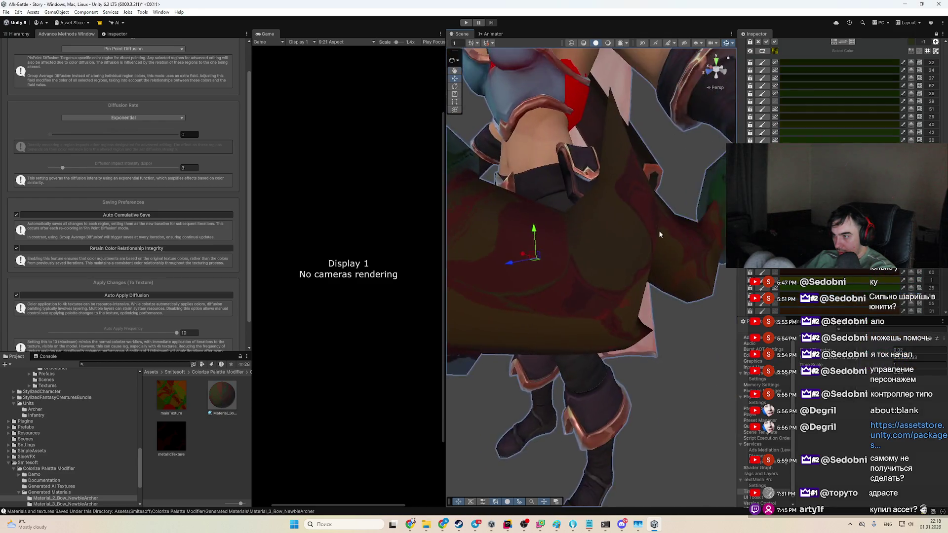
Step: Recolour a green palette layer to an orange-brown sampled from the bow
{"action": "left_click_drag", "start_coordinate": [623, 260], "coordinate": [550, 265]}
{"action": "scroll", "coordinate": [561, 271], "scroll_direction": "up", "scroll_amount": 5}
{"action": "scroll", "coordinate": [529, 254], "scroll_direction": "down", "scroll_amount": 5}
{"action": "scroll", "coordinate": [579, 289], "scroll_direction": "up", "scroll_amount": 8}
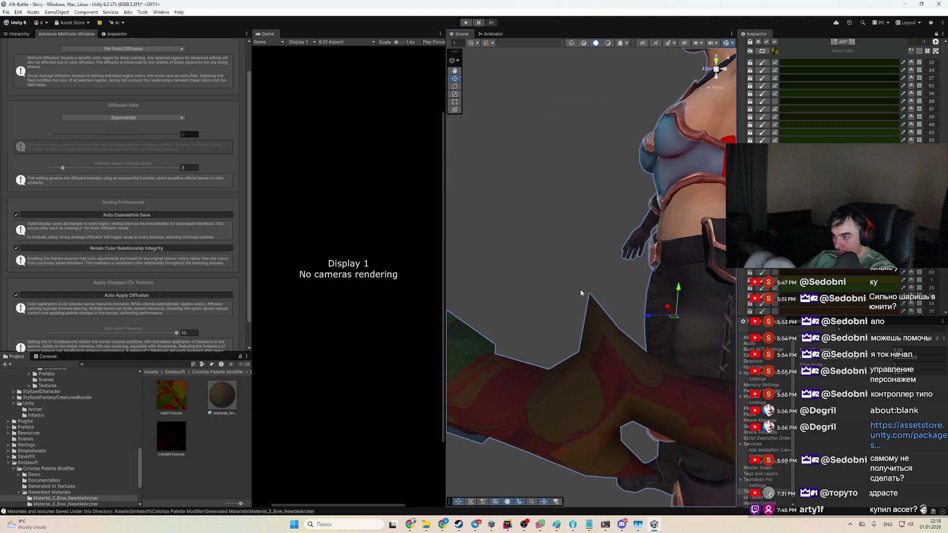
{"action": "left_click", "coordinate": [895, 100]}
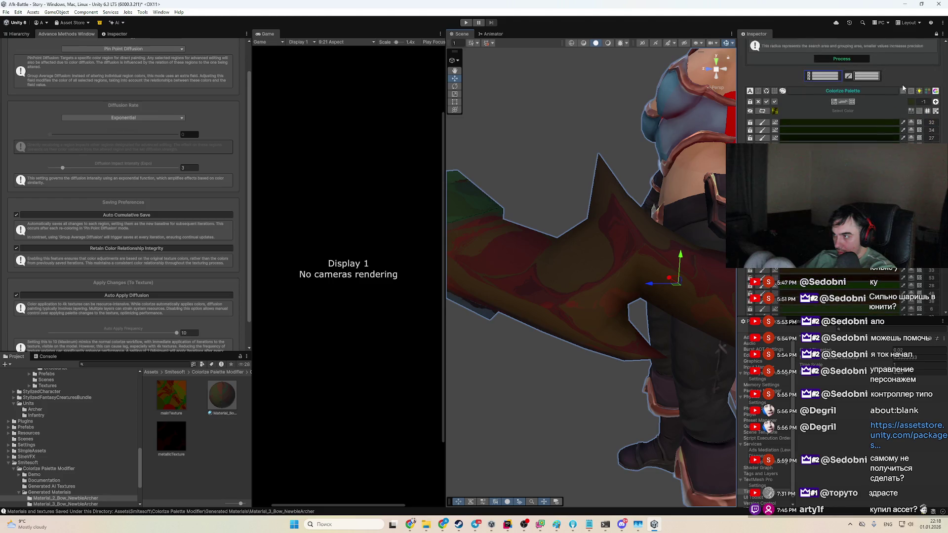
{"action": "left_click", "coordinate": [869, 110]}
{"action": "left_click", "coordinate": [660, 244]}
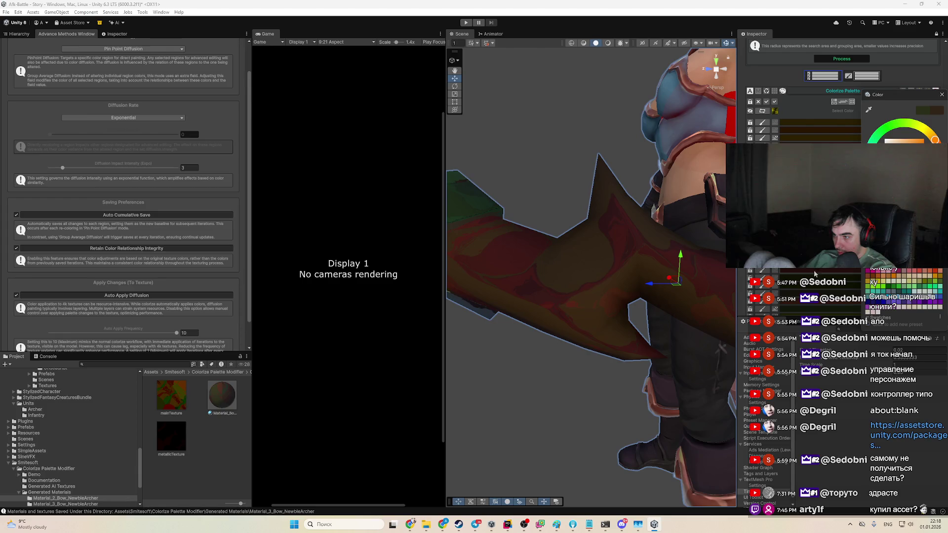
{"action": "scroll", "coordinate": [830, 270], "scroll_direction": "down", "scroll_amount": 3}
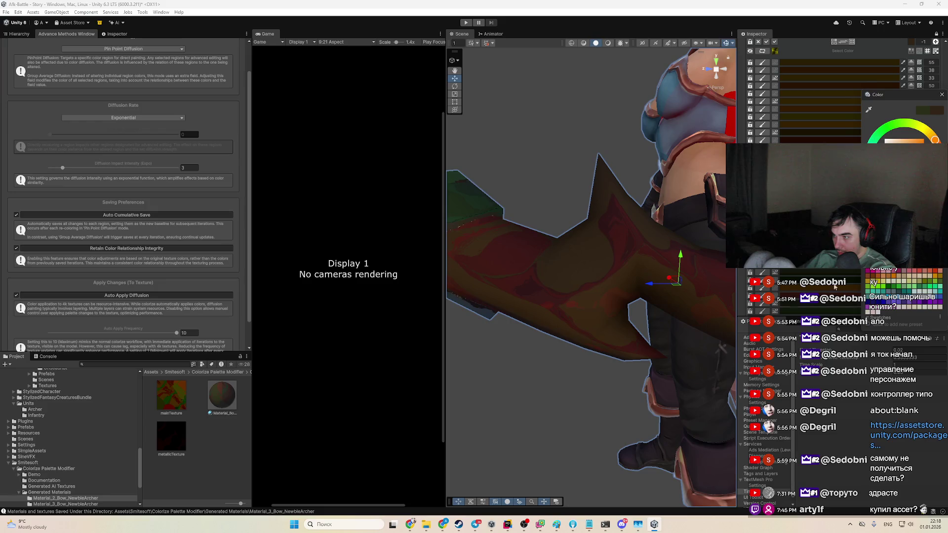
{"action": "left_click", "coordinate": [834, 123]}
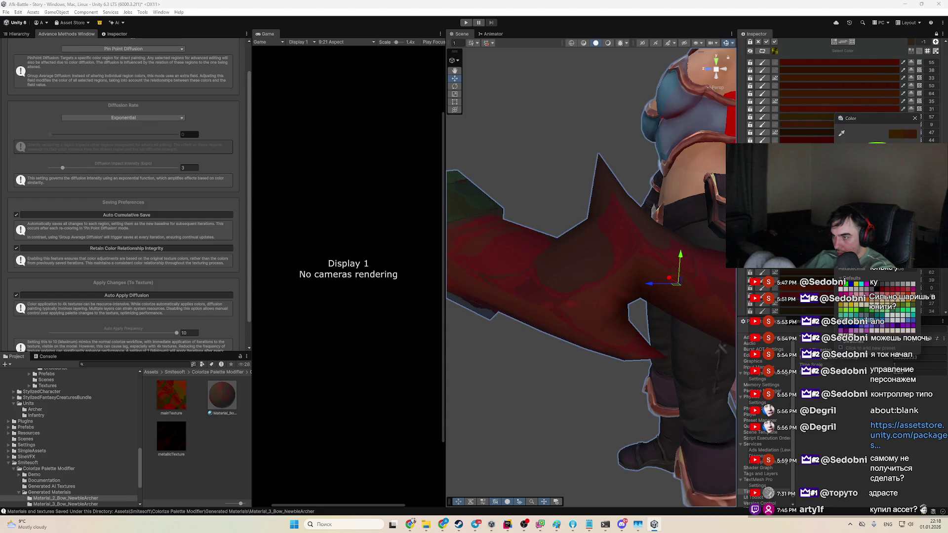
Step: Frame the archer's bow in the Scene view and scroll to its colour regions
{"action": "mouse_move", "coordinate": [658, 193]}
{"action": "left_mouse_down"}
{"action": "mouse_move", "coordinate": [614, 146]}
{"action": "mouse_move", "coordinate": [556, 218]}
{"action": "mouse_move", "coordinate": [538, 290]}
{"action": "mouse_move", "coordinate": [480, 295]}
{"action": "mouse_move", "coordinate": [535, 297]}
{"action": "mouse_move", "coordinate": [468, 285]}
{"action": "mouse_move", "coordinate": [470, 300]}
{"action": "left_mouse_up"}
{"action": "left_click_drag", "start_coordinate": [474, 302], "coordinate": [724, 246]}
{"action": "scroll", "coordinate": [591, 275], "scroll_direction": "up", "scroll_amount": 2}
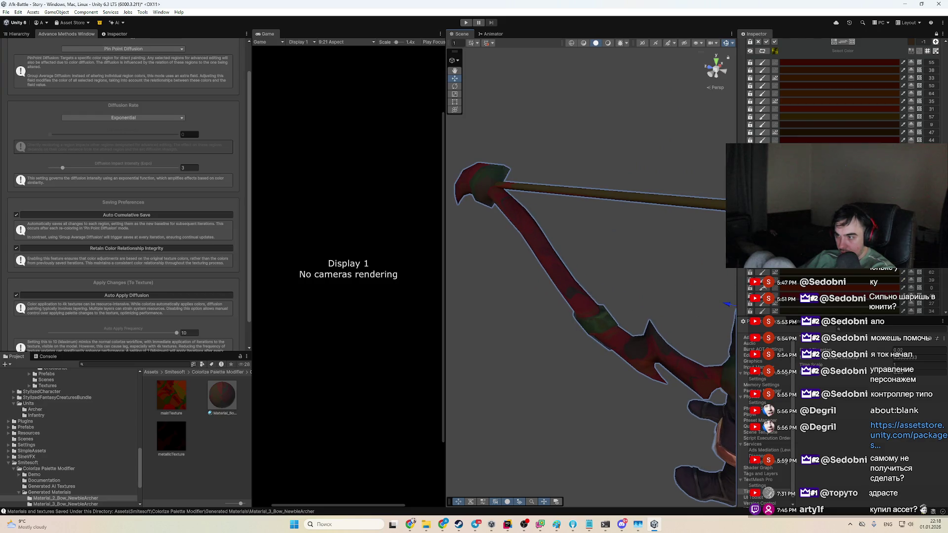
{"action": "scroll", "coordinate": [596, 378], "scroll_direction": "down", "scroll_amount": 3}
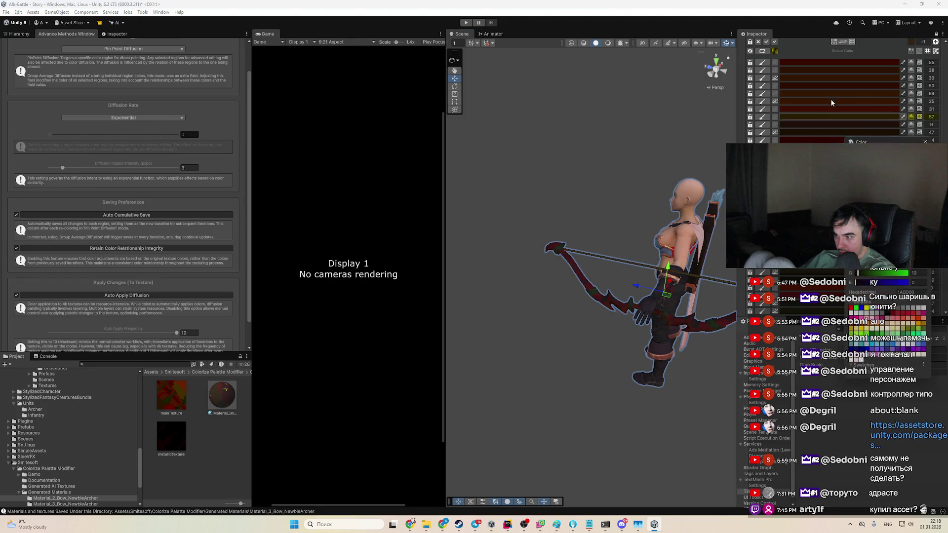
{"action": "left_click", "coordinate": [837, 128]}
{"action": "key", "text": "Escape"}
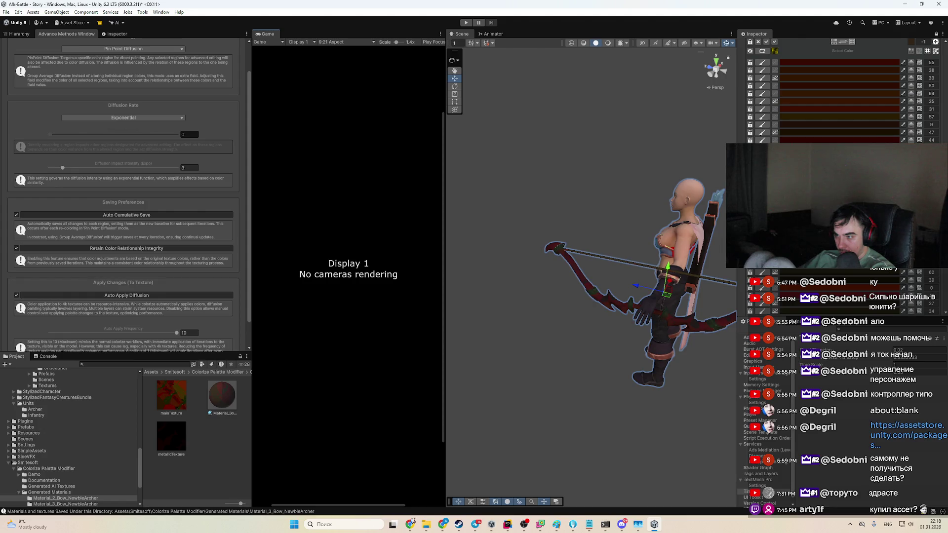
{"action": "scroll", "coordinate": [839, 91], "scroll_direction": "down", "scroll_amount": 3}
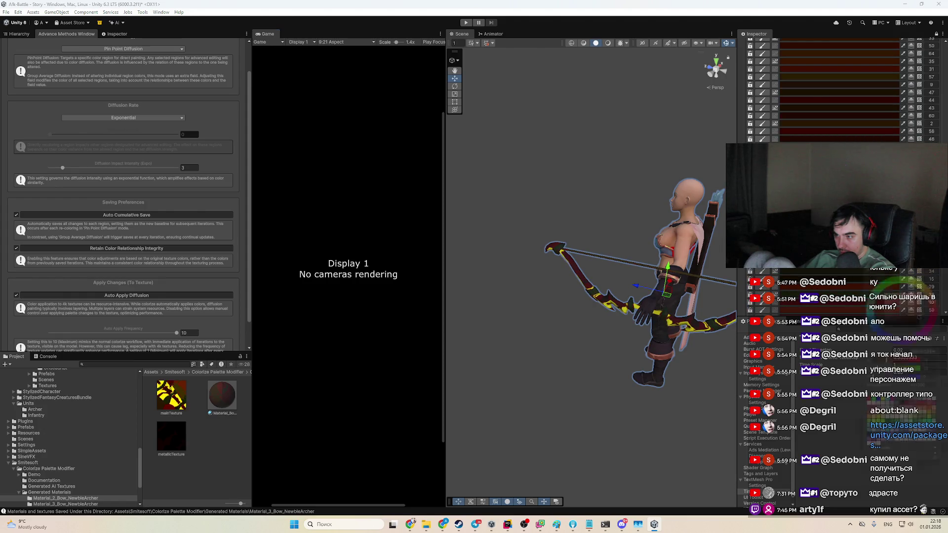
{"action": "scroll", "coordinate": [641, 347], "scroll_direction": "down", "scroll_amount": 10}
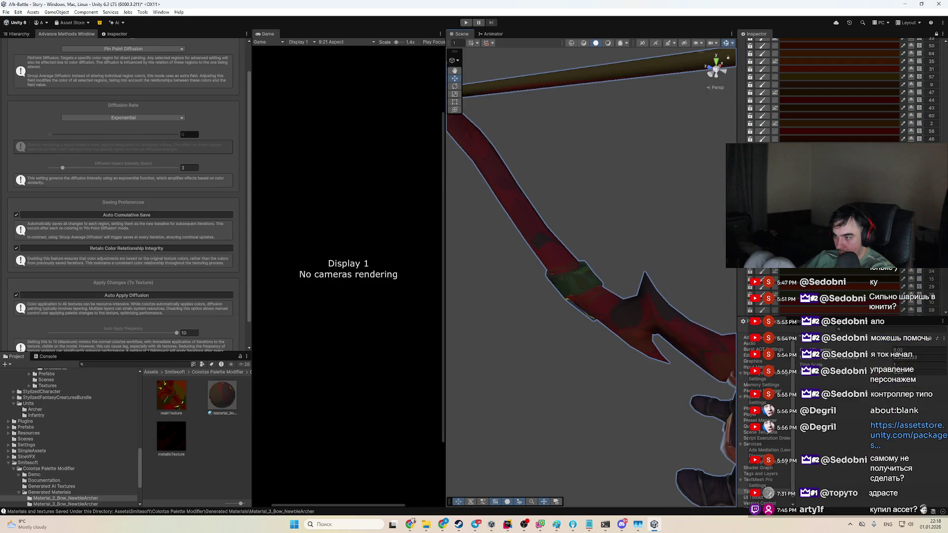
Step: Shift a bow region's hue from orange to deep red, then orbit to inspect it
{"action": "left_click", "coordinate": [870, 87]}
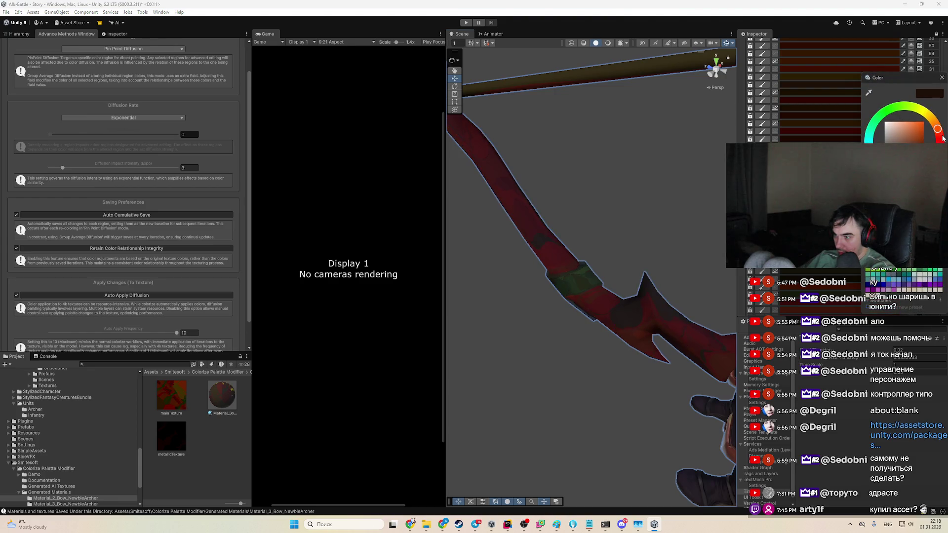
{"action": "left_click_drag", "start_coordinate": [942, 138], "coordinate": [944, 141]}
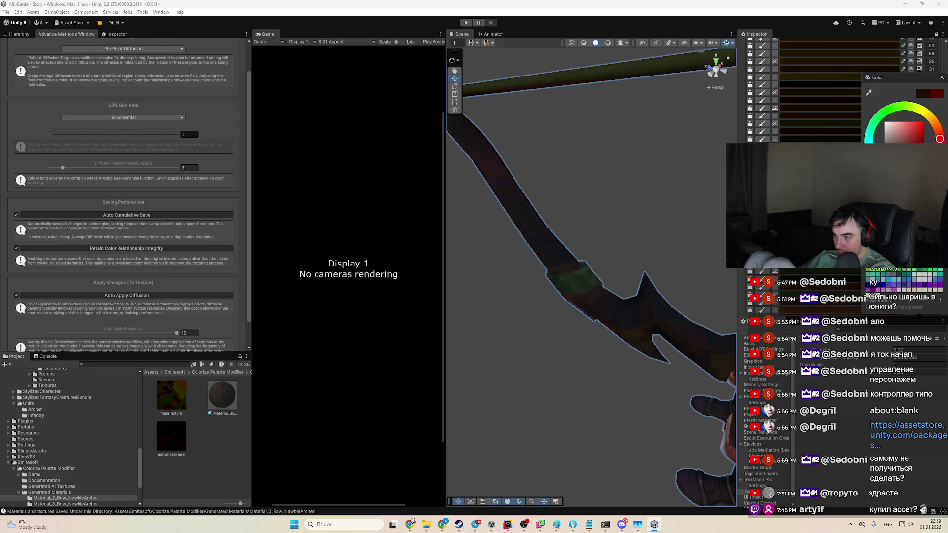
{"action": "mouse_move", "coordinate": [589, 204]}
{"action": "left_mouse_down"}
{"action": "mouse_move", "coordinate": [614, 214]}
{"action": "mouse_move", "coordinate": [644, 184]}
{"action": "mouse_move", "coordinate": [578, 242]}
{"action": "mouse_move", "coordinate": [508, 269]}
{"action": "mouse_move", "coordinate": [503, 280]}
{"action": "left_mouse_up"}
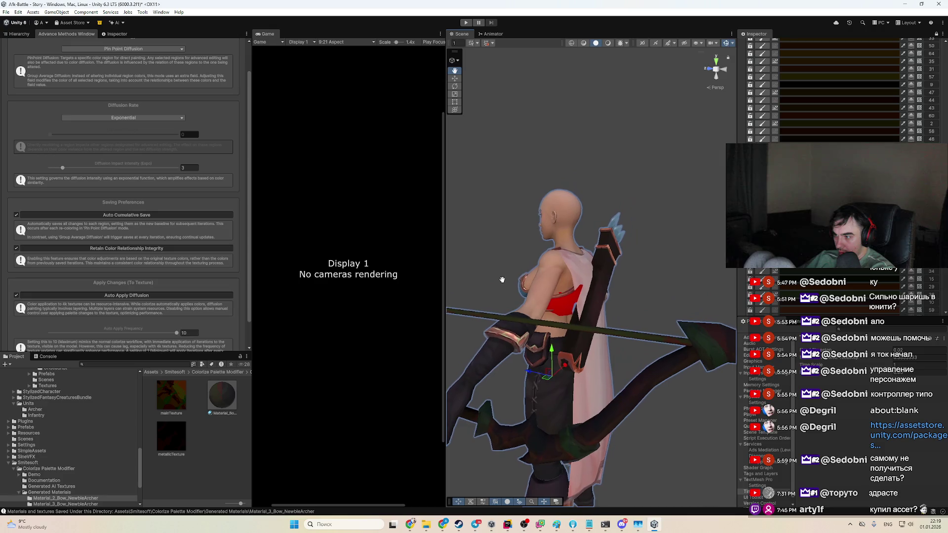
{"action": "scroll", "coordinate": [840, 92], "scroll_direction": "up", "scroll_amount": 3}
Step: Switch the Colorize Palette Modifier to group editing and select group 40
{"action": "left_click", "coordinate": [842, 60]}
{"action": "left_click", "coordinate": [843, 60]}
{"action": "left_click", "coordinate": [842, 61]}
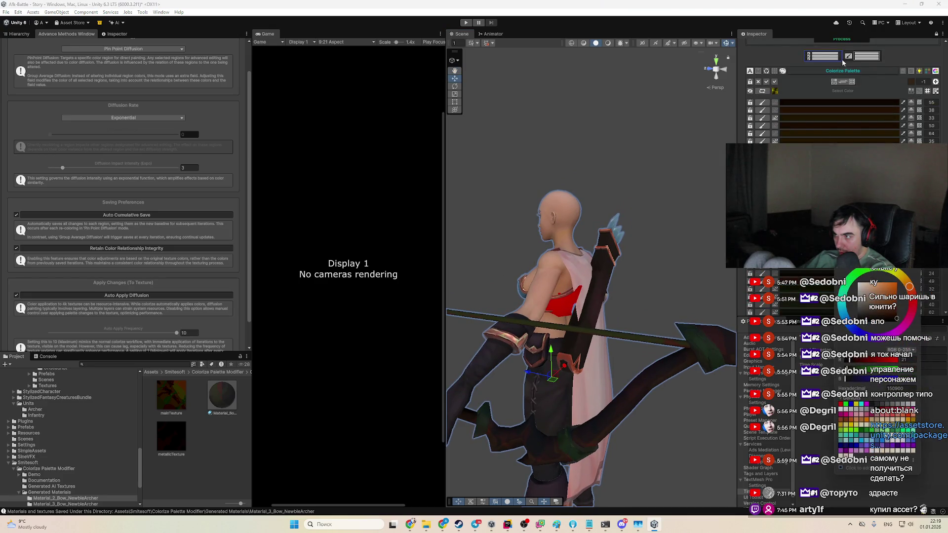
{"action": "left_click", "coordinate": [870, 58]}
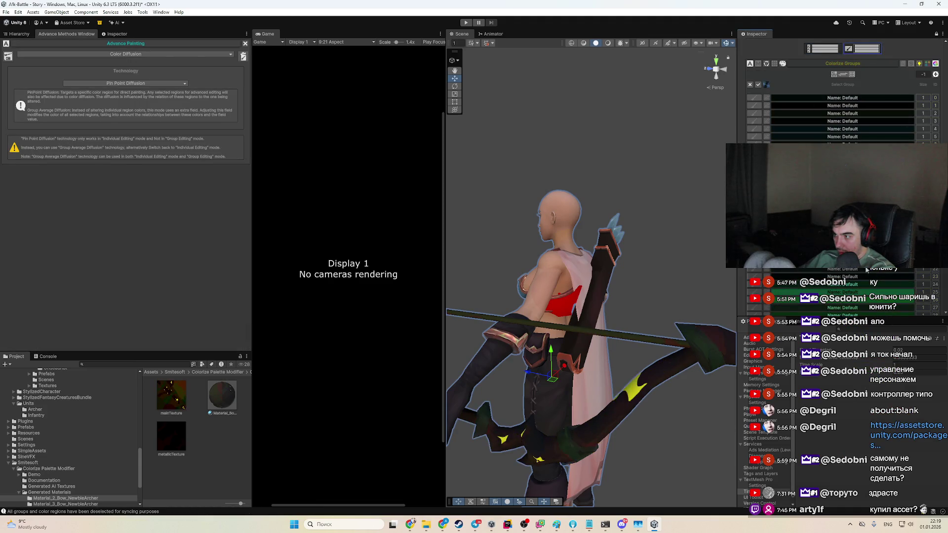
{"action": "scroll", "coordinate": [886, 285], "scroll_direction": "down", "scroll_amount": 5}
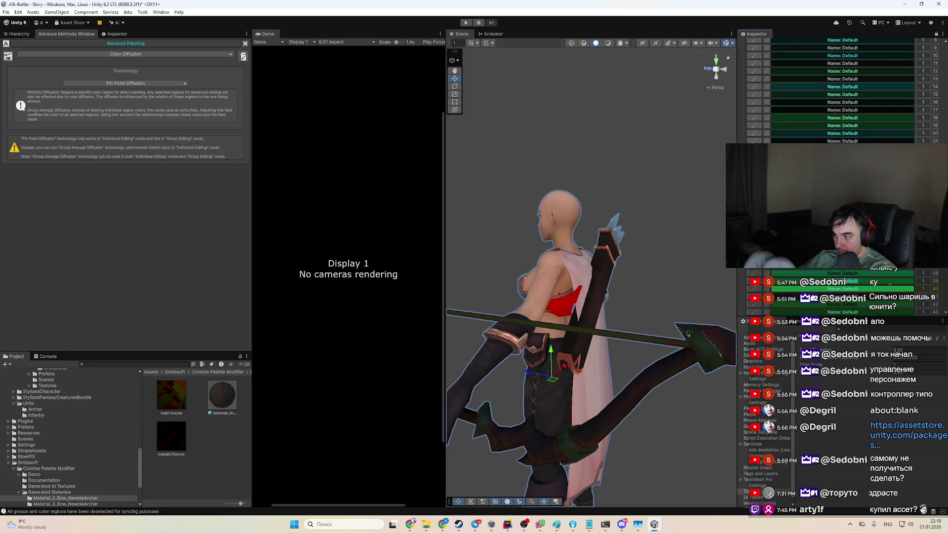
{"action": "left_click", "coordinate": [913, 289]}
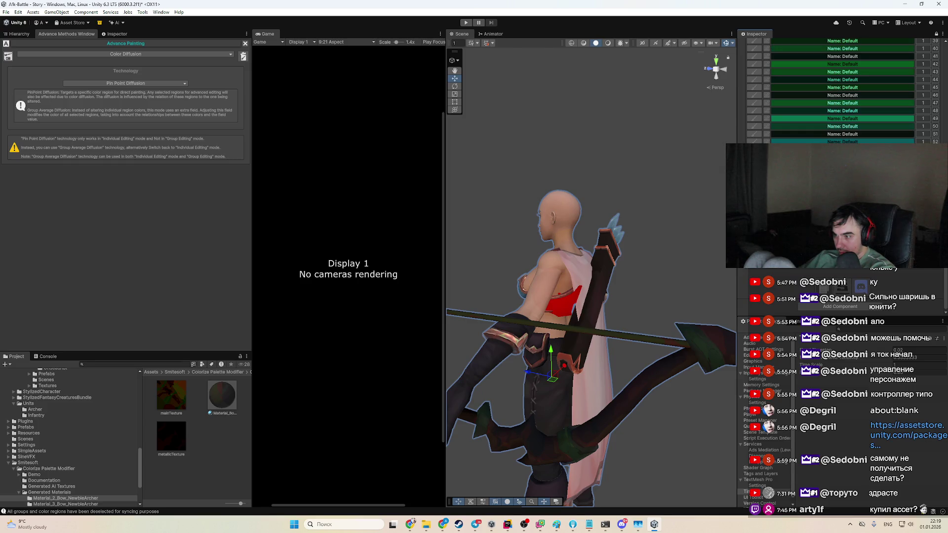
Step: Select and deselect the bow in the scene, then move in close to the bow hand
{"action": "left_click", "coordinate": [707, 358]}
{"action": "left_click", "coordinate": [698, 216]}
{"action": "left_click_drag", "start_coordinate": [583, 232], "coordinate": [543, 238]}
{"action": "scroll", "coordinate": [543, 238], "scroll_direction": "down", "scroll_amount": 5}
{"action": "scroll", "coordinate": [918, 132], "scroll_direction": "up", "scroll_amount": 10}
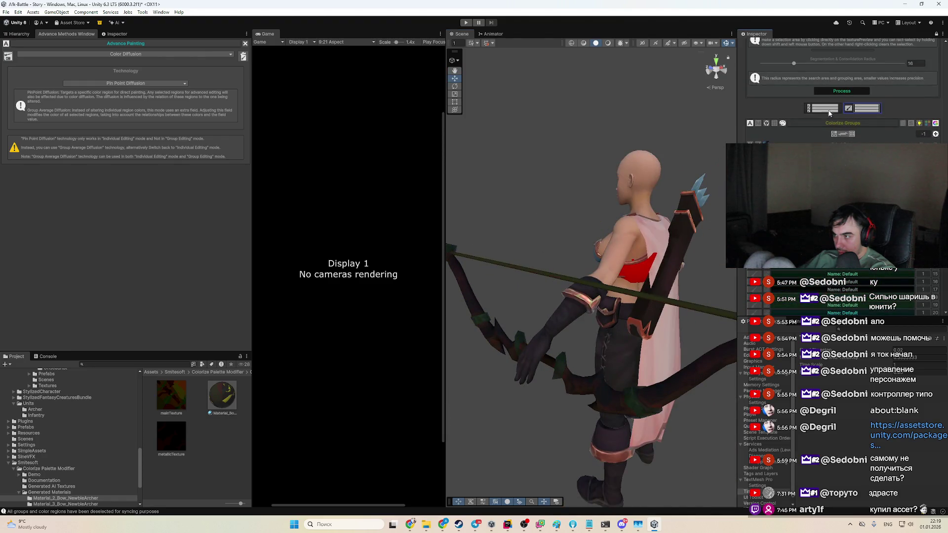
Step: Return to palette editing, set Diffusion Rate to 1, and tint a bow region green
{"action": "left_click", "coordinate": [829, 112]}
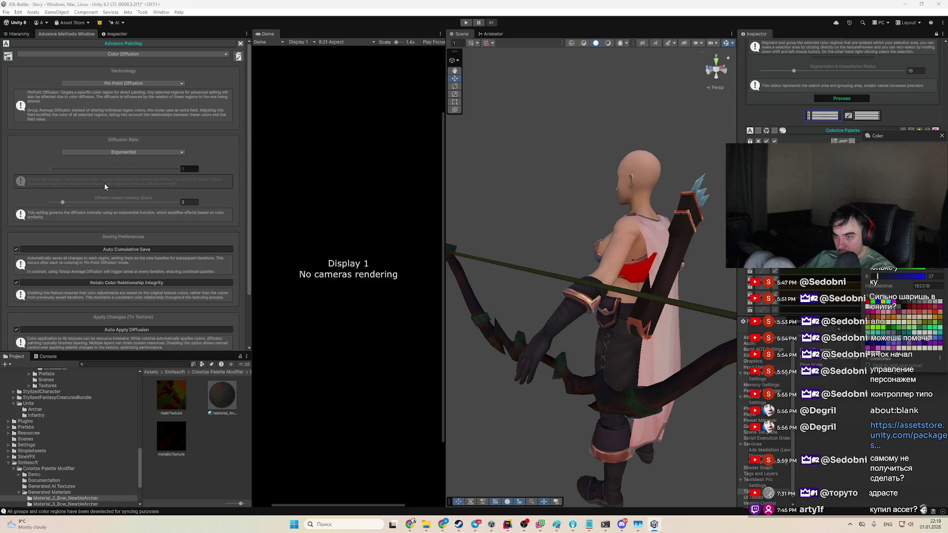
{"action": "left_click", "coordinate": [73, 168]}
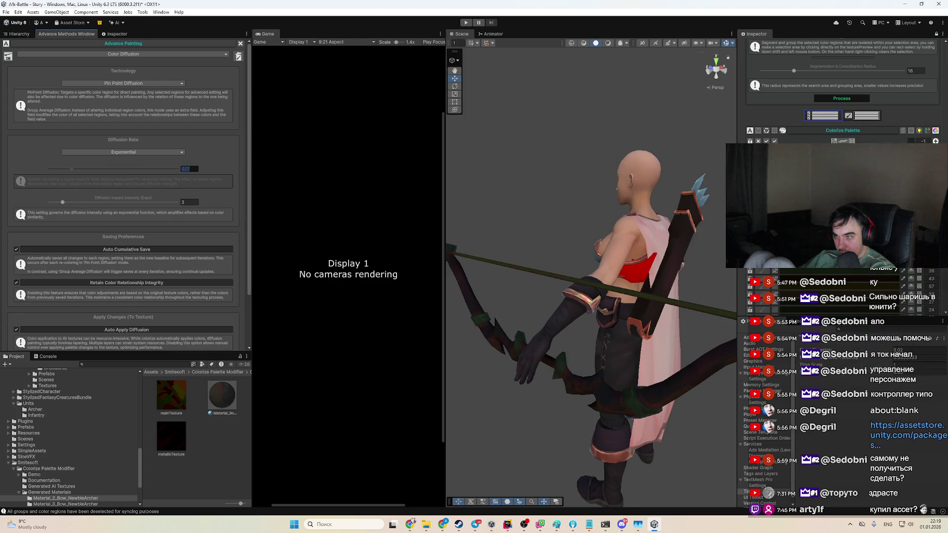
{"action": "left_click", "coordinate": [874, 275]}
{"action": "left_click_drag", "start_coordinate": [922, 347], "coordinate": [919, 331]}
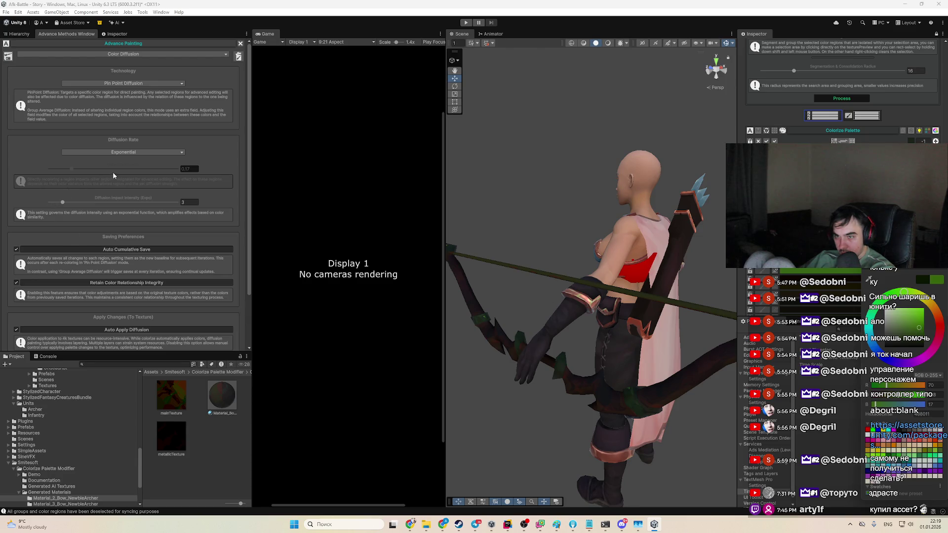
{"action": "left_click", "coordinate": [176, 169]}
{"action": "left_click", "coordinate": [874, 275]}
{"action": "mouse_move", "coordinate": [922, 336]}
{"action": "left_mouse_down"}
{"action": "mouse_move", "coordinate": [924, 319]}
{"action": "mouse_move", "coordinate": [922, 335]}
{"action": "left_mouse_up"}
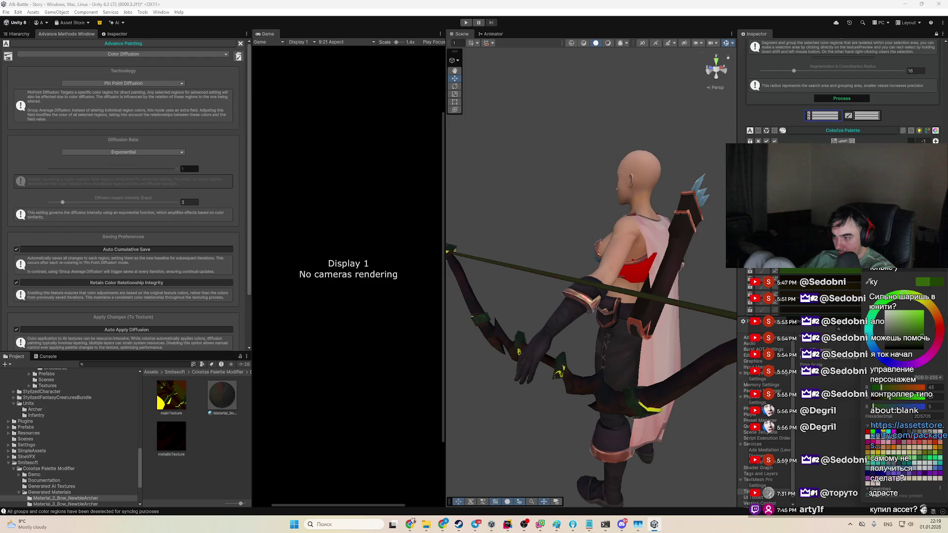
Step: Darken the bow region's green and raise Diffusion Impact Intensity to 10
{"action": "scroll", "coordinate": [889, 346], "scroll_direction": "down", "scroll_amount": 3}
{"action": "scroll", "coordinate": [855, 340], "scroll_direction": "down", "scroll_amount": 2}
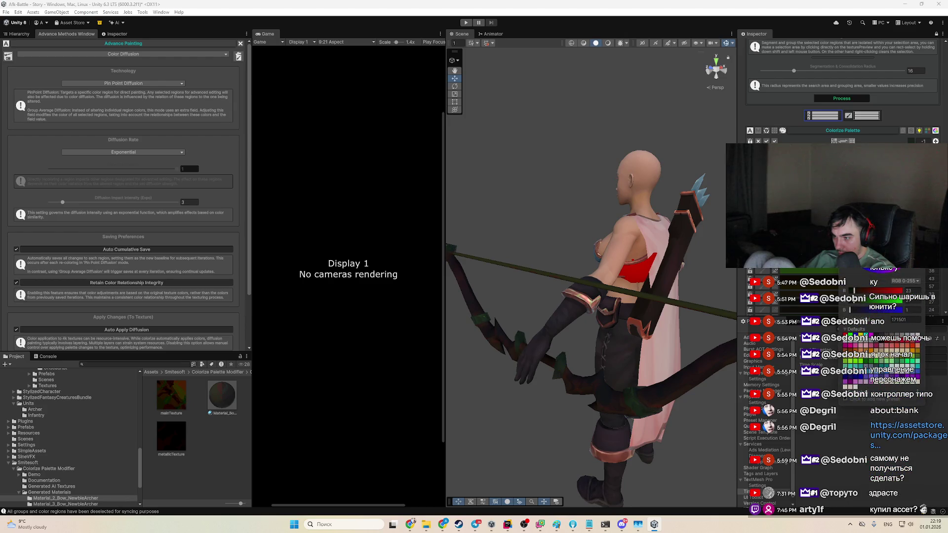
{"action": "scroll", "coordinate": [887, 321], "scroll_direction": "up", "scroll_amount": 5}
{"action": "left_click_drag", "start_coordinate": [882, 327], "coordinate": [884, 288]}
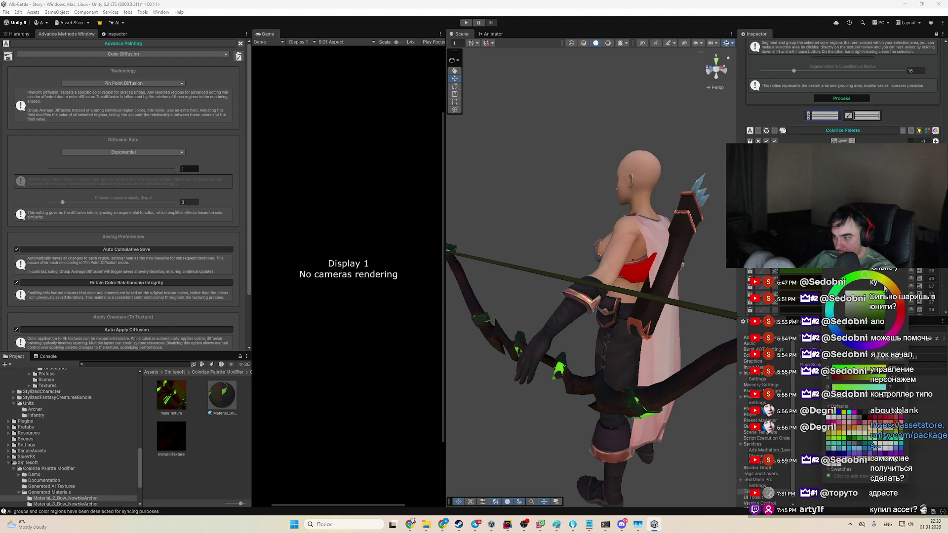
{"action": "mouse_move", "coordinate": [884, 328]}
{"action": "left_mouse_down"}
{"action": "mouse_move", "coordinate": [883, 342]}
{"action": "mouse_move", "coordinate": [884, 319]}
{"action": "mouse_move", "coordinate": [880, 327]}
{"action": "left_mouse_up"}
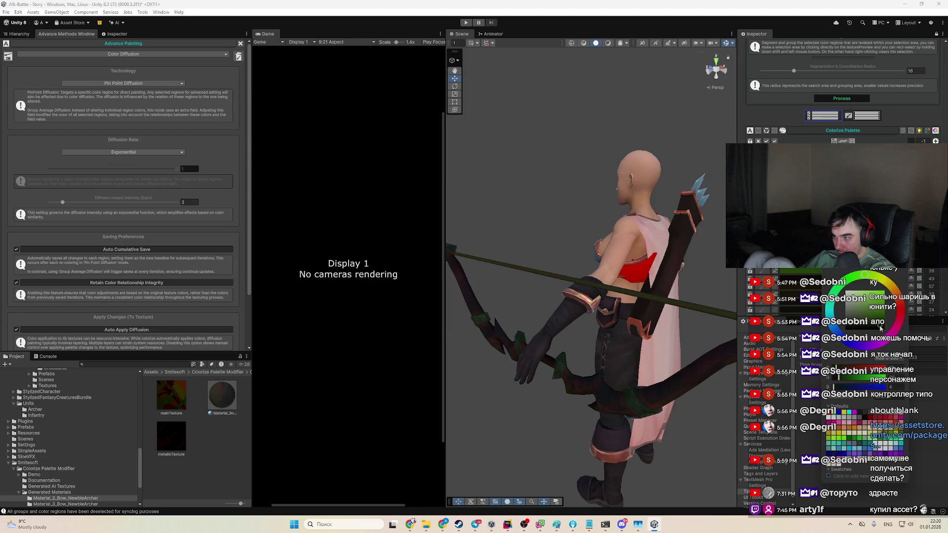
{"action": "left_click", "coordinate": [85, 203]}
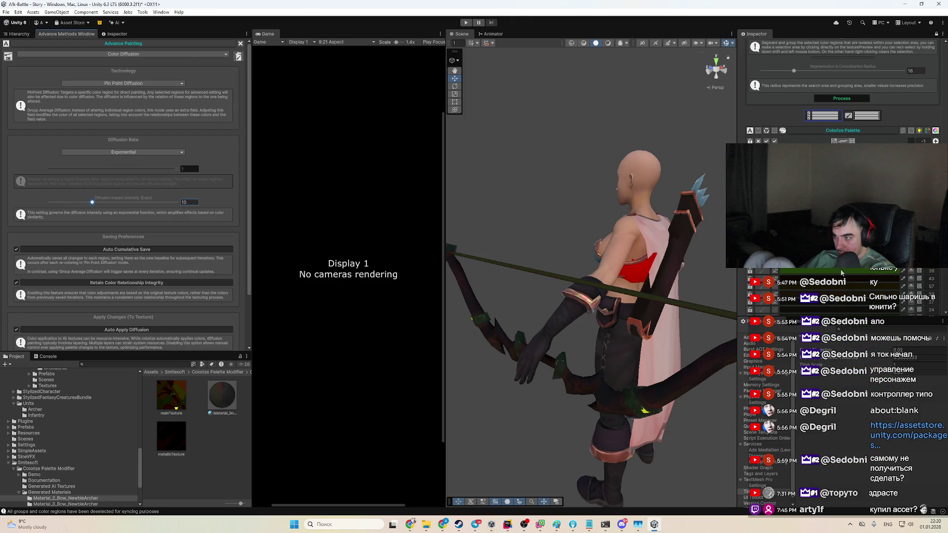
{"action": "left_click_drag", "start_coordinate": [89, 204], "coordinate": [92, 202]}
Step: Deepen the bow's green to a muted shade and raise Diffusion Impact Intensity to 22
{"action": "left_click", "coordinate": [940, 325]}
{"action": "mouse_move", "coordinate": [907, 327]}
{"action": "left_mouse_down"}
{"action": "mouse_move", "coordinate": [911, 286]}
{"action": "mouse_move", "coordinate": [877, 274]}
{"action": "left_mouse_up"}
{"action": "left_click_drag", "start_coordinate": [925, 311], "coordinate": [914, 320]}
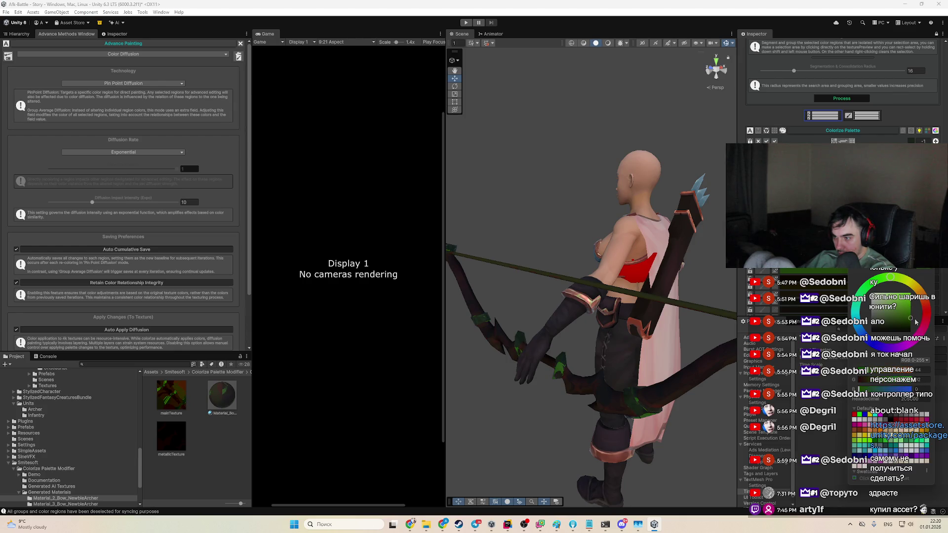
{"action": "left_click_drag", "start_coordinate": [116, 202], "coordinate": [143, 202]}
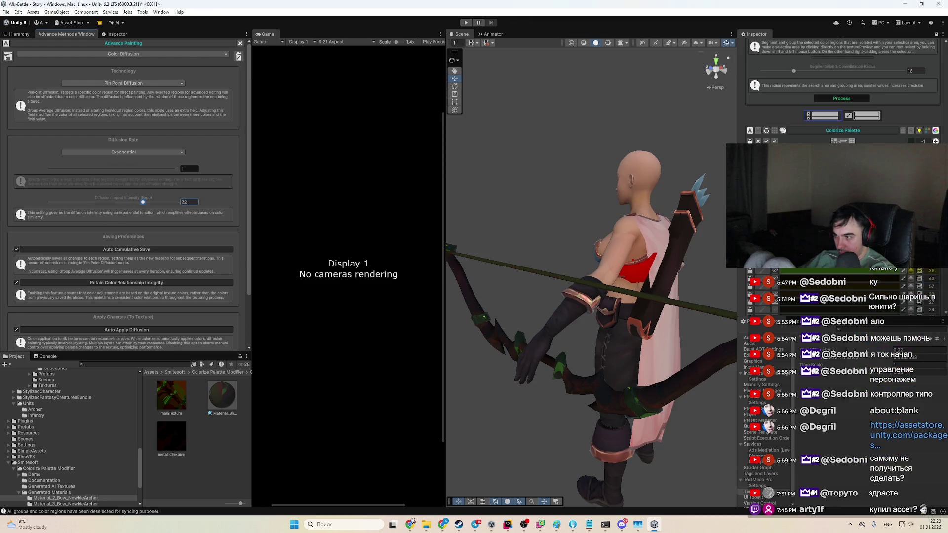
{"action": "left_click_drag", "start_coordinate": [879, 329], "coordinate": [878, 317]}
{"action": "scroll", "coordinate": [884, 278], "scroll_direction": "down", "scroll_amount": 5}
{"action": "left_click_drag", "start_coordinate": [878, 232], "coordinate": [877, 208]}
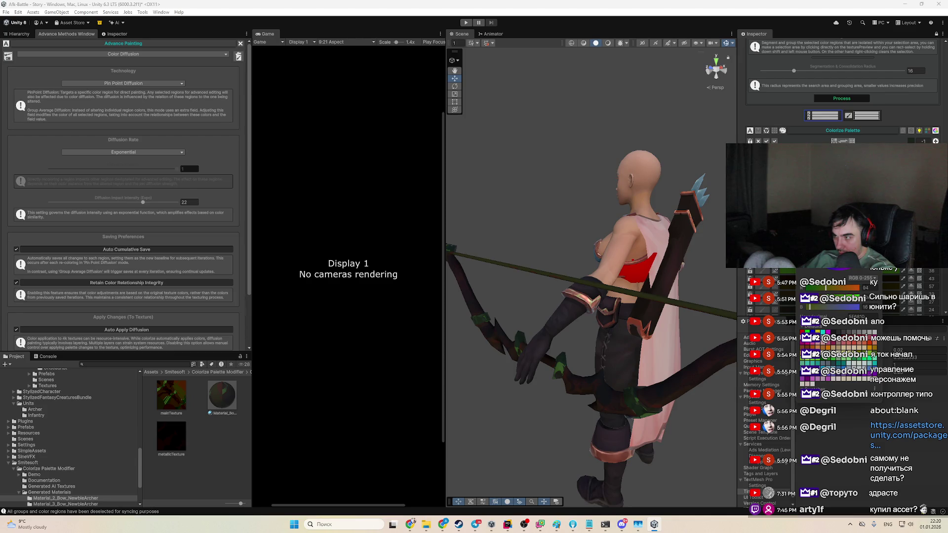
{"action": "left_click_drag", "start_coordinate": [825, 288], "coordinate": [809, 287]}
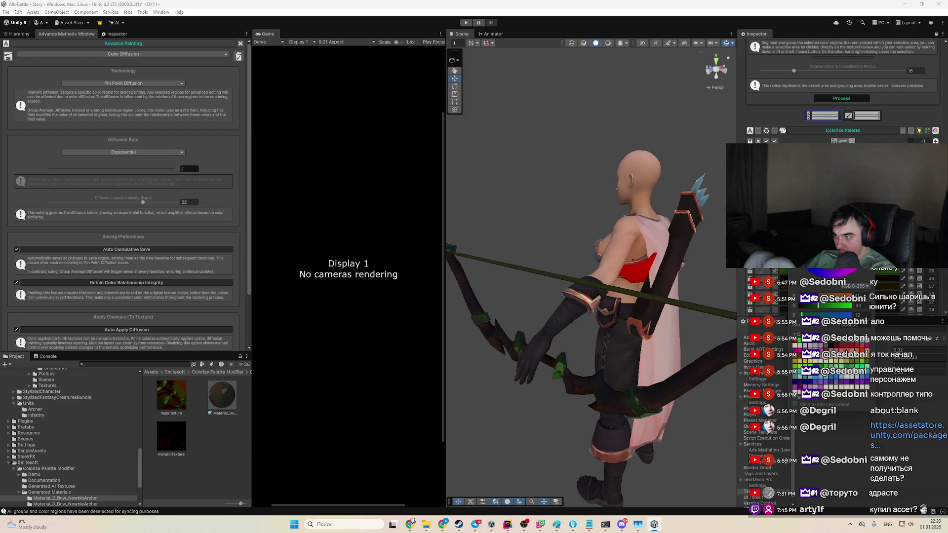
{"action": "key", "text": "Escape"}
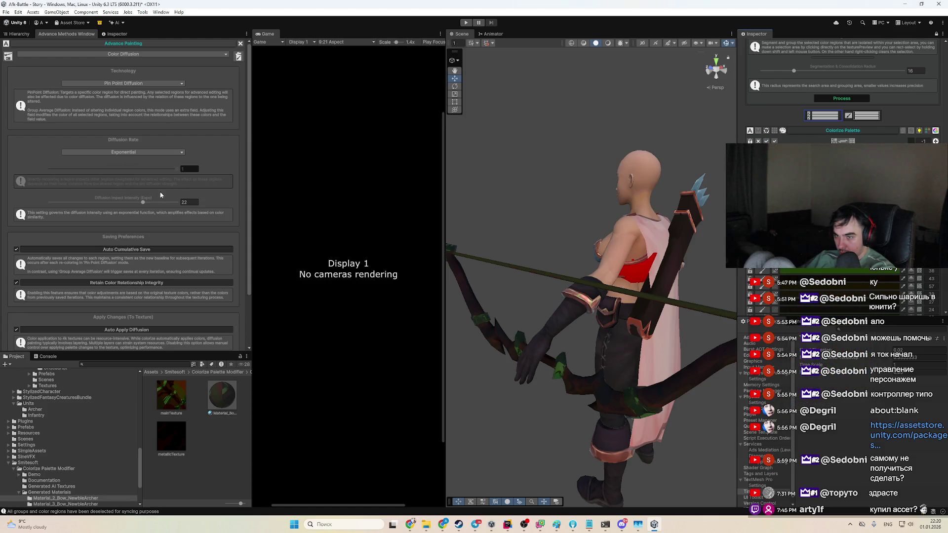
Step: Lower Diffusion Rate to 0.114 and set two regions to vivid green and bright yellow-green
{"action": "left_click_drag", "start_coordinate": [133, 169], "coordinate": [65, 169]}
{"action": "left_click", "coordinate": [840, 259]}
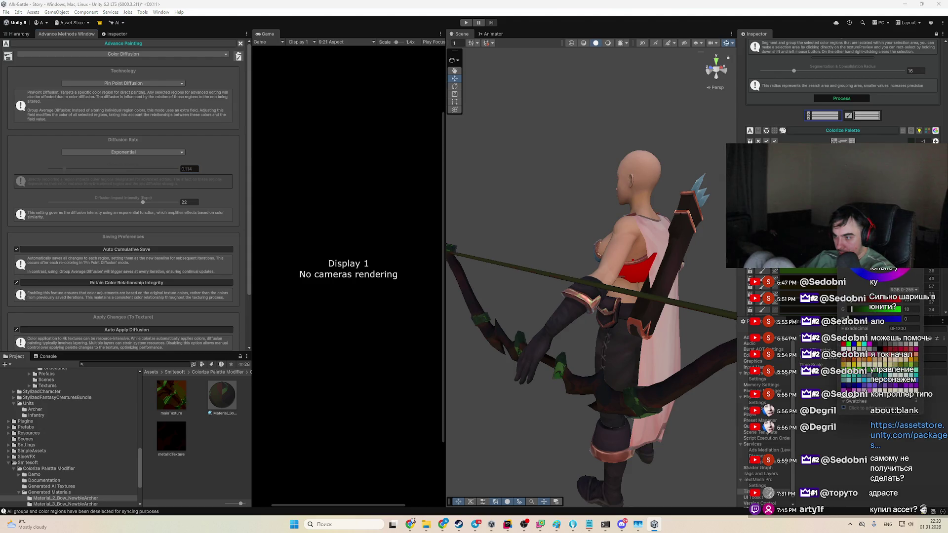
{"action": "left_click", "coordinate": [875, 291]}
{"action": "left_click_drag", "start_coordinate": [877, 290], "coordinate": [885, 270]}
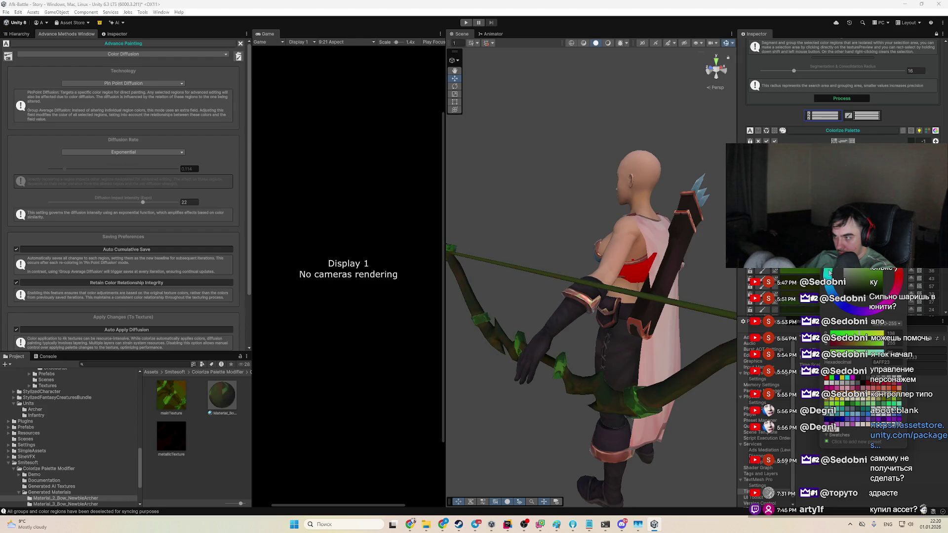
{"action": "left_click", "coordinate": [875, 301]}
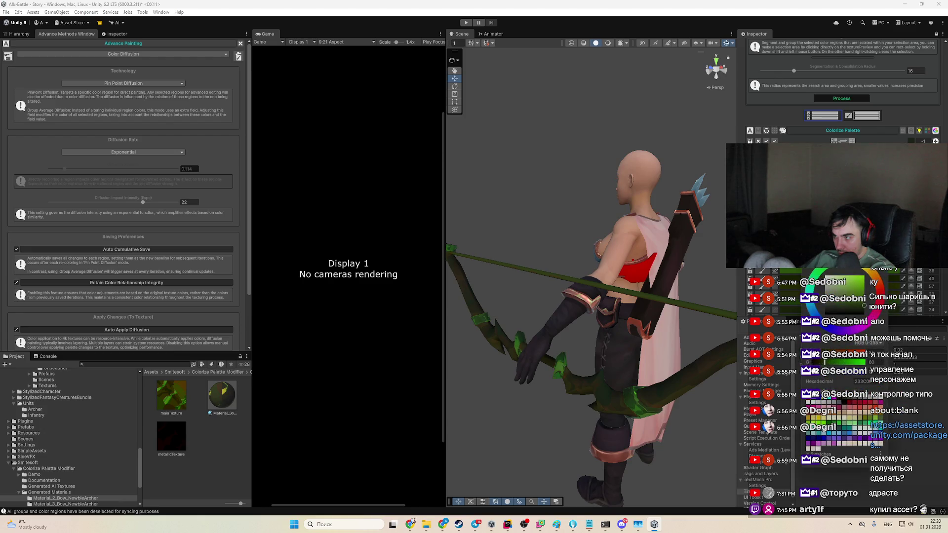
{"action": "left_click_drag", "start_coordinate": [852, 302], "coordinate": [858, 287]}
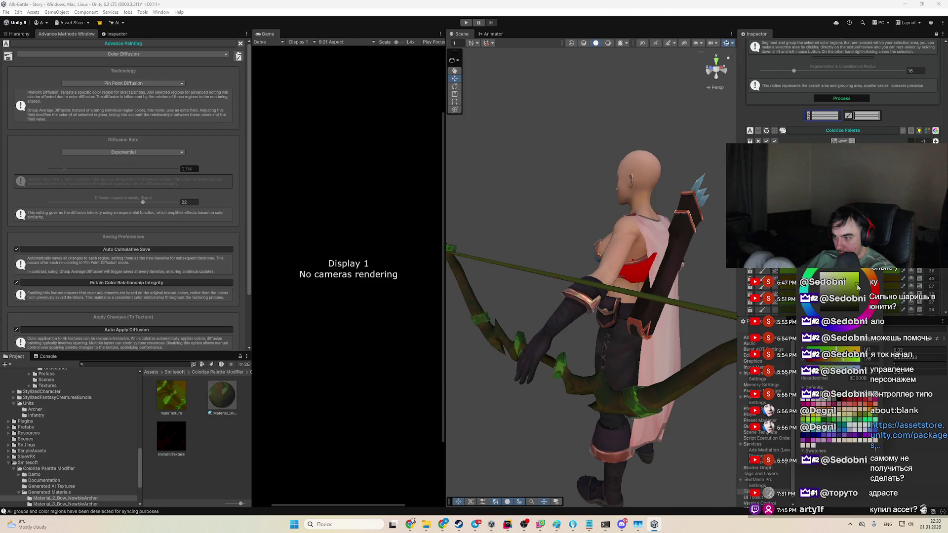
{"action": "left_click", "coordinate": [824, 271]}
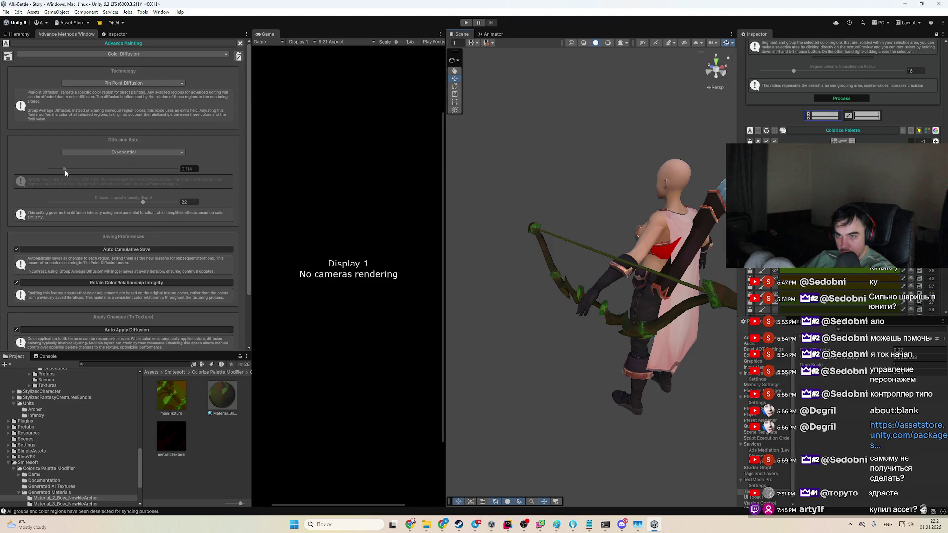
Step: Lower Diffusion Impact Intensity to 3, shift the bow toward brown, and set Diffusion Rate to 0.015
{"action": "left_click_drag", "start_coordinate": [85, 202], "coordinate": [63, 202]}
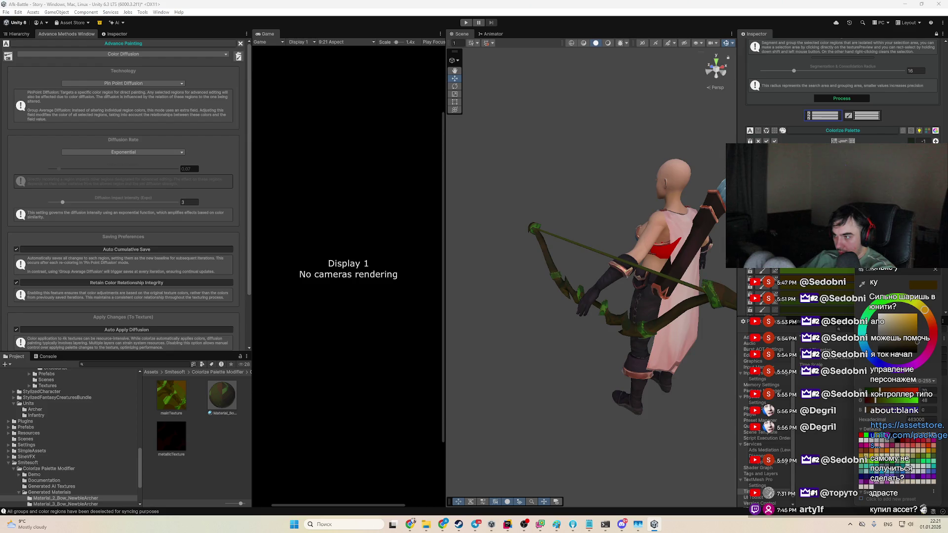
{"action": "left_click_drag", "start_coordinate": [842, 325], "coordinate": [840, 326]}
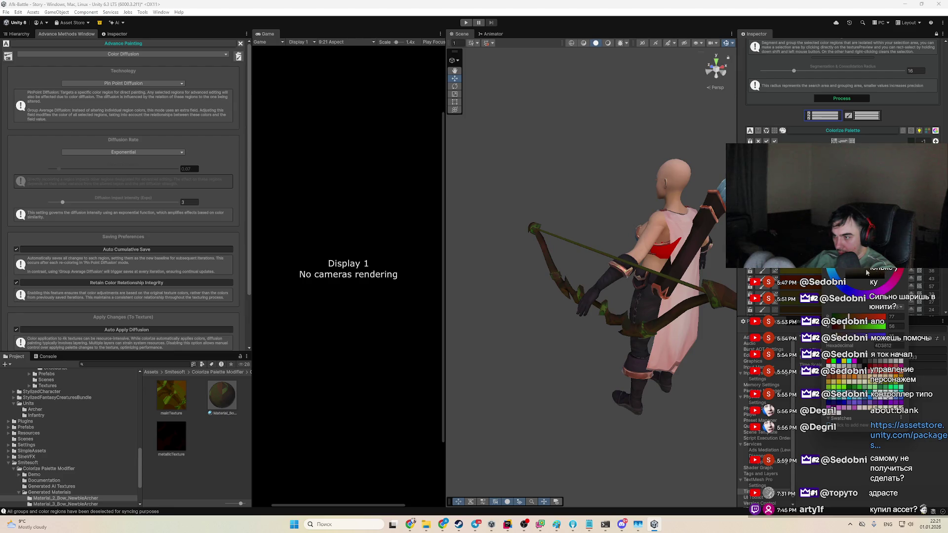
{"action": "left_click_drag", "start_coordinate": [735, 295], "coordinate": [725, 295]}
{"action": "left_click", "coordinate": [815, 294]}
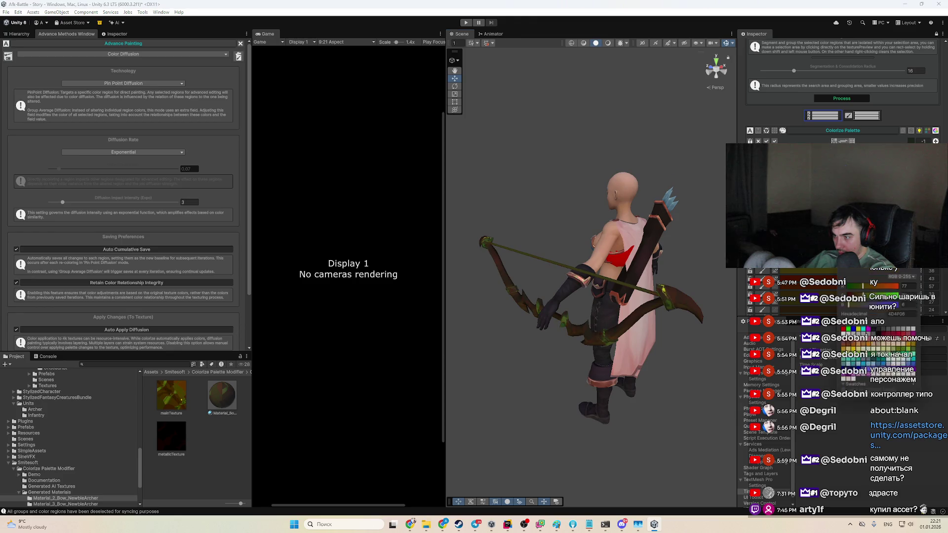
{"action": "left_click_drag", "start_coordinate": [861, 287], "coordinate": [855, 289]}
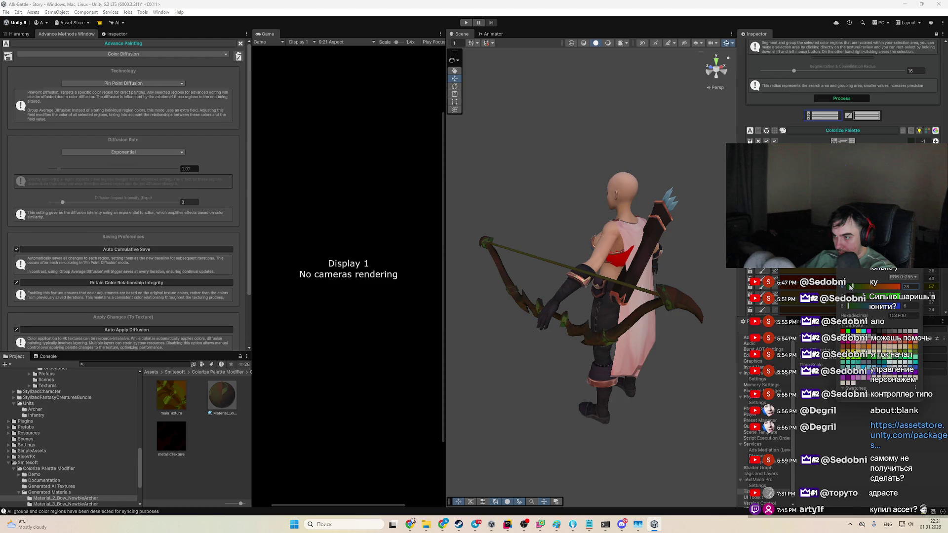
{"action": "left_click_drag", "start_coordinate": [59, 169], "coordinate": [50, 202]}
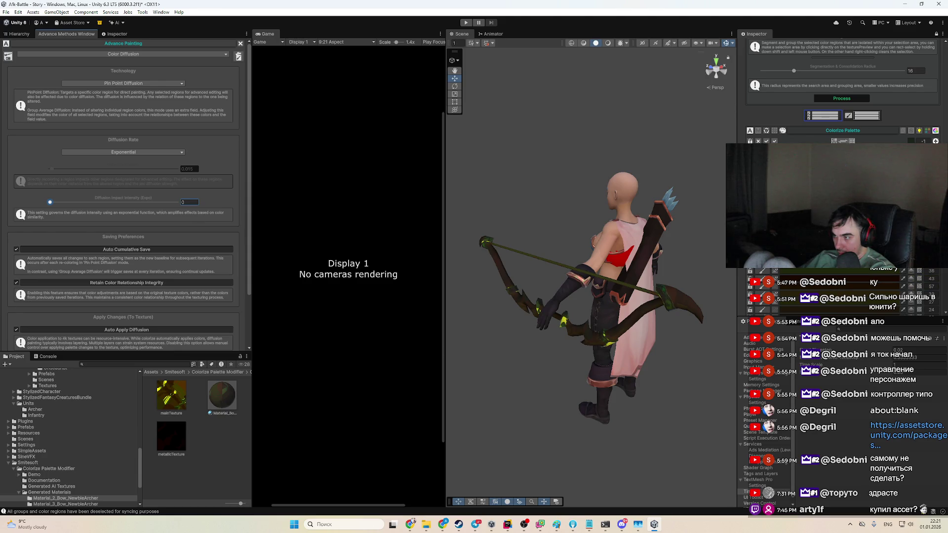
Step: Settle the bow regions on dark red-brown, with one region brightened to yellow-green
{"action": "scroll", "coordinate": [865, 277], "scroll_direction": "down", "scroll_amount": 5}
{"action": "left_click", "coordinate": [865, 277]}
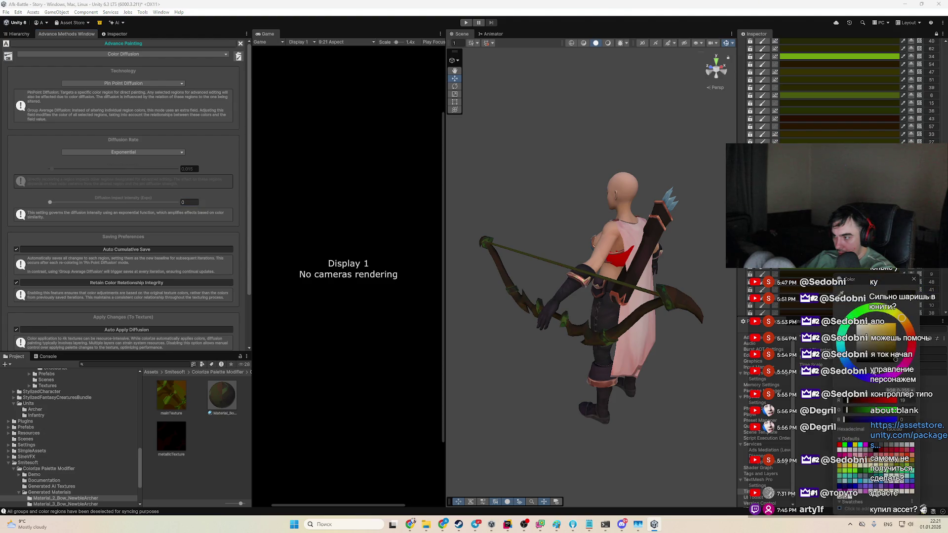
{"action": "left_click_drag", "start_coordinate": [878, 313], "coordinate": [882, 323]}
{"action": "mouse_move", "coordinate": [895, 359]}
{"action": "left_mouse_down"}
{"action": "mouse_move", "coordinate": [894, 317]}
{"action": "mouse_move", "coordinate": [906, 323]}
{"action": "mouse_move", "coordinate": [881, 347]}
{"action": "mouse_move", "coordinate": [872, 338]}
{"action": "mouse_move", "coordinate": [875, 363]}
{"action": "mouse_move", "coordinate": [886, 338]}
{"action": "mouse_move", "coordinate": [878, 351]}
{"action": "mouse_move", "coordinate": [870, 326]}
{"action": "mouse_move", "coordinate": [867, 346]}
{"action": "left_mouse_up"}
{"action": "left_click", "coordinate": [886, 336]}
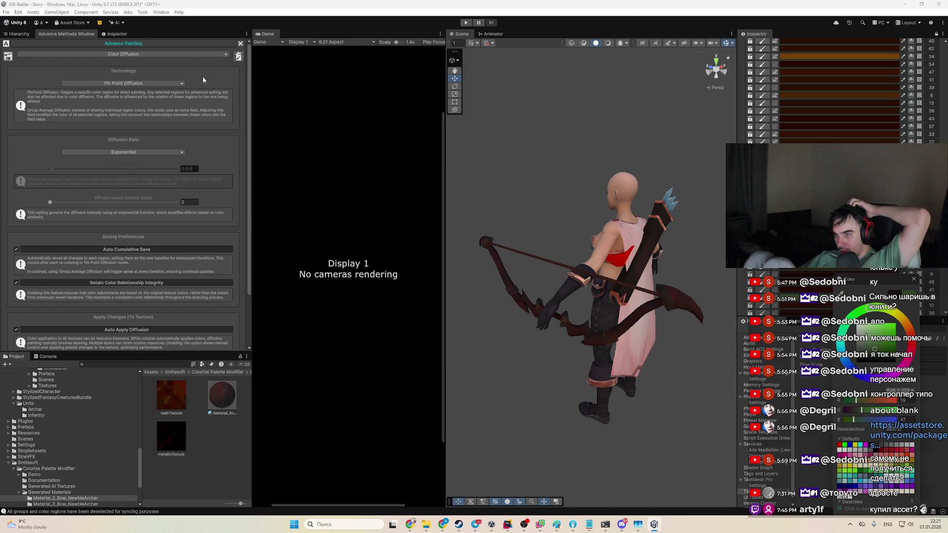
{"action": "left_click", "coordinate": [892, 359]}
{"action": "left_click", "coordinate": [902, 340]}
{"action": "left_click_drag", "start_coordinate": [901, 341], "coordinate": [887, 341]}
{"action": "left_click_drag", "start_coordinate": [887, 329], "coordinate": [889, 335]}
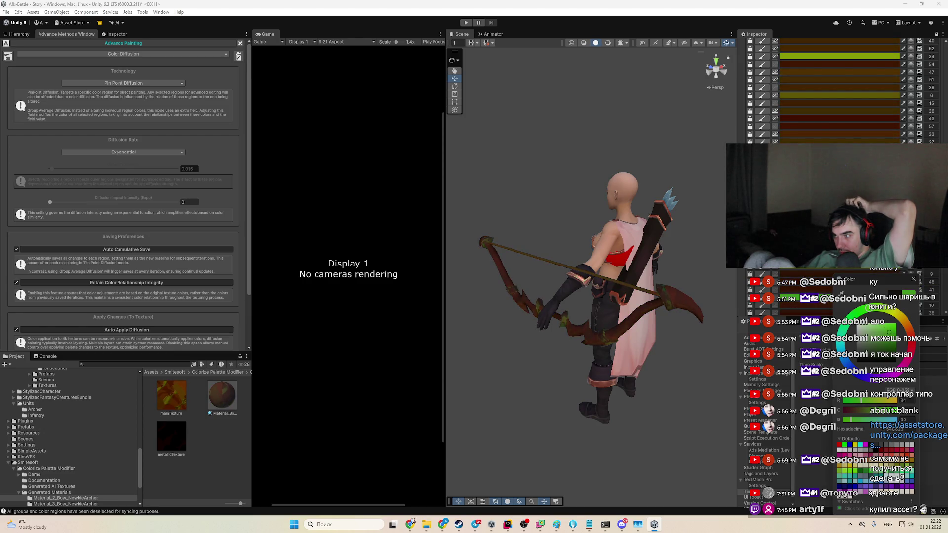
{"action": "scroll", "coordinate": [843, 90], "scroll_direction": "up", "scroll_amount": 10}
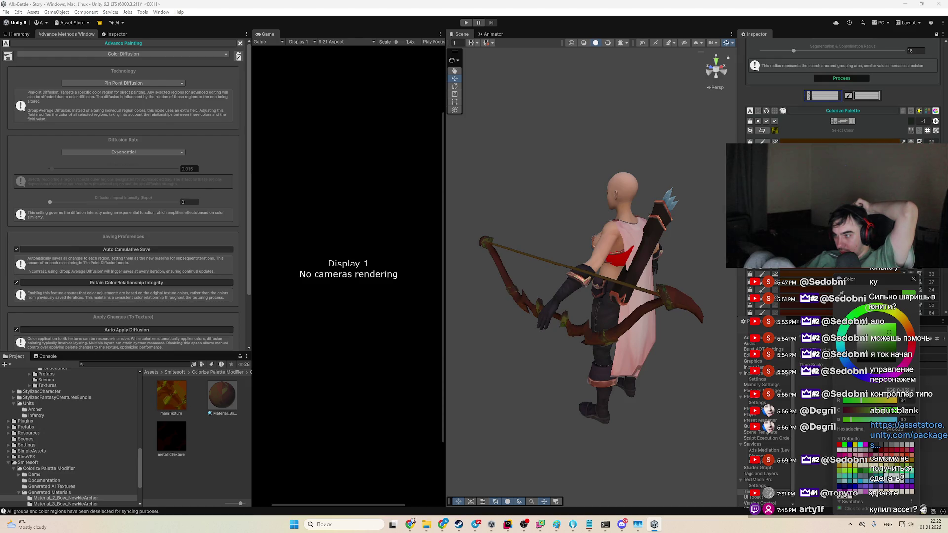
Step: Set a bow region to dark green and toggle Diffusion Rate to Linear and back to Exponential
{"action": "scroll", "coordinate": [840, 295], "scroll_direction": "down", "scroll_amount": 5}
{"action": "left_click", "coordinate": [850, 365]}
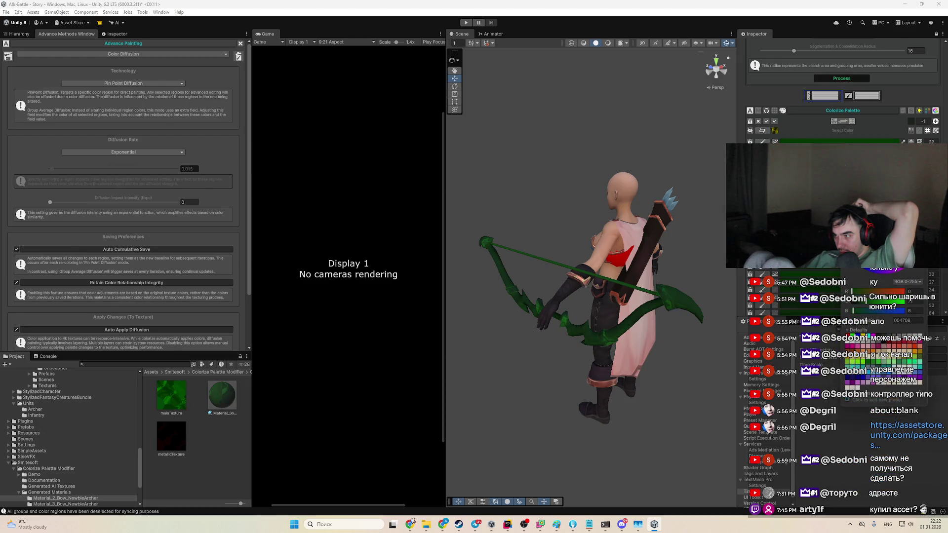
{"action": "left_click", "coordinate": [123, 152]}
{"action": "left_click", "coordinate": [107, 163]}
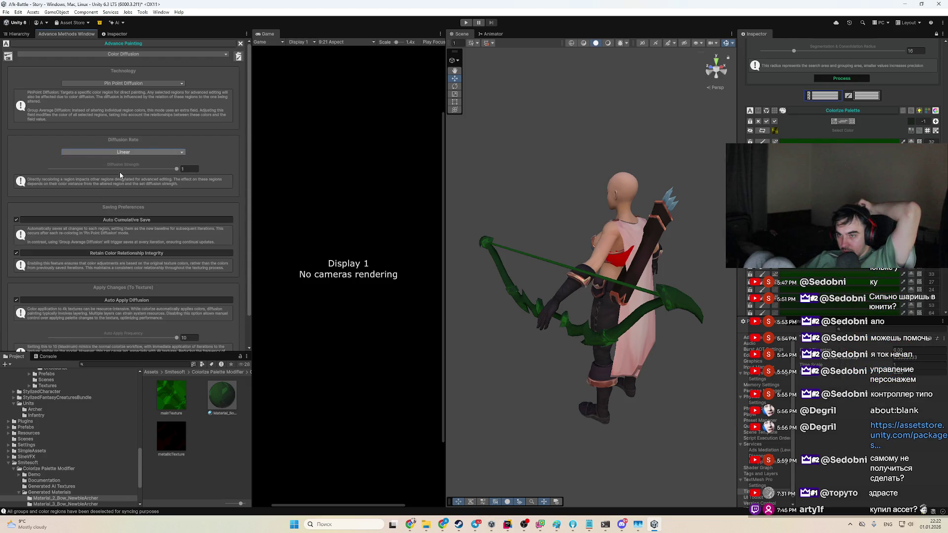
{"action": "left_click", "coordinate": [99, 153]}
{"action": "left_click", "coordinate": [88, 169]}
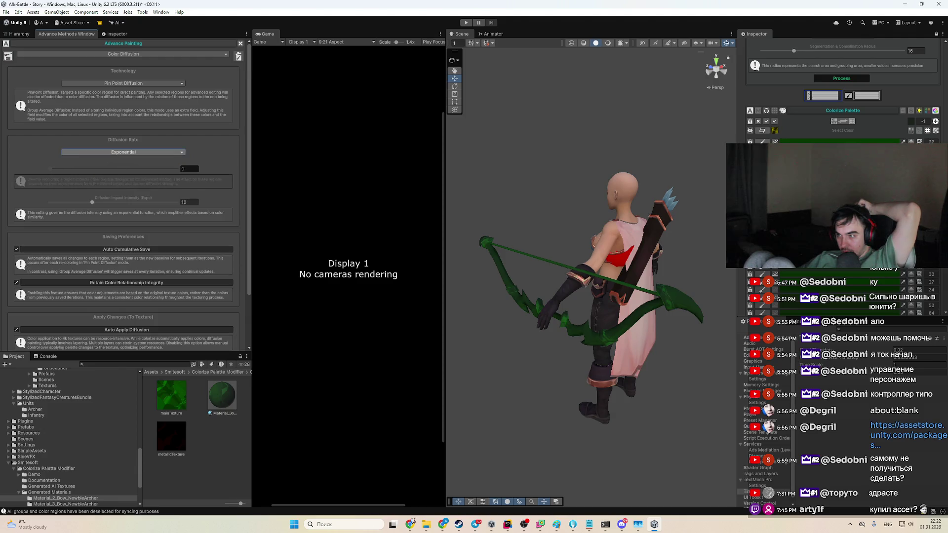
{"action": "scroll", "coordinate": [854, 271], "scroll_direction": "down", "scroll_amount": 5}
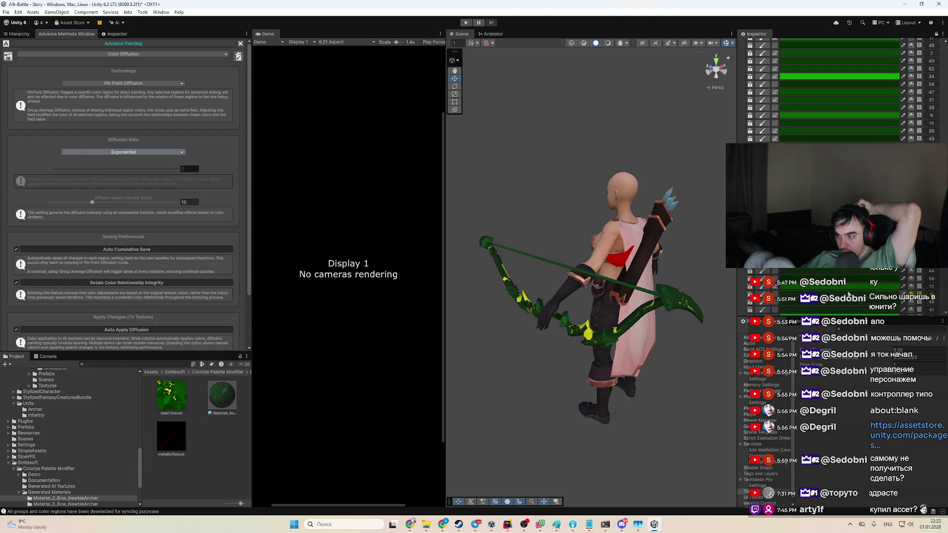
Step: Shift a green region's hue to a slightly brighter yellow-olive
{"action": "left_click", "coordinate": [859, 271]}
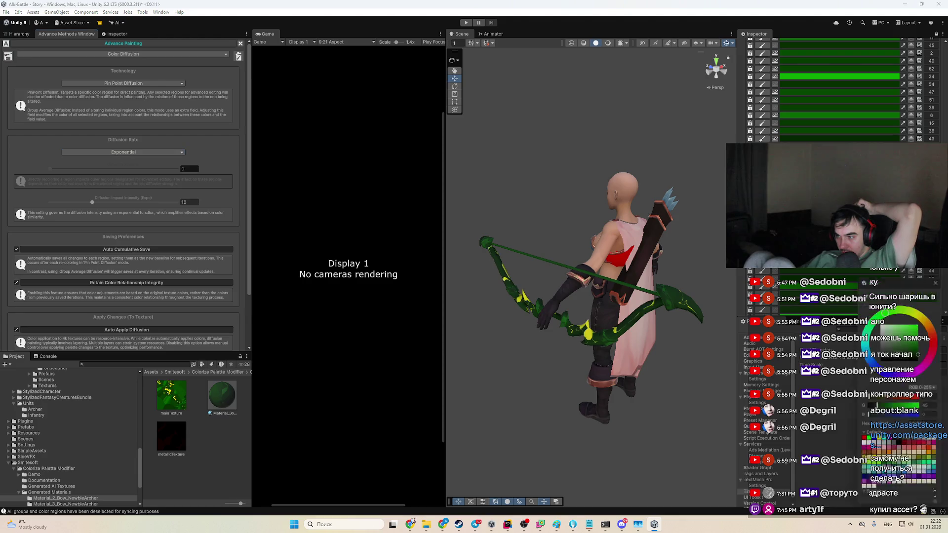
{"action": "left_click_drag", "start_coordinate": [923, 319], "coordinate": [921, 320]}
{"action": "left_click_drag", "start_coordinate": [914, 357], "coordinate": [913, 354]}
{"action": "scroll", "coordinate": [839, 275], "scroll_direction": "down", "scroll_amount": 3}
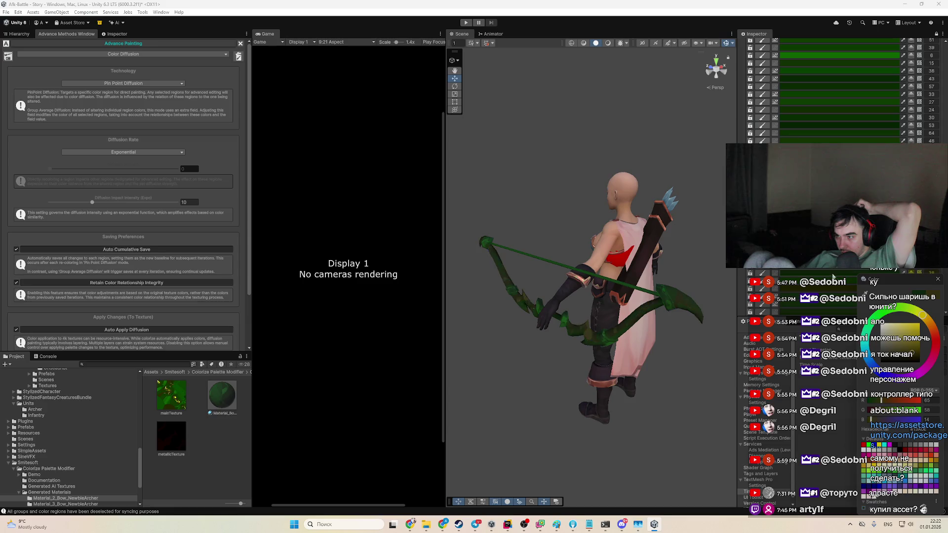
Step: Give another region an orange-brown hue and darken it to a very dark brown
{"action": "left_click", "coordinate": [840, 275]}
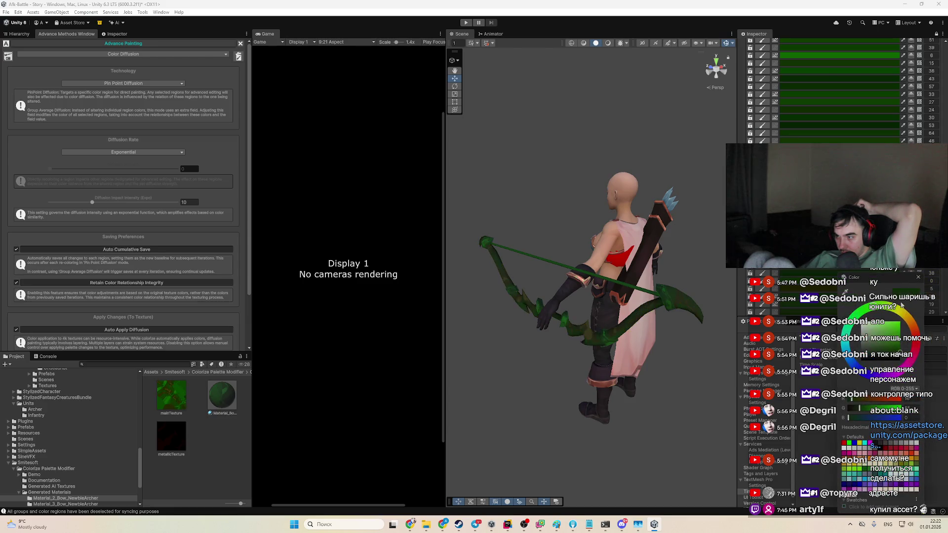
{"action": "left_click_drag", "start_coordinate": [907, 318], "coordinate": [910, 321]}
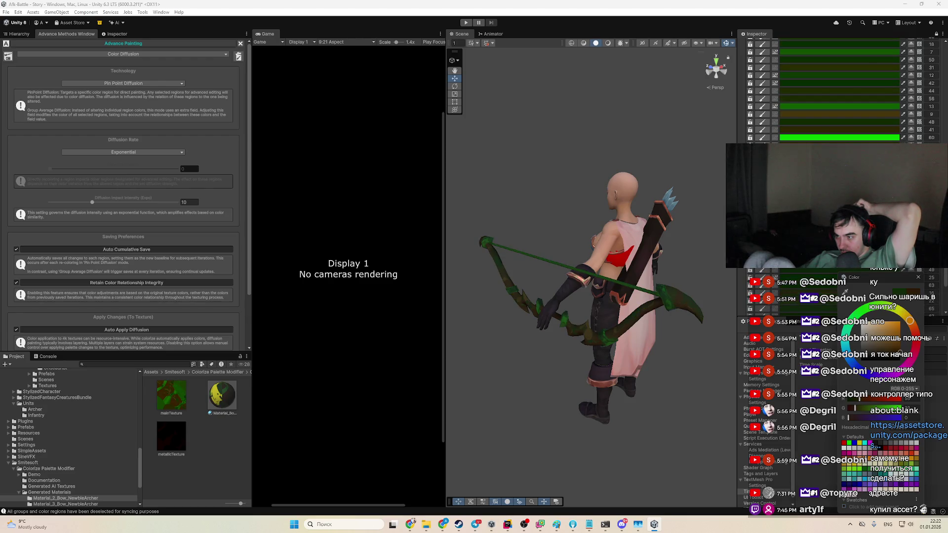
{"action": "left_click", "coordinate": [901, 286]}
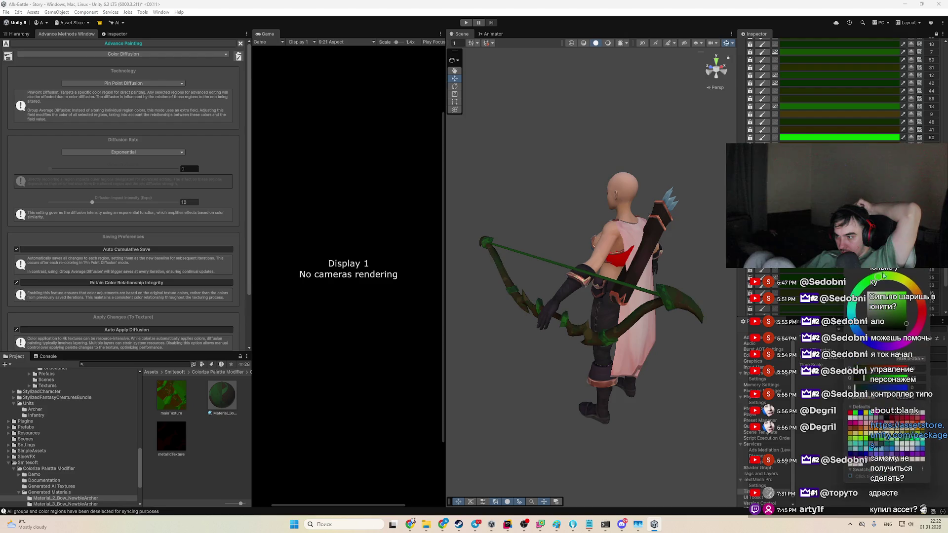
{"action": "left_click", "coordinate": [917, 290]}
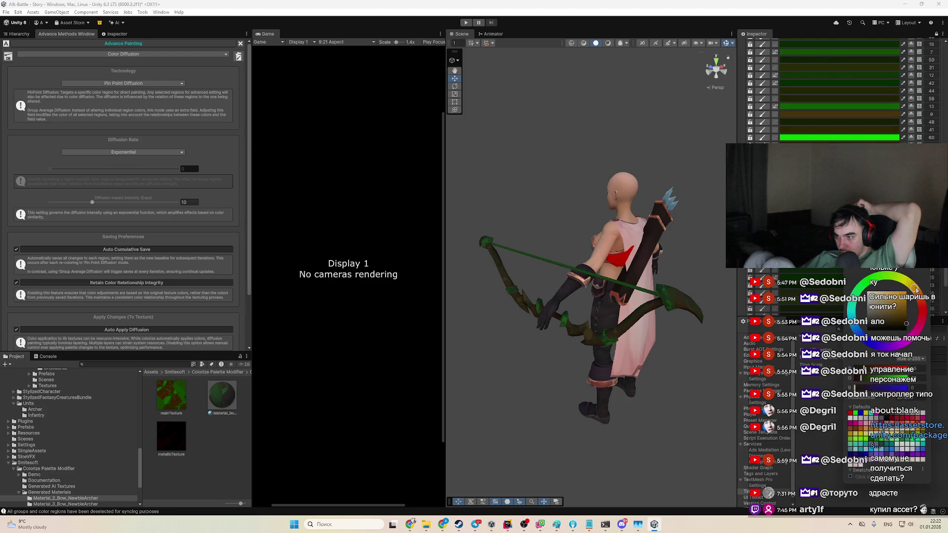
{"action": "left_click", "coordinate": [916, 291]}
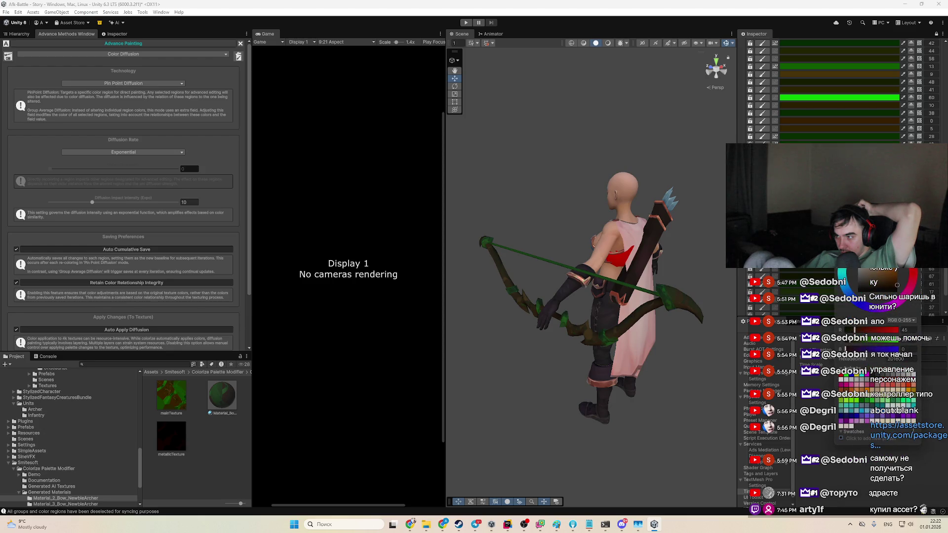
{"action": "left_click", "coordinate": [889, 281]}
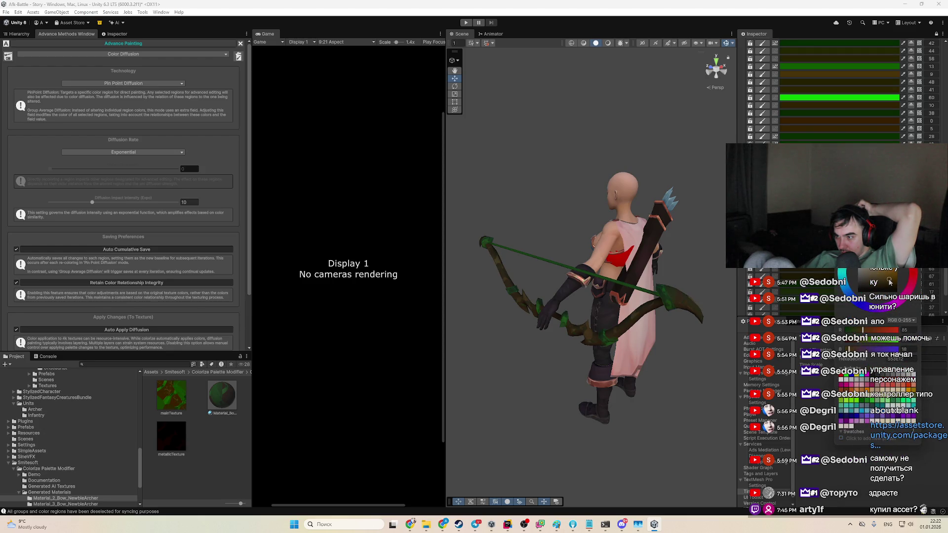
{"action": "left_click_drag", "start_coordinate": [896, 280], "coordinate": [896, 287]}
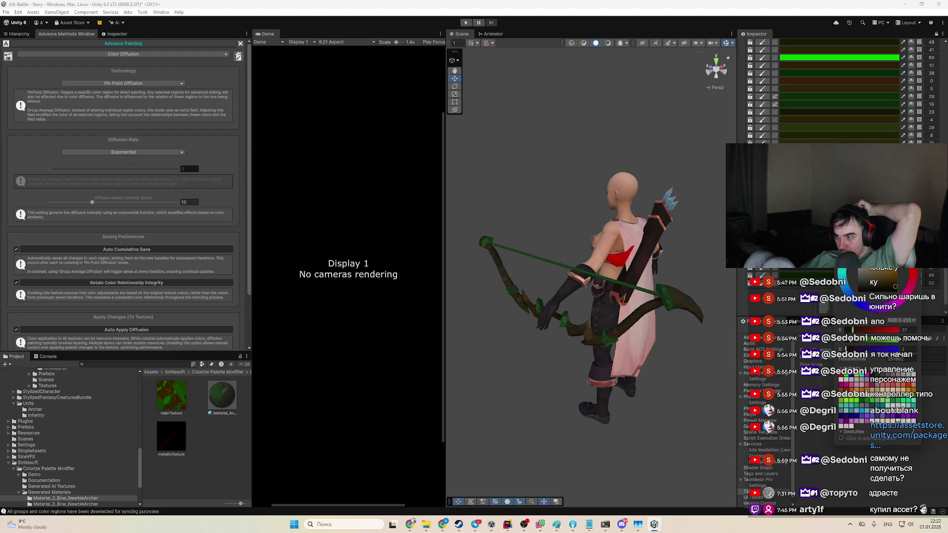
Step: Zoom onto the bow, darken another palette region to reddish brown, and view the archer from the side
{"action": "scroll", "coordinate": [570, 360], "scroll_direction": "up", "scroll_amount": 3}
{"action": "scroll", "coordinate": [570, 365], "scroll_direction": "up", "scroll_amount": 5}
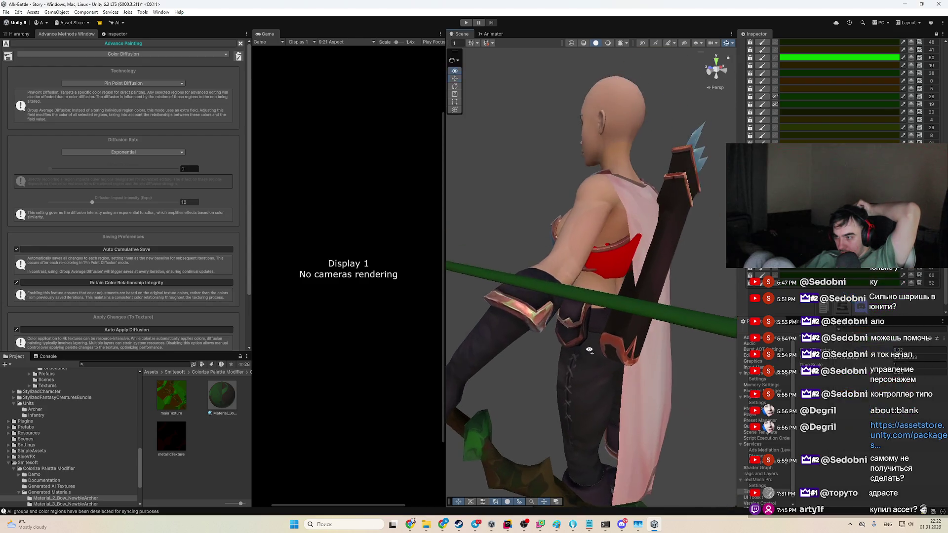
{"action": "scroll", "coordinate": [840, 89], "scroll_direction": "down", "scroll_amount": 1}
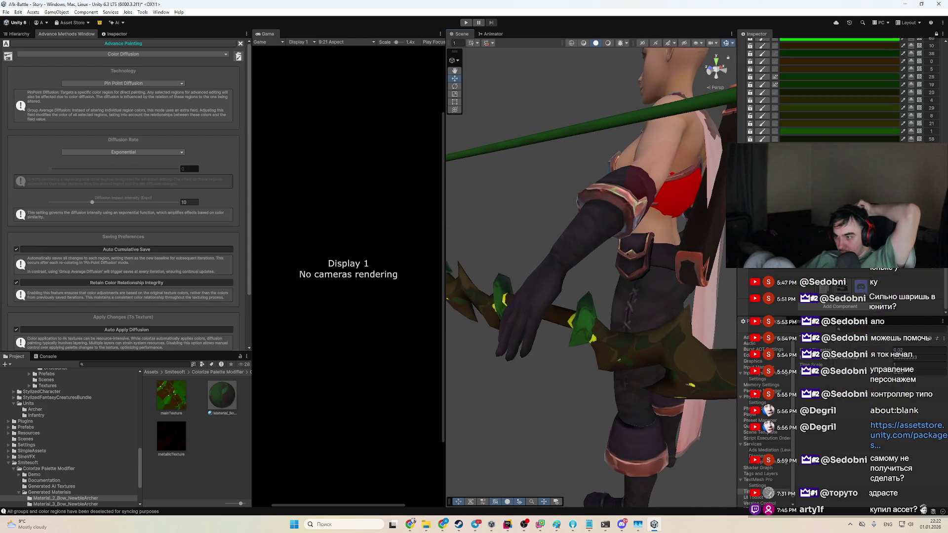
{"action": "scroll", "coordinate": [840, 89], "scroll_direction": "down", "scroll_amount": 5}
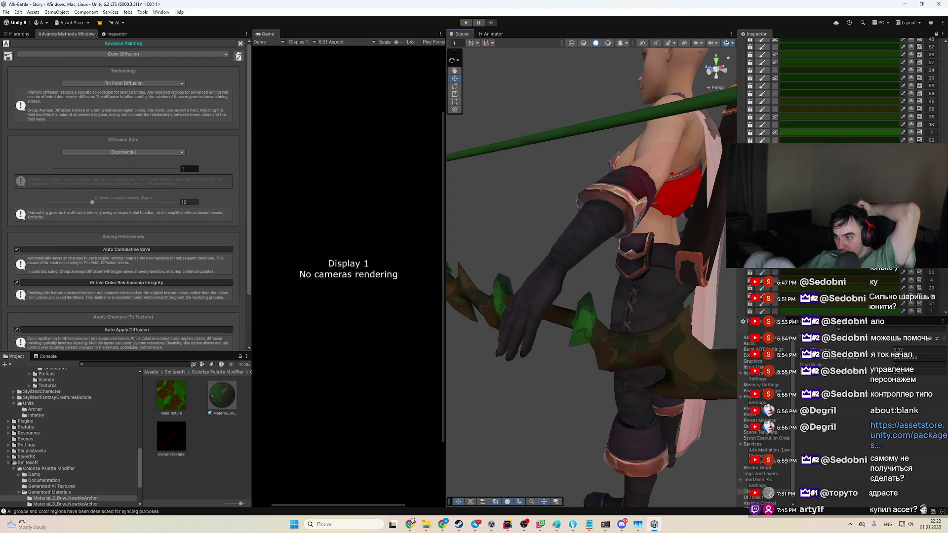
{"action": "scroll", "coordinate": [839, 99], "scroll_direction": "up", "scroll_amount": 8}
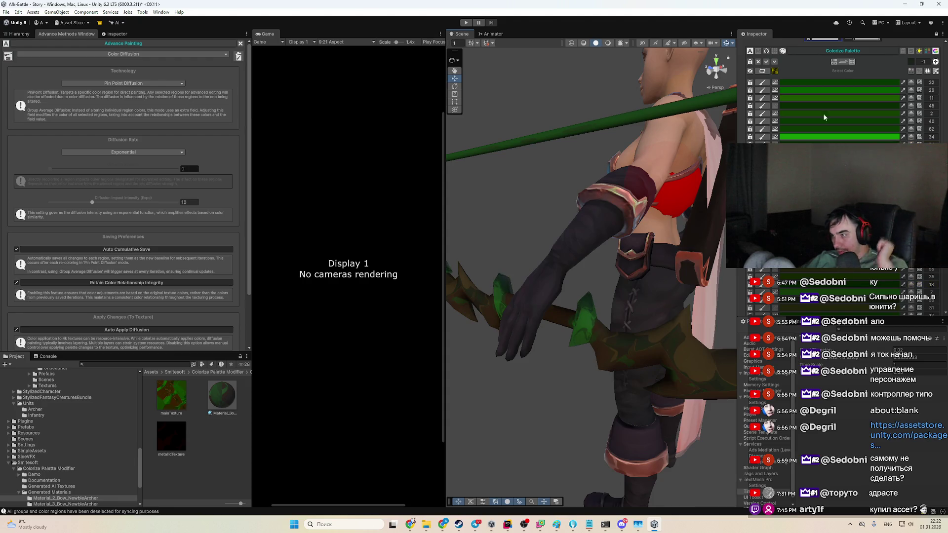
{"action": "scroll", "coordinate": [862, 278], "scroll_direction": "down", "scroll_amount": 2}
{"action": "scroll", "coordinate": [861, 278], "scroll_direction": "down", "scroll_amount": 4}
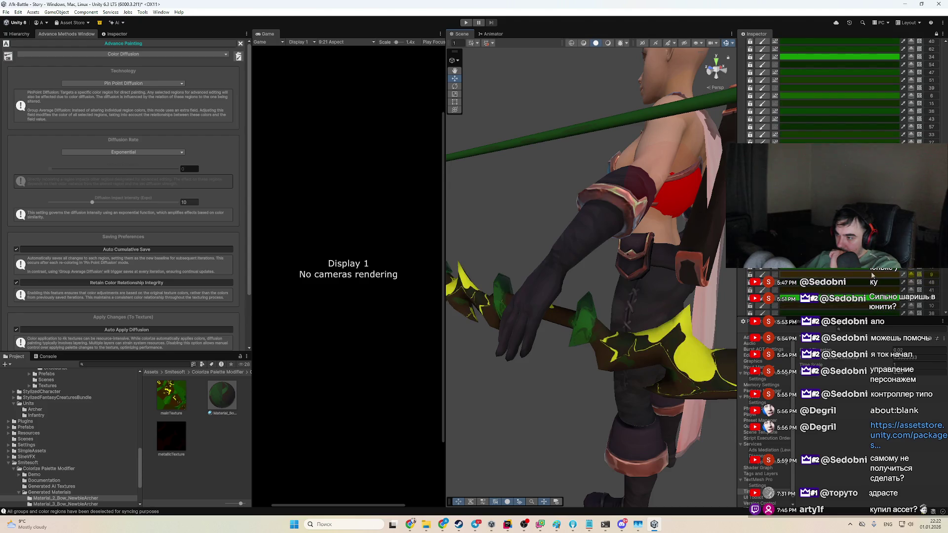
{"action": "left_click", "coordinate": [883, 302]}
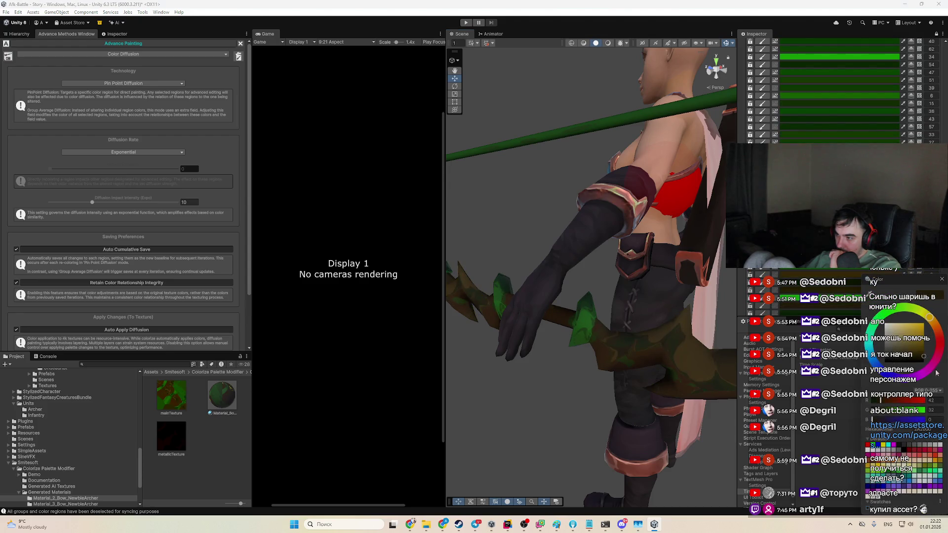
{"action": "left_click_drag", "start_coordinate": [921, 351], "coordinate": [918, 355]}
{"action": "scroll", "coordinate": [697, 357], "scroll_direction": "down", "scroll_amount": 5}
{"action": "left_click_drag", "start_coordinate": [697, 357], "coordinate": [724, 392]}
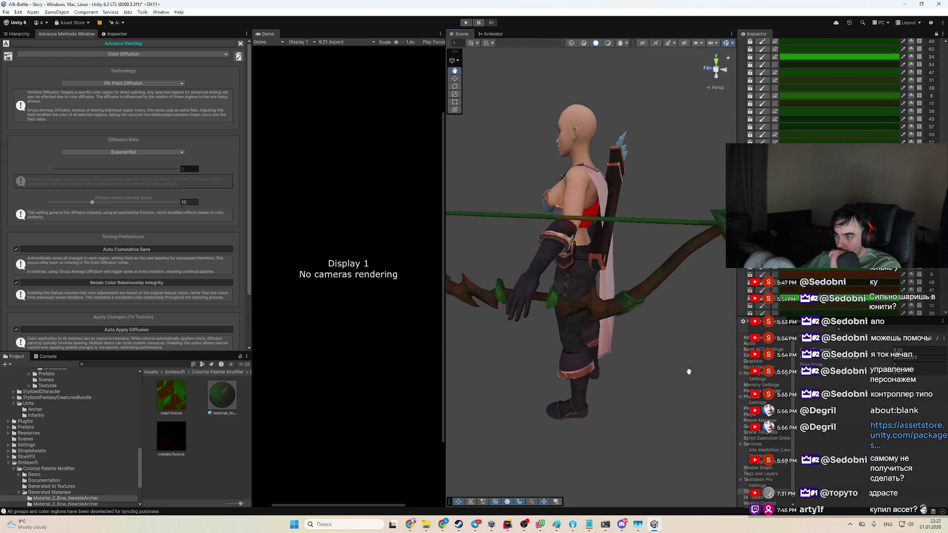
{"action": "scroll", "coordinate": [639, 383], "scroll_direction": "up", "scroll_amount": 8}
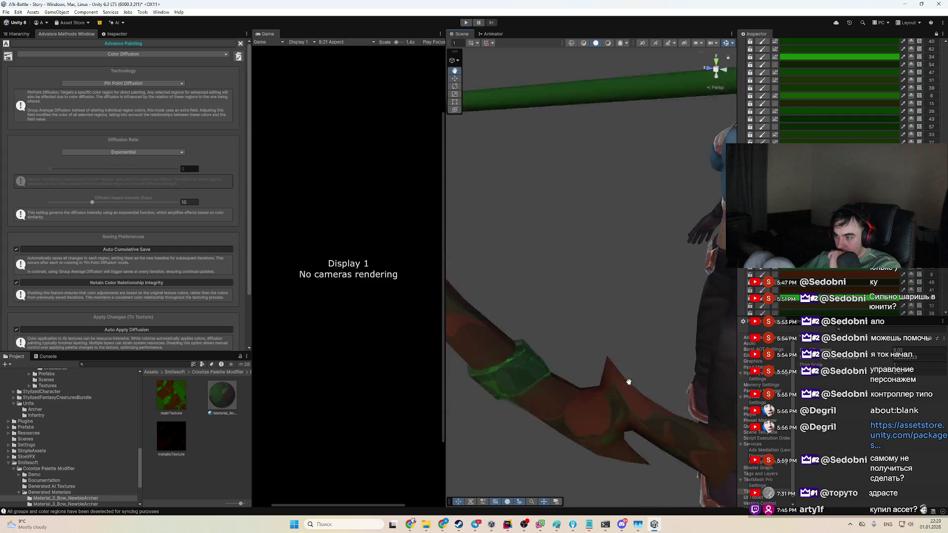
Step: Shift the bow limb region from dark brown to a deep, rich red and keep it
{"action": "scroll", "coordinate": [842, 93], "scroll_direction": "down", "scroll_amount": 5}
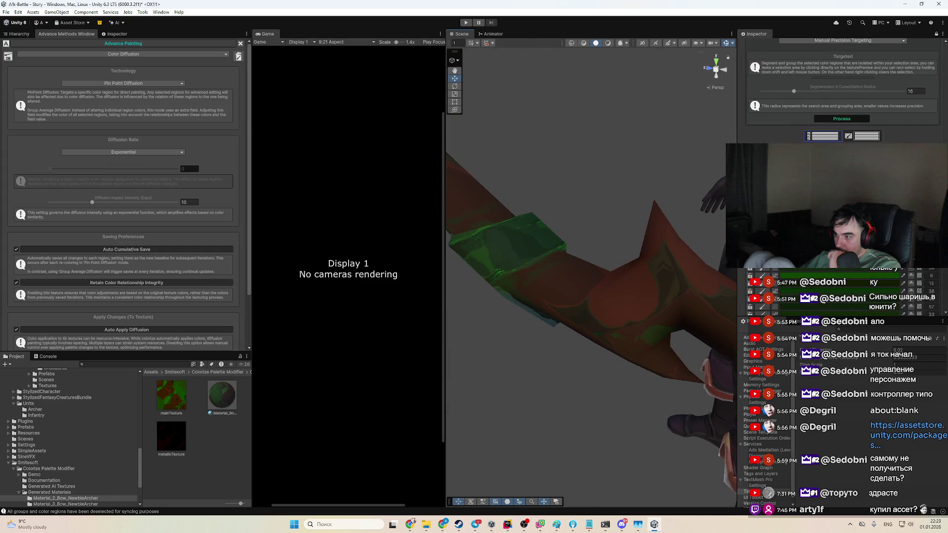
{"action": "left_click", "coordinate": [834, 283]}
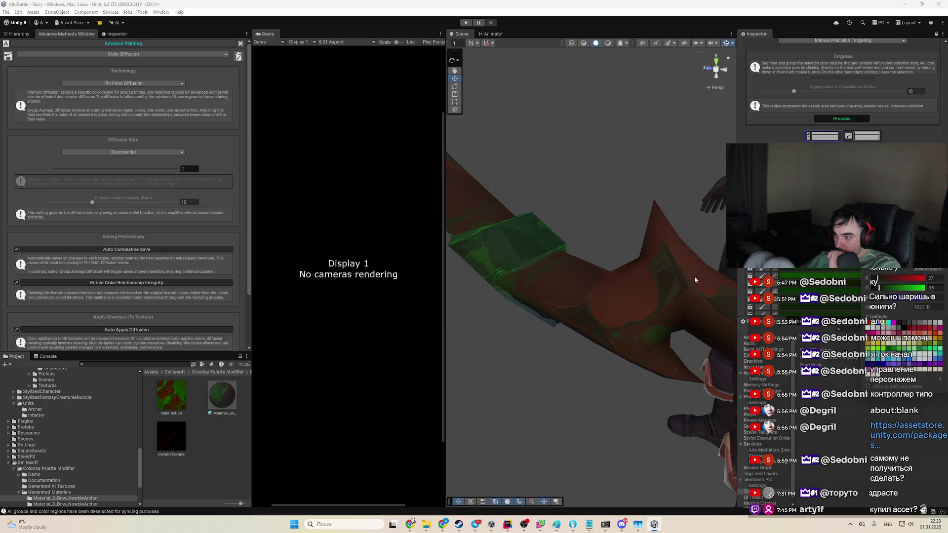
{"action": "left_click", "coordinate": [667, 288]}
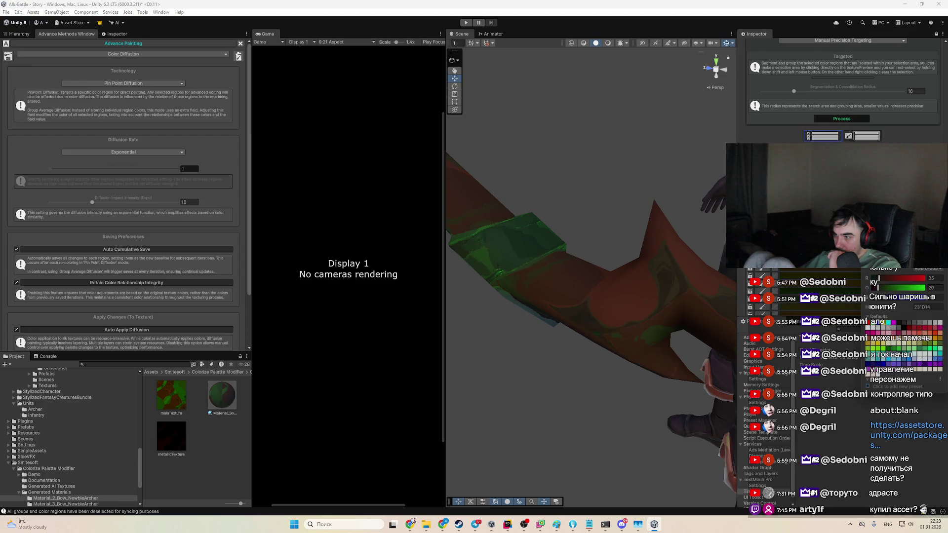
{"action": "left_click", "coordinate": [884, 270]}
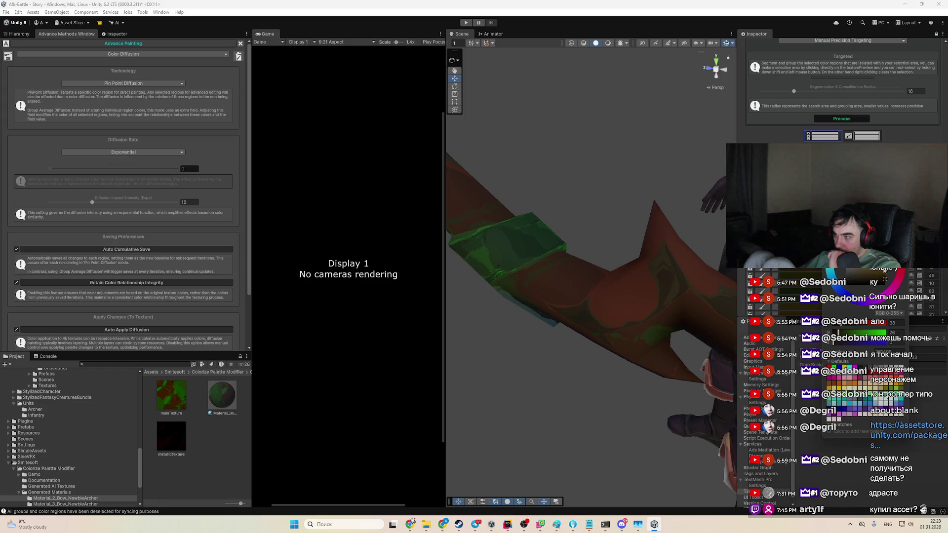
{"action": "left_click", "coordinate": [881, 280]}
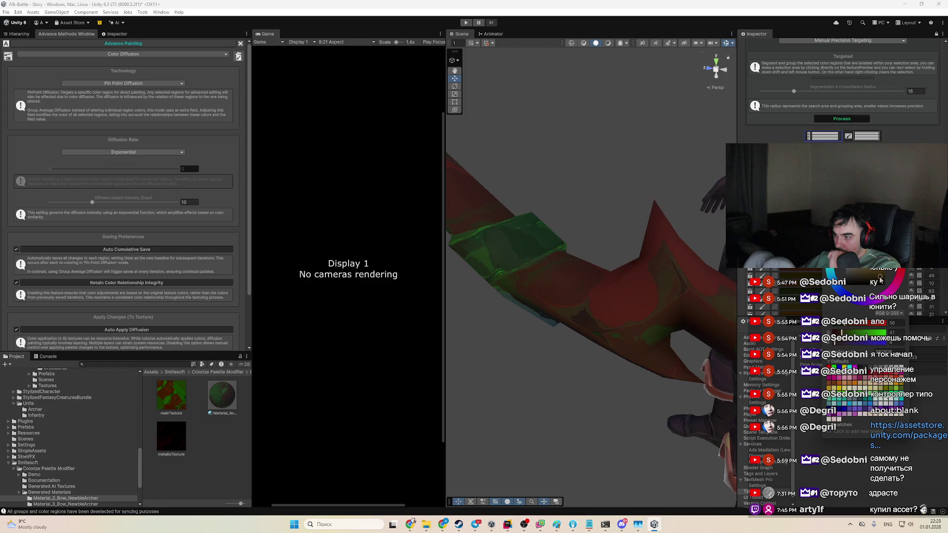
{"action": "left_click", "coordinate": [881, 279]}
{"action": "mouse_move", "coordinate": [882, 271]}
{"action": "left_mouse_down"}
{"action": "mouse_move", "coordinate": [870, 276]}
{"action": "mouse_move", "coordinate": [878, 271]}
{"action": "left_mouse_up"}
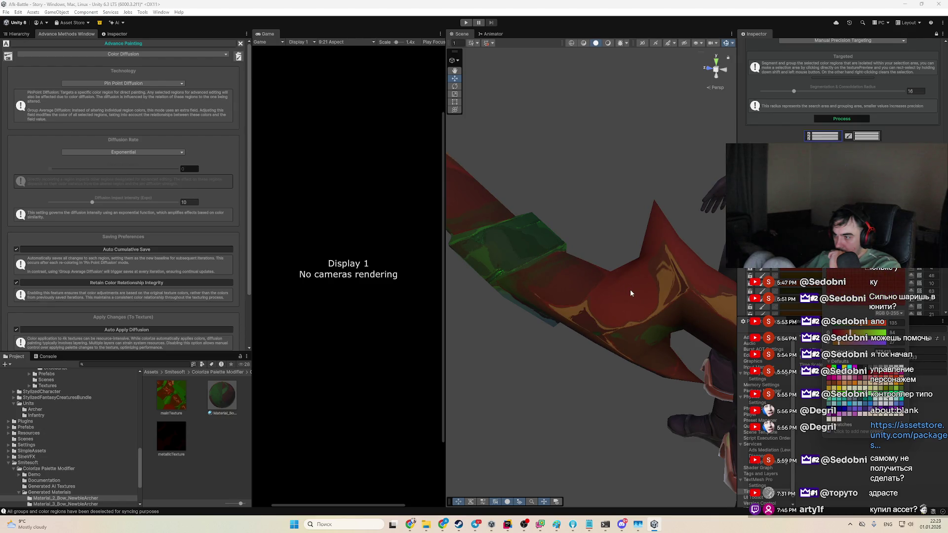
{"action": "key", "text": "Return"}
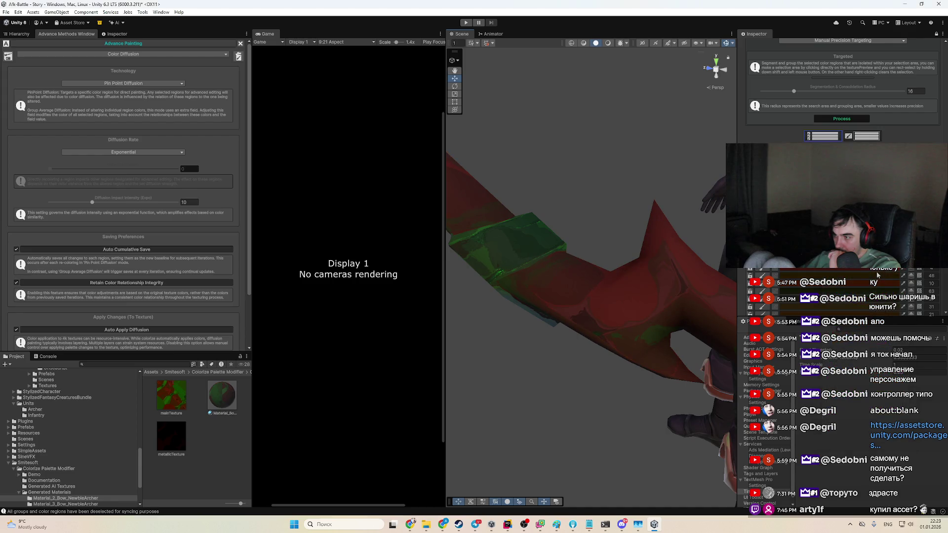
{"action": "scroll", "coordinate": [528, 338], "scroll_direction": "down", "scroll_amount": 10}
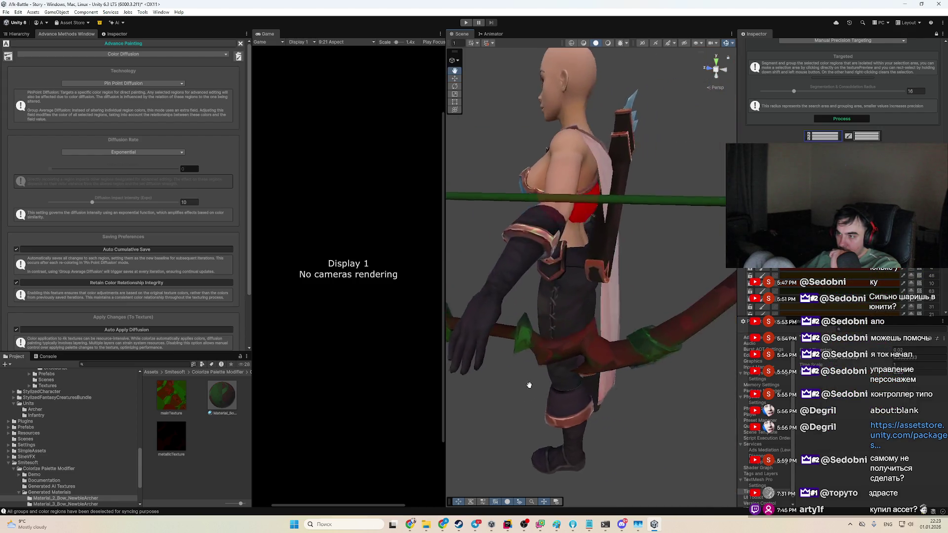
Step: Apply the same state to the green regions, including region 37, leaving red limbs with dark green wraps
{"action": "mouse_move", "coordinate": [551, 391]}
{"action": "left_mouse_down"}
{"action": "mouse_move", "coordinate": [582, 377]}
{"action": "mouse_move", "coordinate": [635, 295]}
{"action": "left_mouse_up"}
{"action": "scroll", "coordinate": [583, 378], "scroll_direction": "up", "scroll_amount": 5}
{"action": "scroll", "coordinate": [839, 98], "scroll_direction": "down", "scroll_amount": 3}
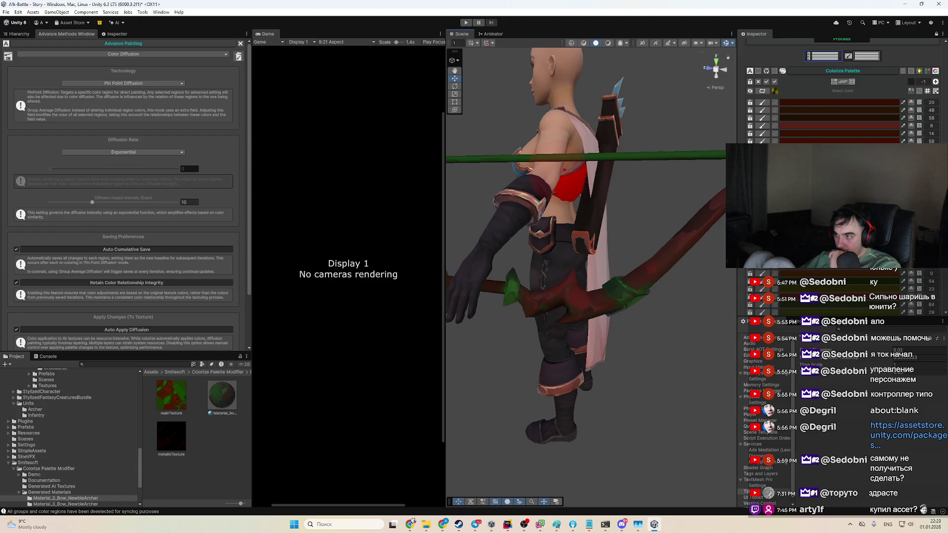
{"action": "left_click", "coordinate": [911, 82]}
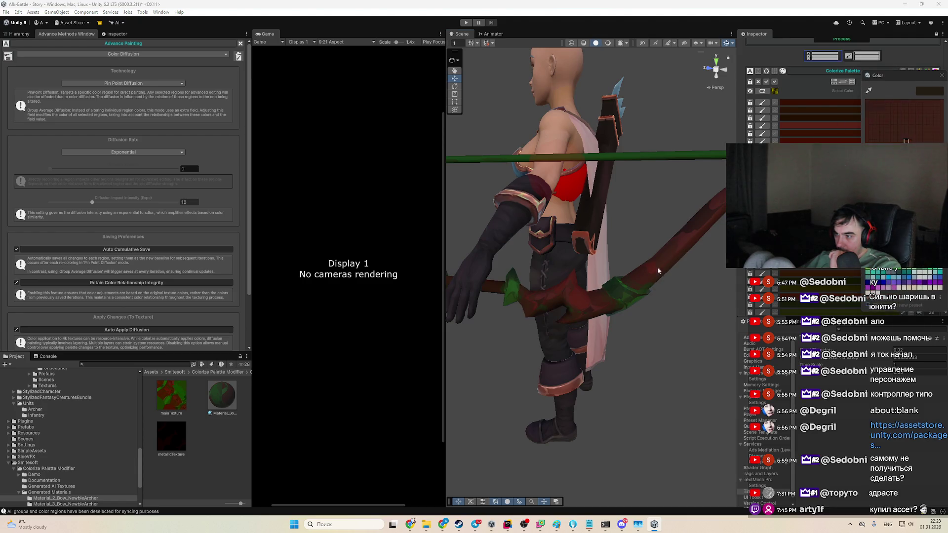
{"action": "left_click", "coordinate": [775, 103]}
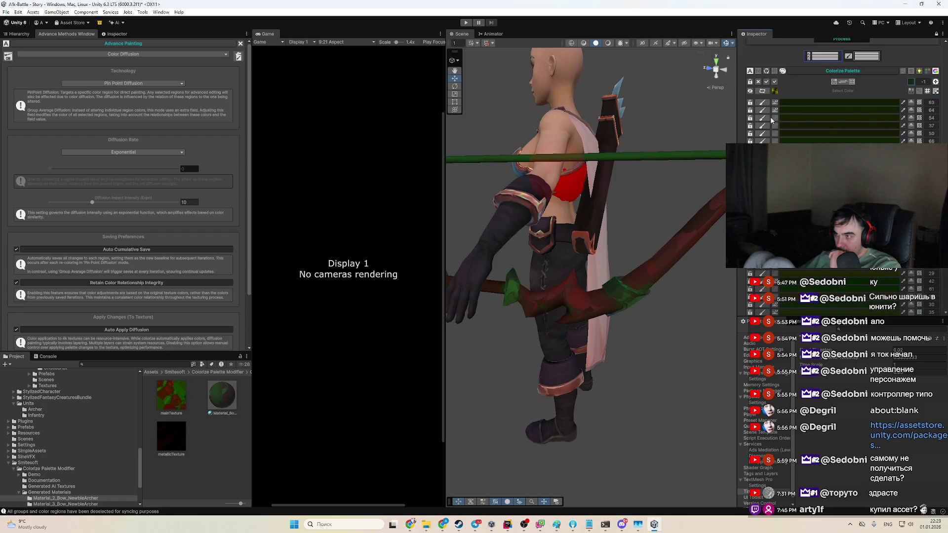
{"action": "mouse_move", "coordinate": [573, 232]}
{"action": "left_mouse_down"}
{"action": "mouse_move", "coordinate": [553, 220]}
{"action": "mouse_move", "coordinate": [554, 237]}
{"action": "left_mouse_up"}
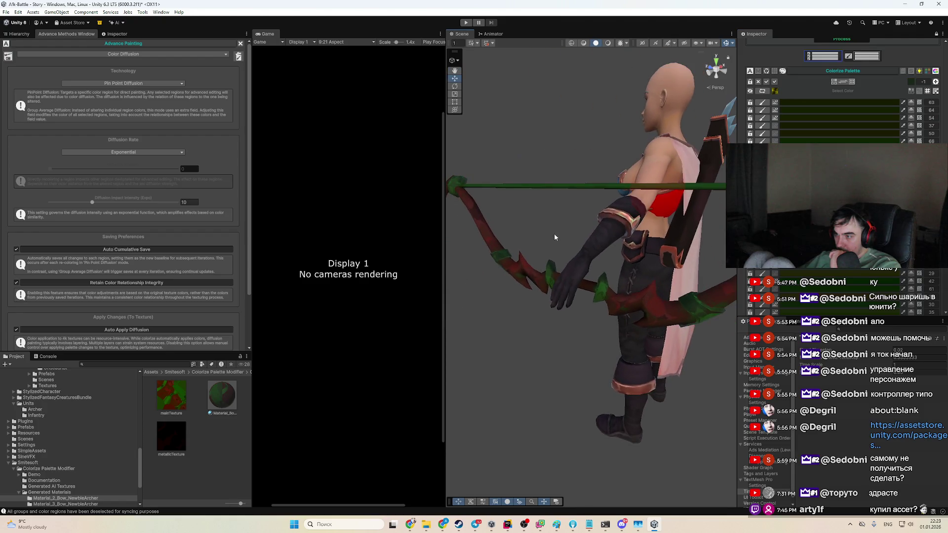
{"action": "left_click", "coordinate": [775, 127]}
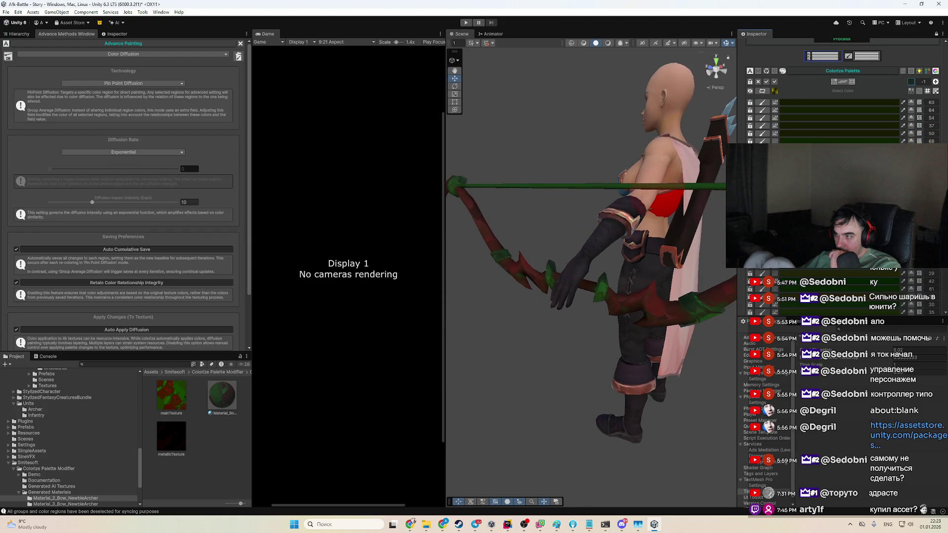